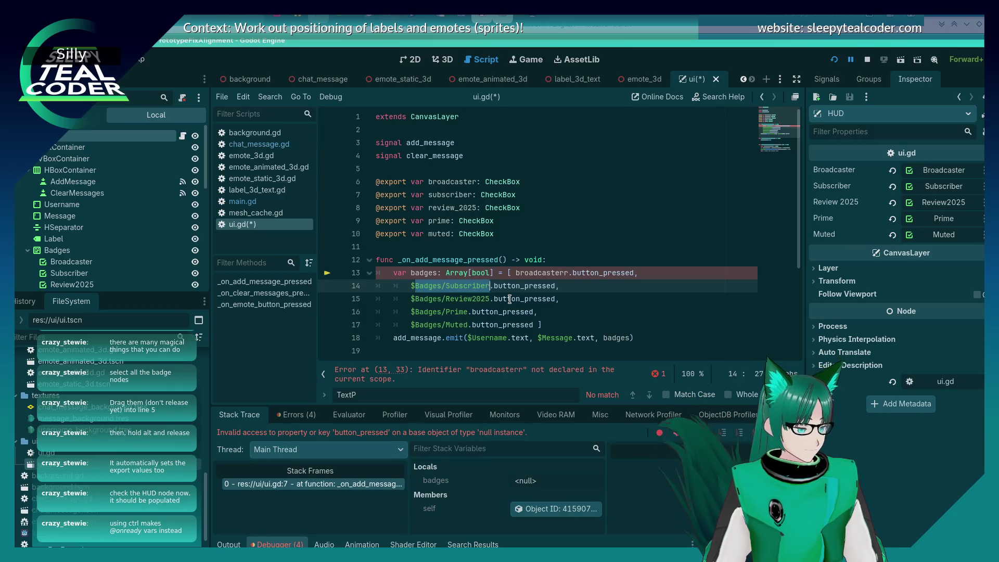
click(466, 233)
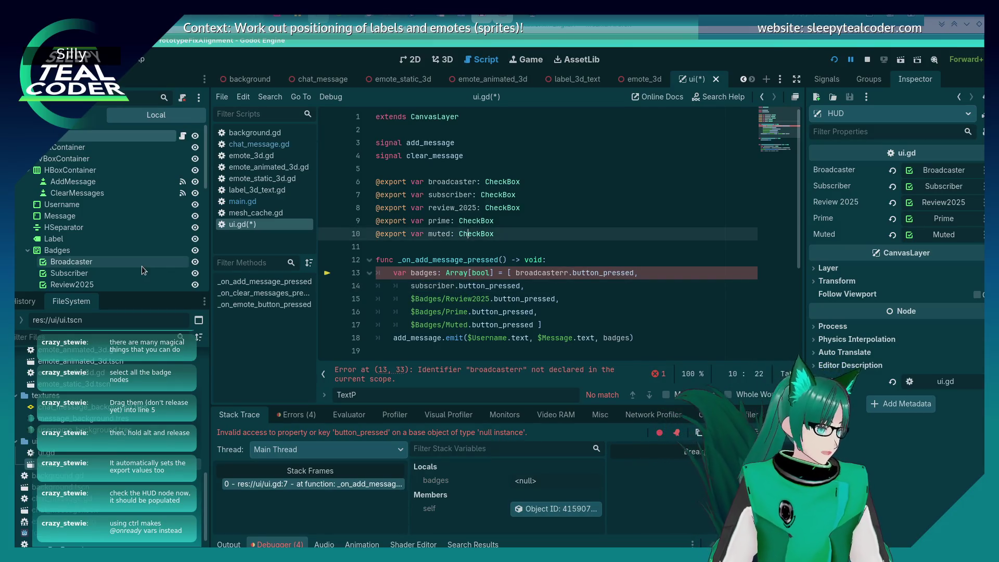
scroll(130, 250, down, 2)
click(93, 203)
shift+click(75, 251)
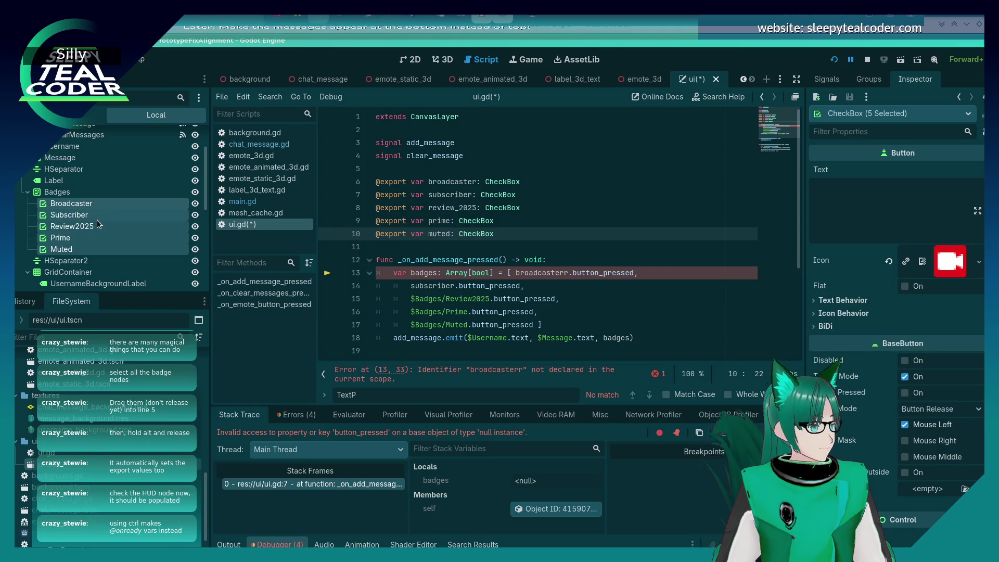
mouse_move(80, 225)
mouse_down()
mouse_move(354, 210)
mouse_move(364, 247)
mouse_up()
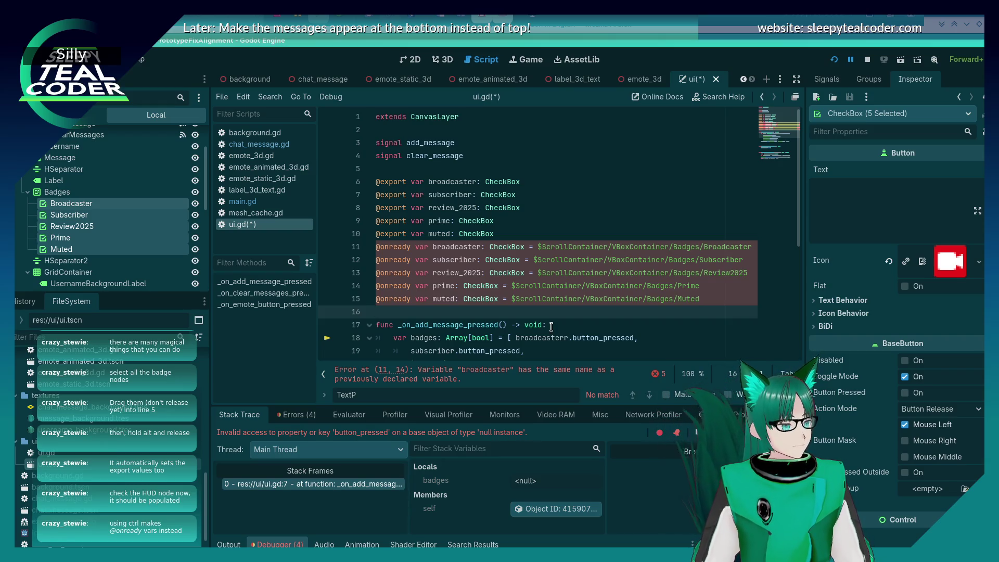
key(shift+Up)
key(shift+Up)
key(shift+Up)
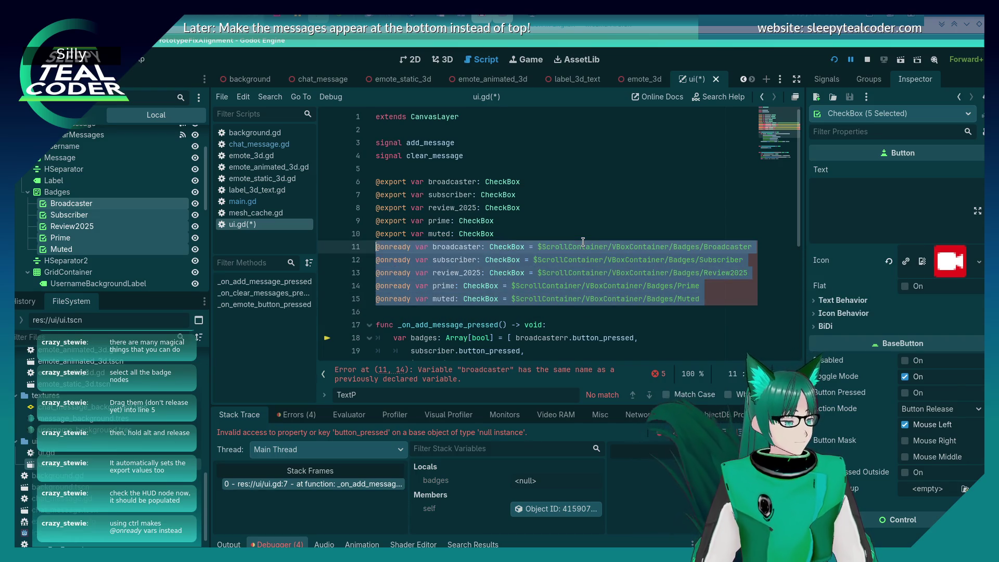
key(Delete)
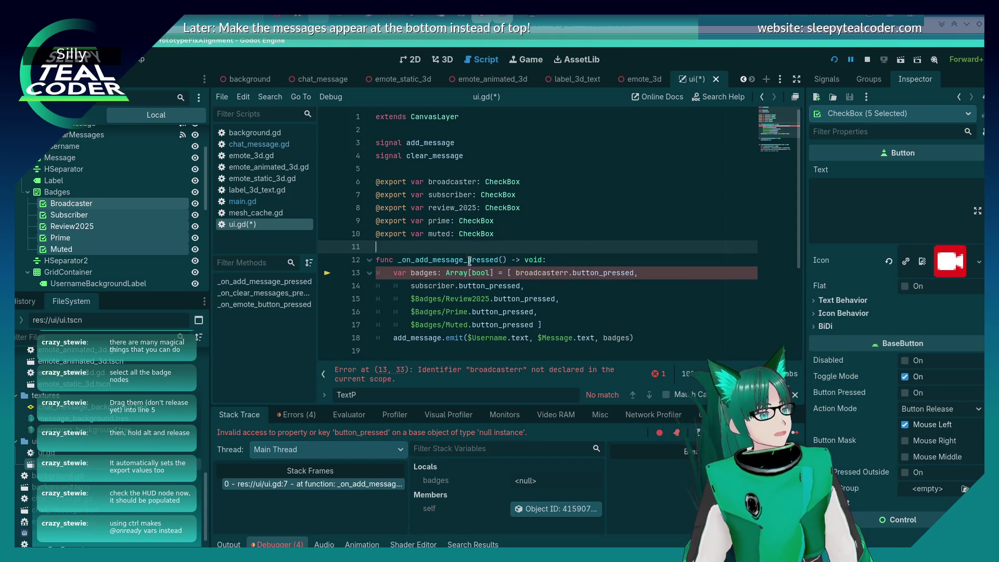
Replace $Badges/Review2025 and $Badges/Prime in the badges array with review_2025 and prime.
double_click(451, 207)
key(ctrl+c)
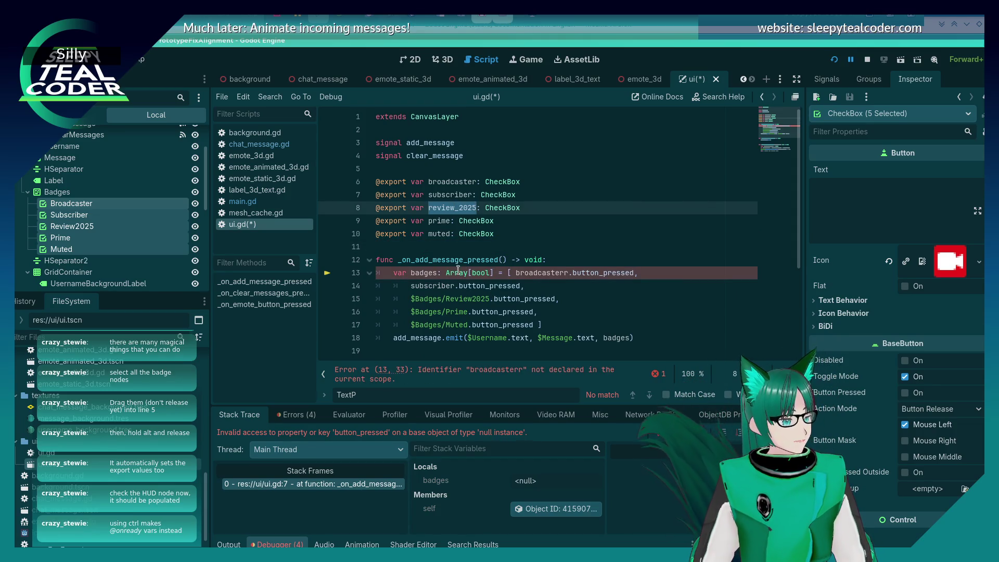
drag(490, 298, 410, 298)
key(ctrl+v)
double_click(447, 220)
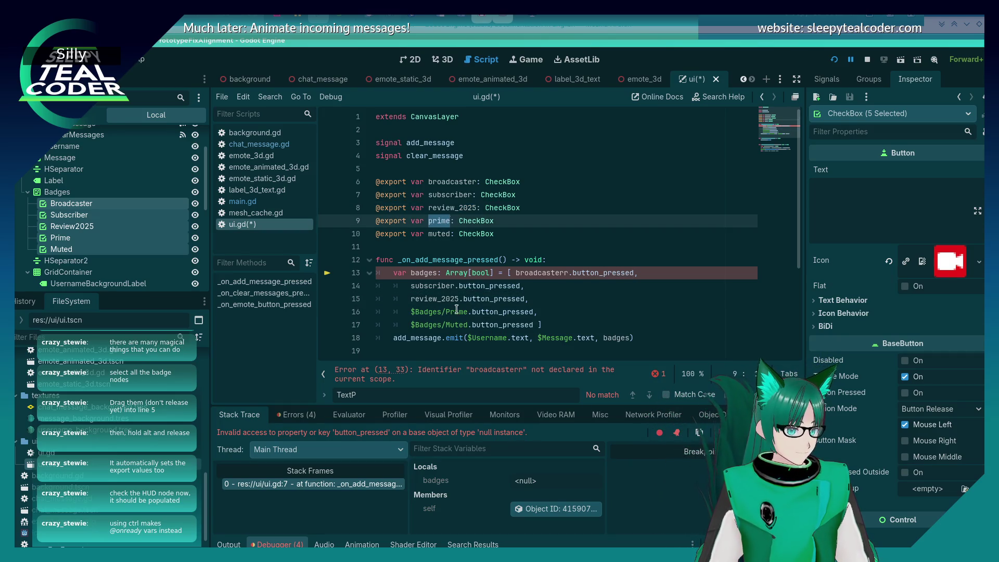
key(ctrl+c)
drag(467, 312, 410, 312)
key(ctrl+v)
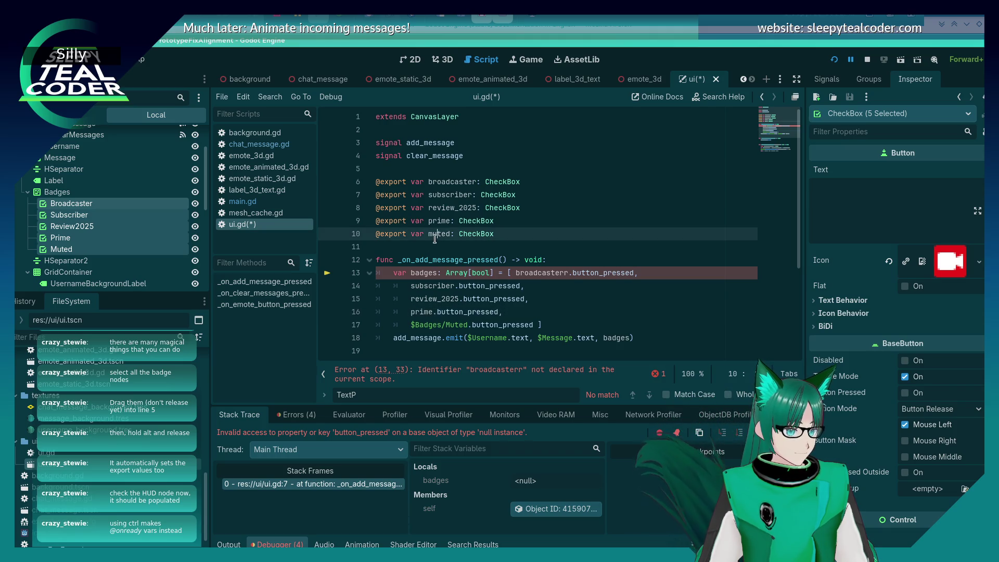
Replace $Badges/Muted with muted on line 17 and save ui.gd.
double_click(438, 234)
key(ctrl+c)
drag(468, 324, 410, 324)
key(ctrl+v)
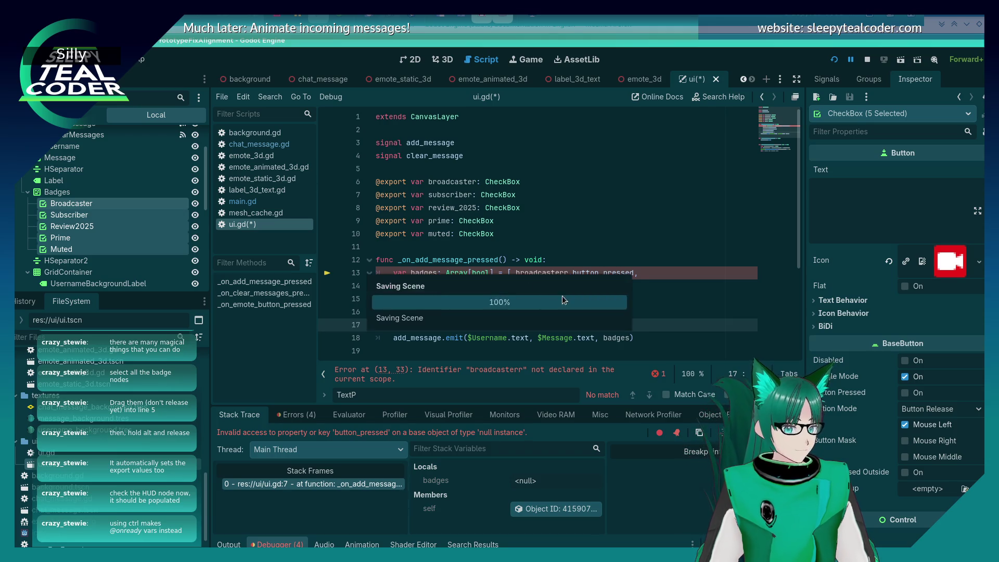
click(553, 238)
key(ctrl+s)
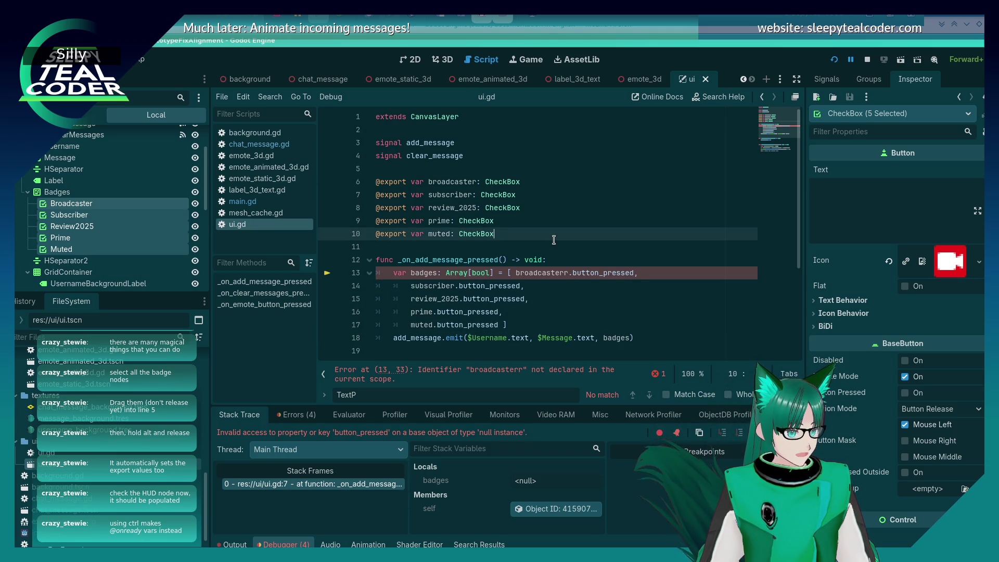
Correct 'broadcasterr' to 'broadcaster' on line 13, then run the game with F5 and add a test message.
click(568, 271)
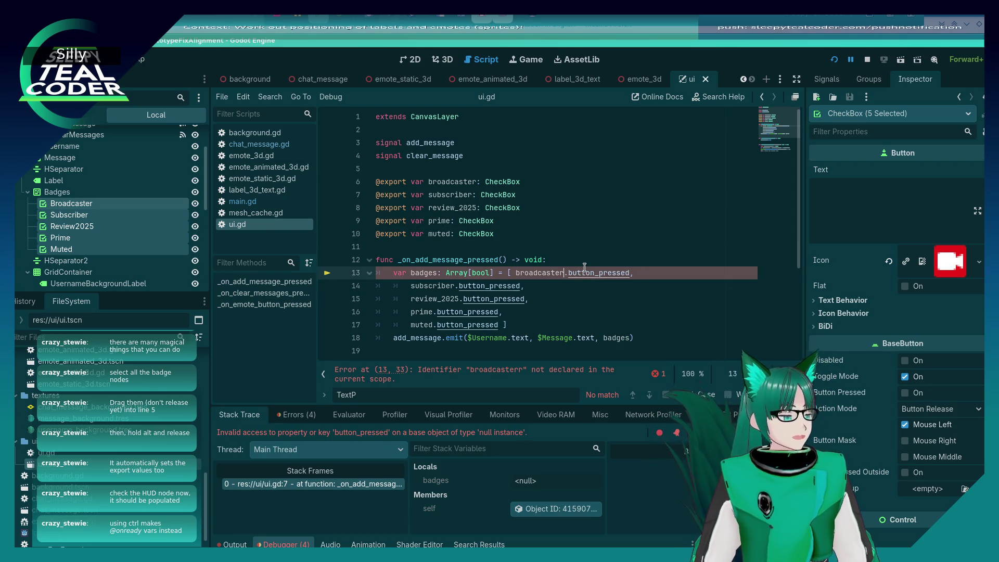
key(BackSpace)
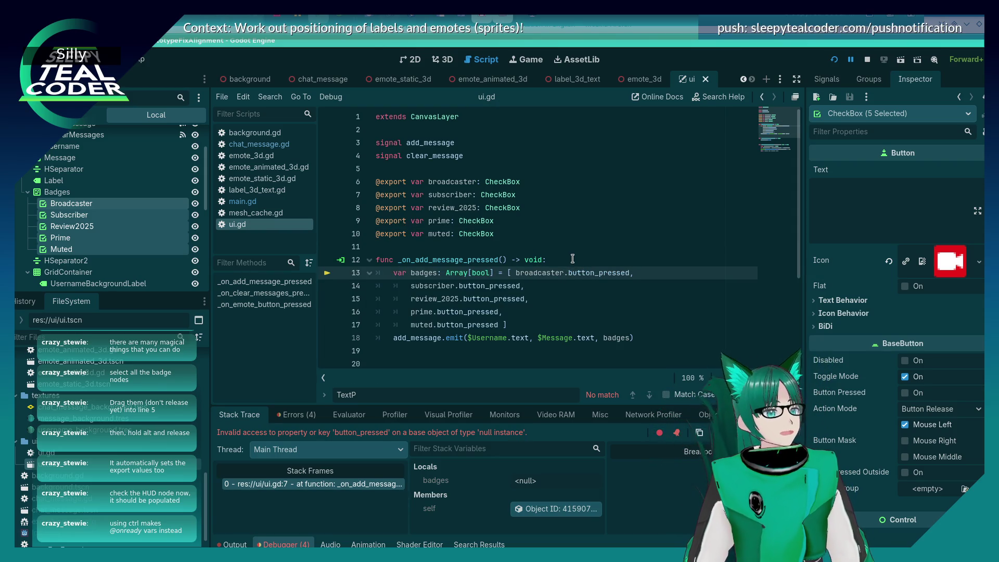
key(F5)
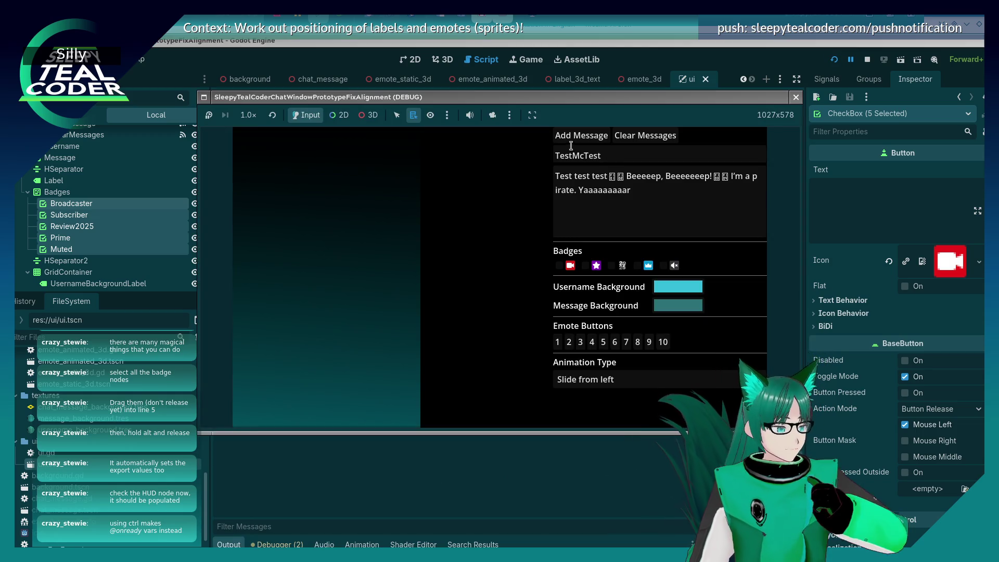
click(571, 145)
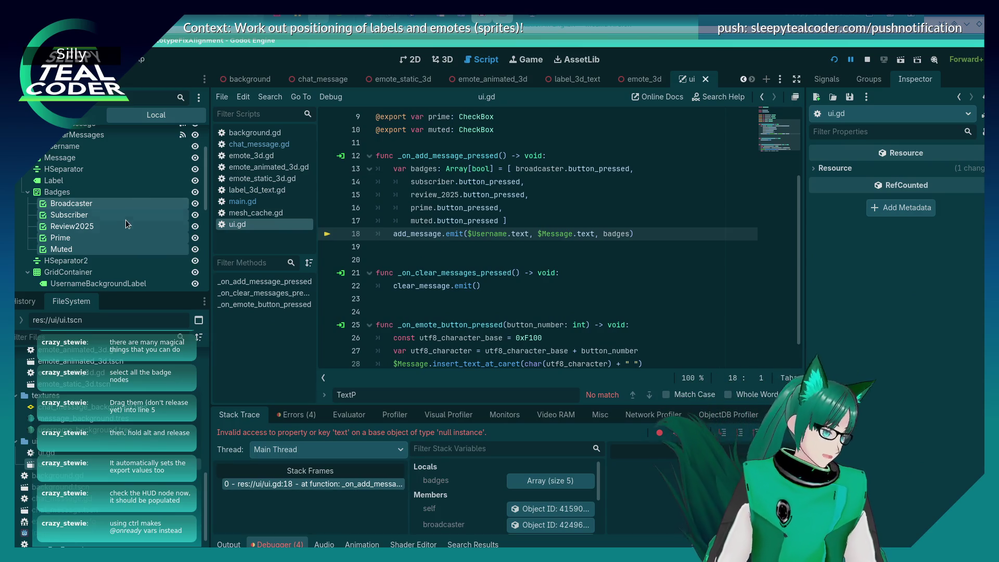
Drag the Username node into ui.gd as an exported username variable on line 11.
scroll(125, 220, up, 2)
click(61, 185)
scroll(378, 194, up, 2)
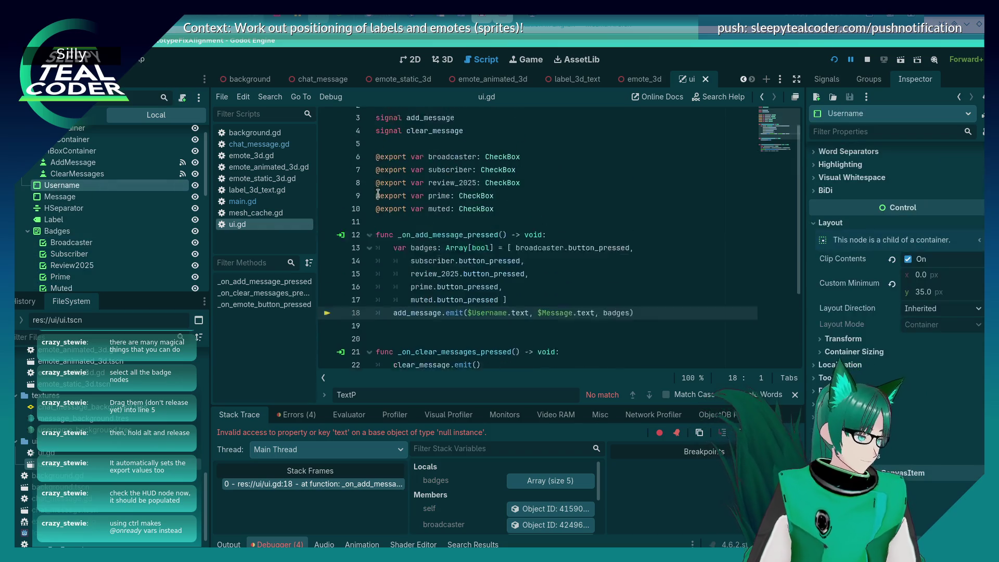
scroll(379, 194, up, 1)
click(514, 229)
key(Return)
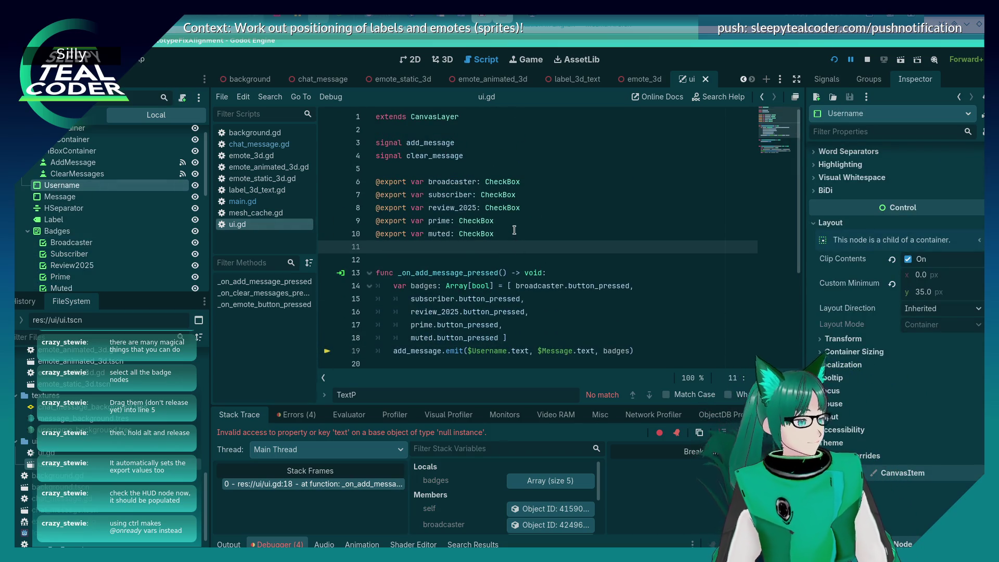
drag(82, 185, 247, 185)
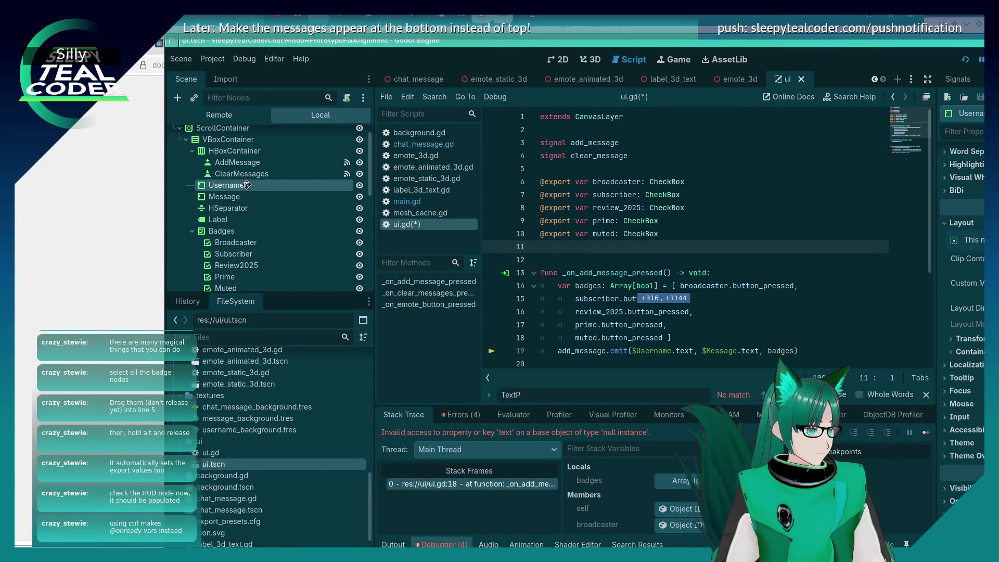
right_click(345, 52)
click(320, 64)
drag(107, 186, 381, 169)
key(ctrl+z)
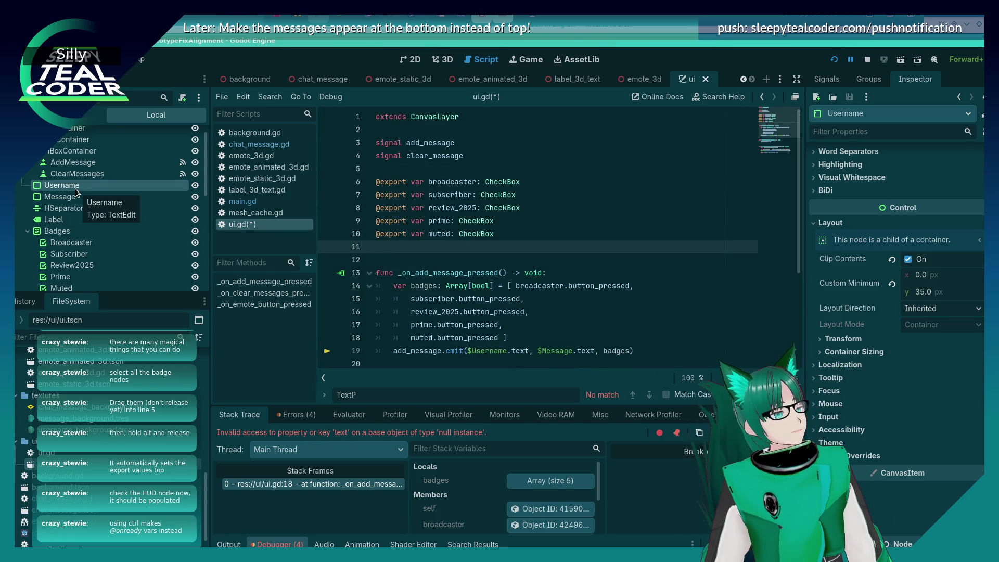
mouse_move(75, 192)
mouse_down()
mouse_move(333, 208)
mouse_move(385, 248)
mouse_up()
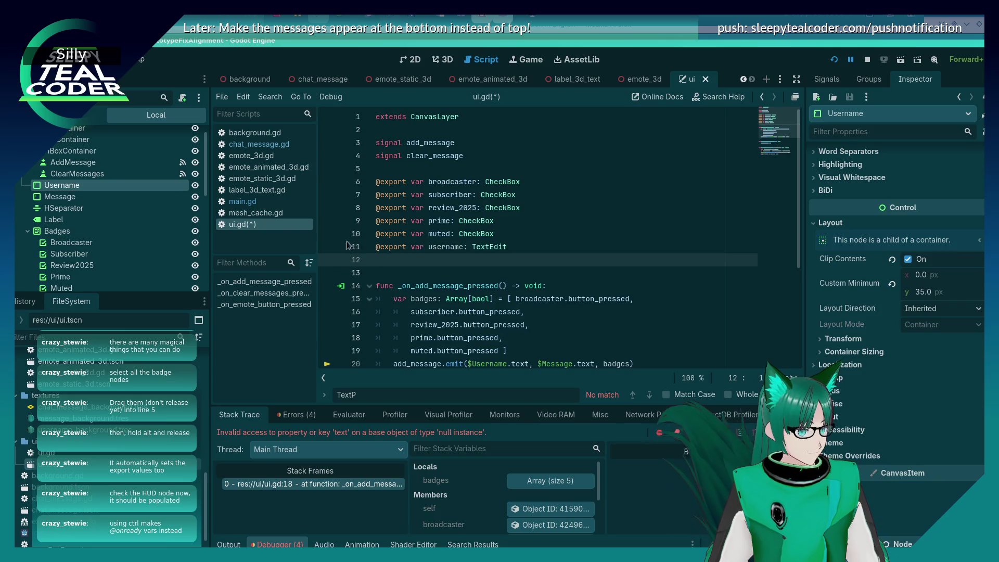
Add an exported message variable on line 12 from the Message node and save.
click(69, 198)
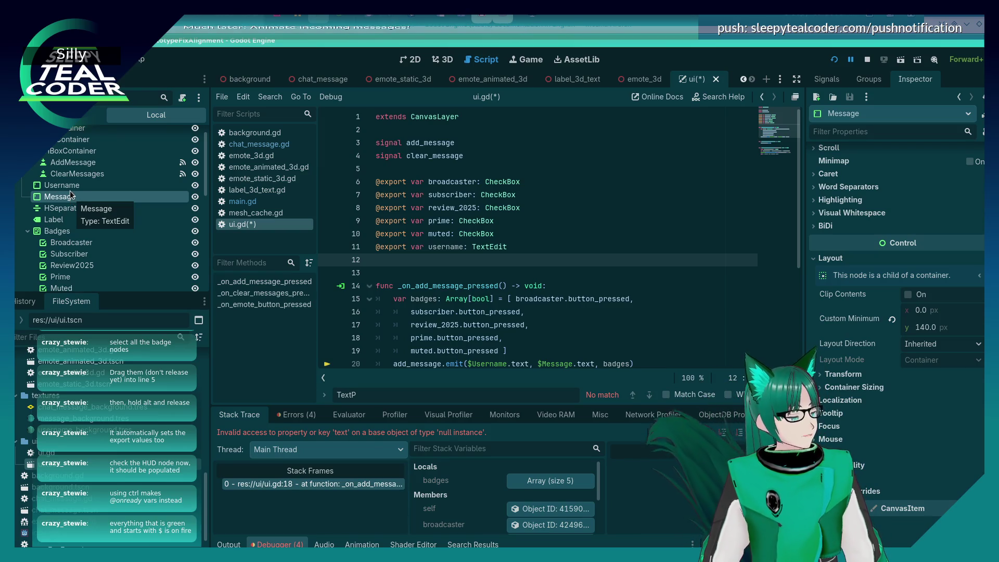
mouse_move(73, 198)
mouse_down()
mouse_move(450, 265)
mouse_move(419, 260)
mouse_up()
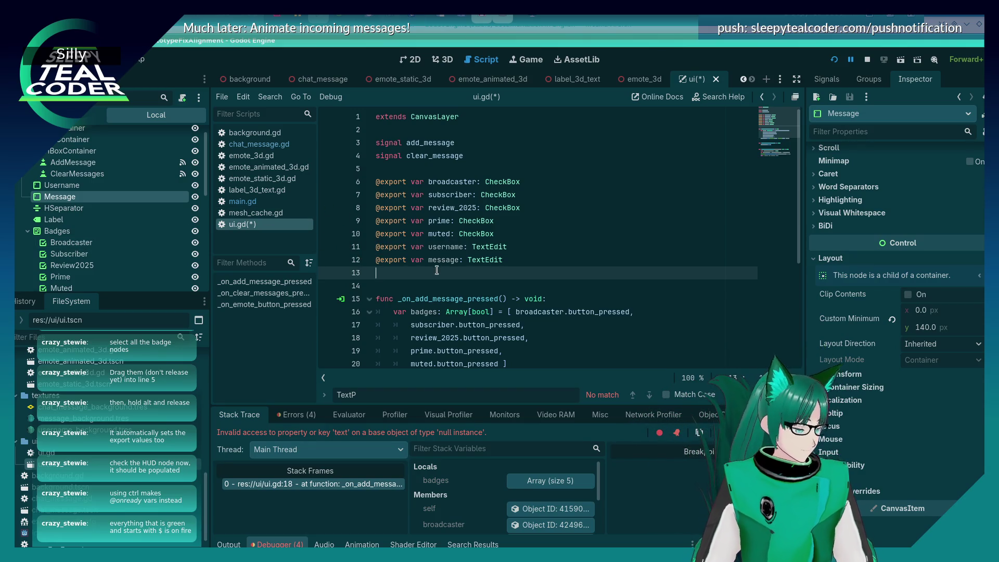
key(BackSpace)
key(ctrl+s)
Replace $Username with username in the add_message emit on line 20.
scroll(437, 268, down, 3)
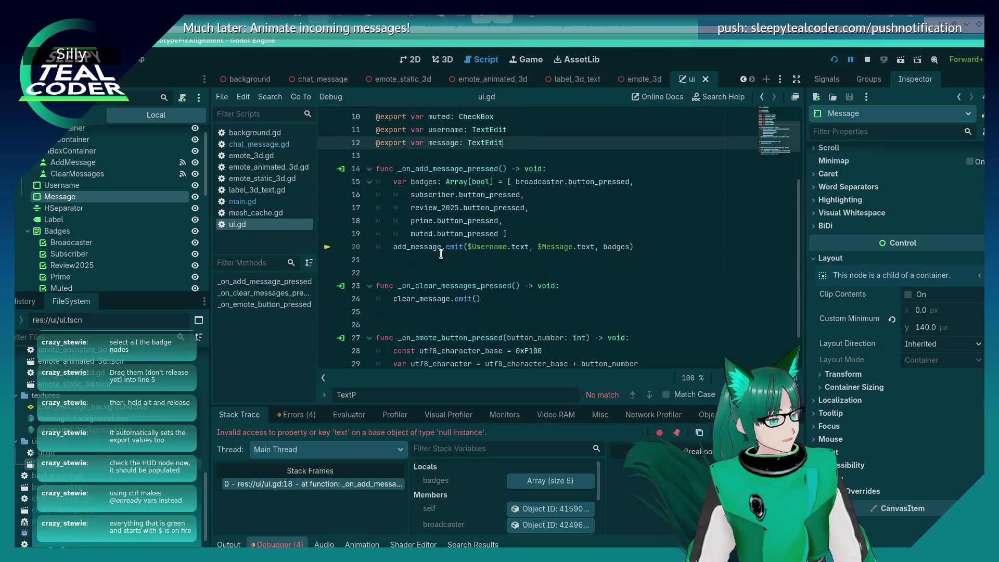
scroll(444, 228, up, 2)
double_click(445, 208)
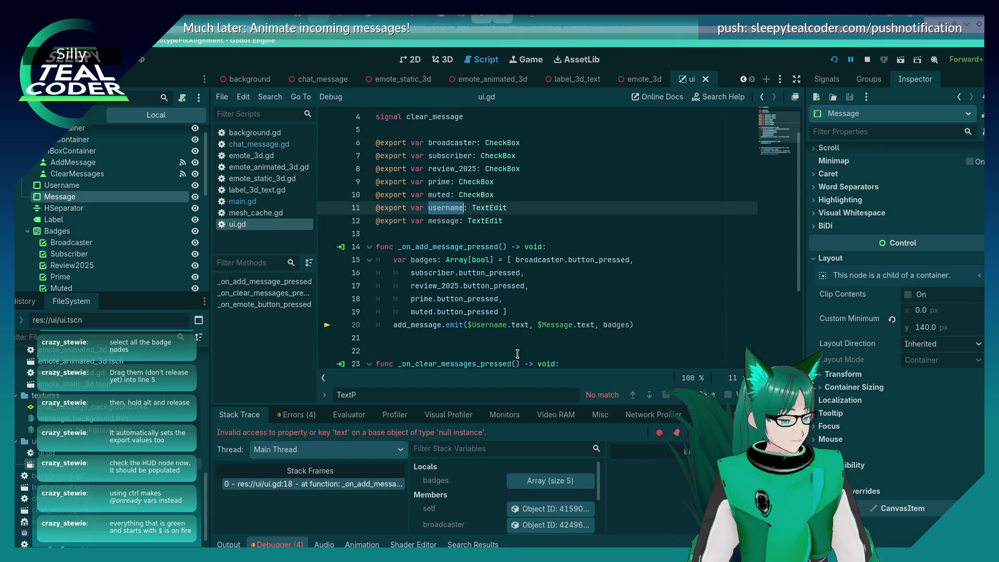
click(502, 324)
key(BackSpace)
key(BackSpace)
key(BackSpace)
key(BackSpace)
key(BackSpace)
key(BackSpace)
text(username)
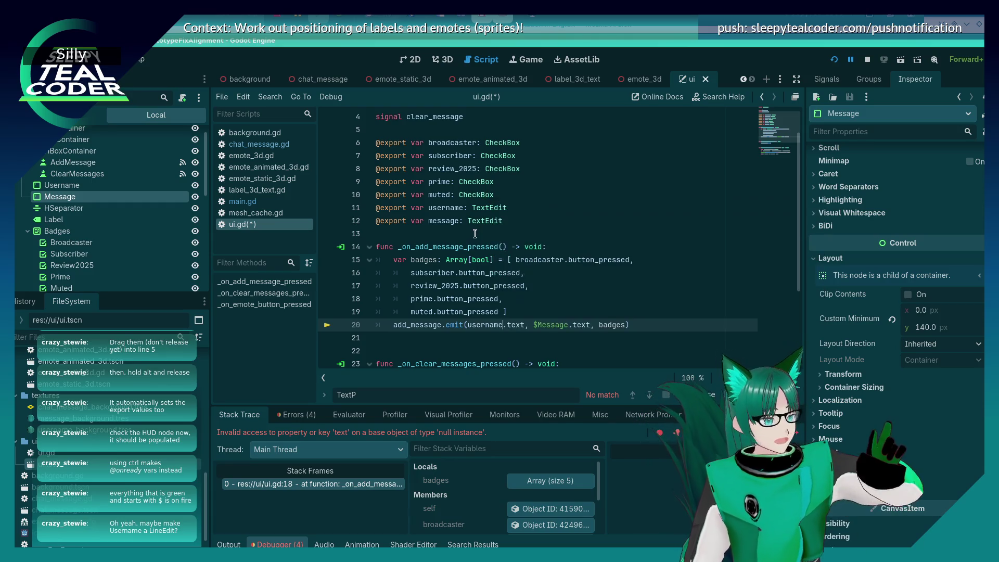
Replace $Message with message on line 20 and save ui.gd.
double_click(442, 223)
click(574, 326)
drag(570, 327, 531, 326)
text(message)
key(ctrl+s)
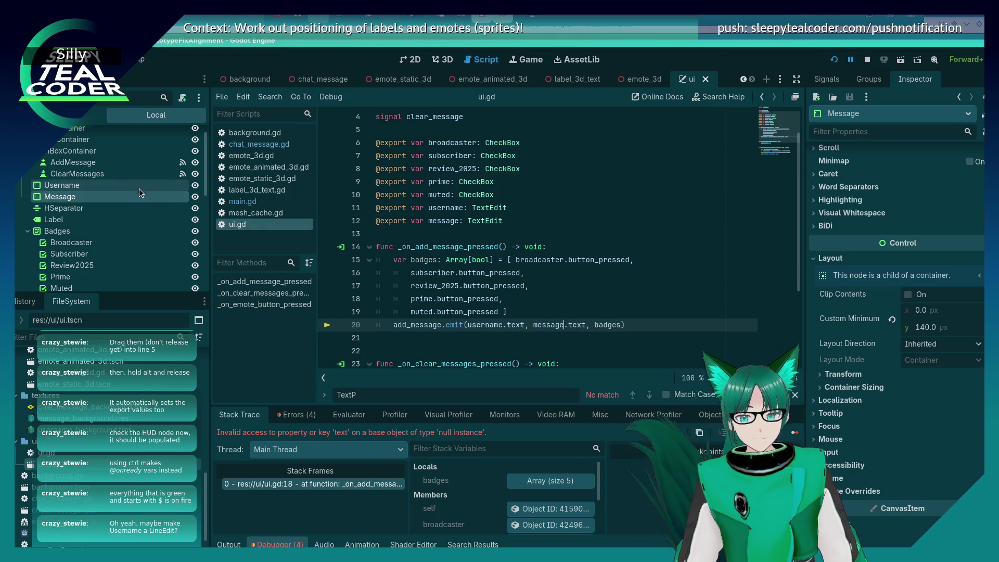
right_click(86, 198)
Change the Username node's type from TextEdit to LineEdit.
click(74, 186)
right_click(76, 186)
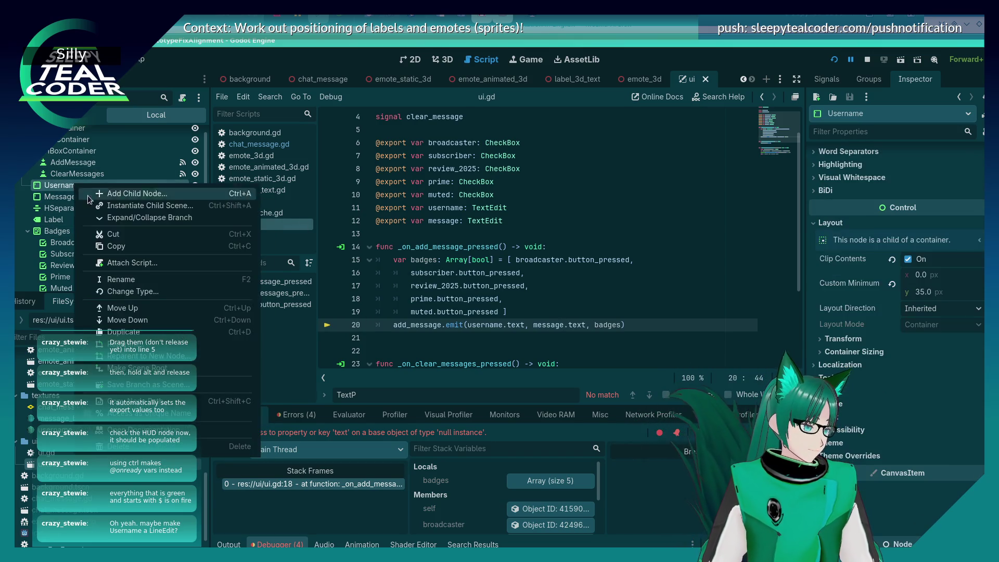
click(170, 292)
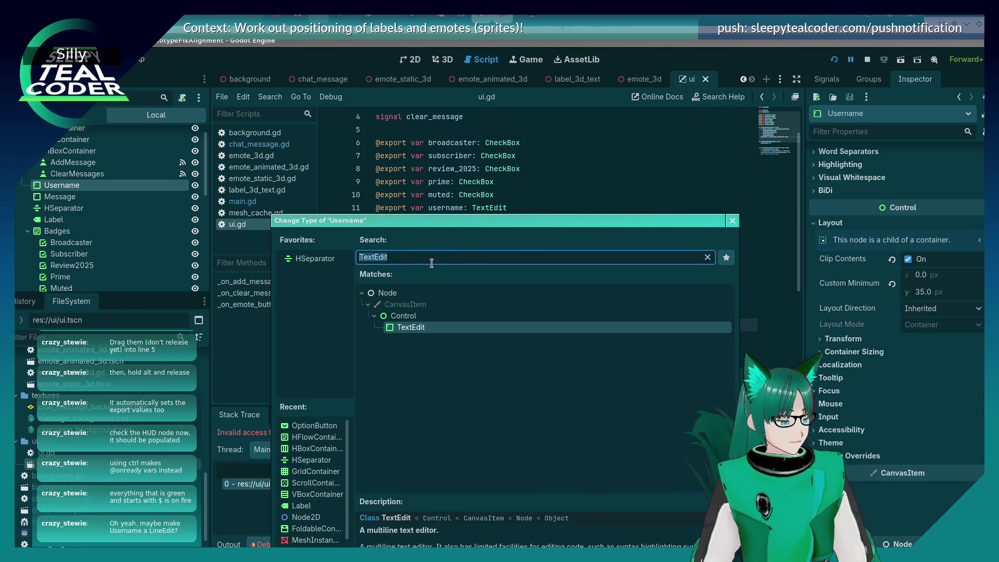
text(lined)
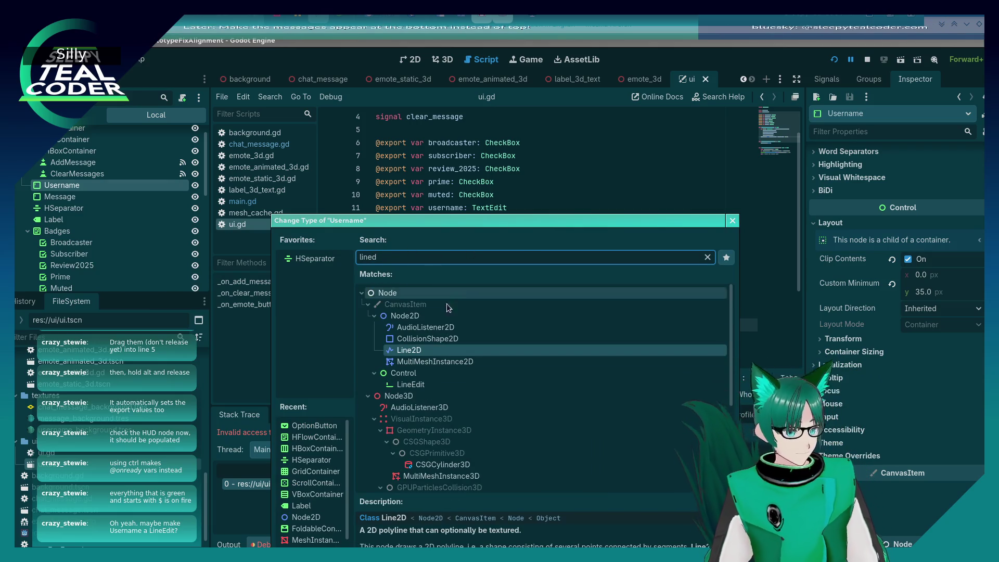
double_click(403, 385)
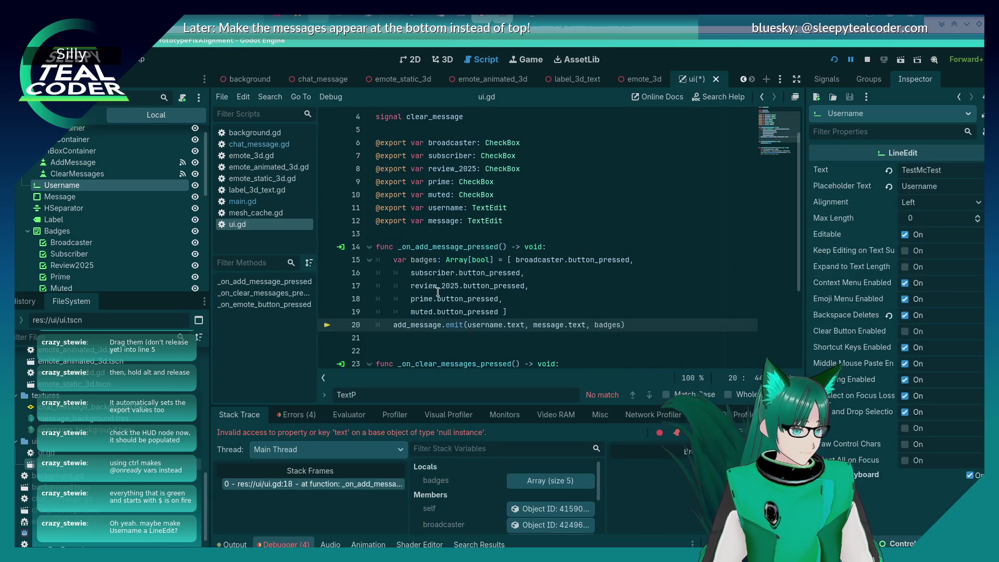
Save ui.gd and stop the running debug session.
click(584, 237)
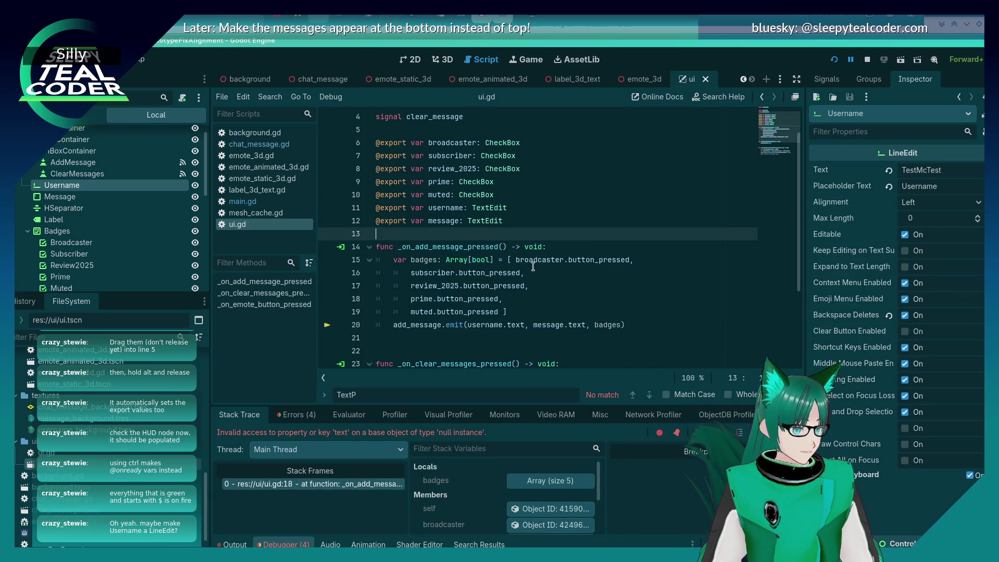
key(ctrl+s)
click(867, 63)
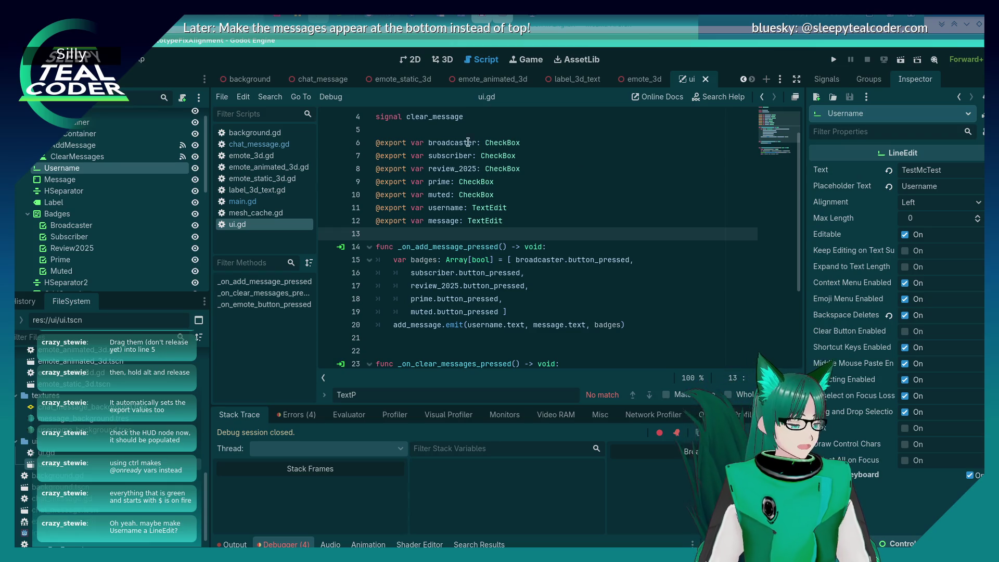
Replace $Message with message in the emote handler on line 30.
scroll(482, 278, down, 3)
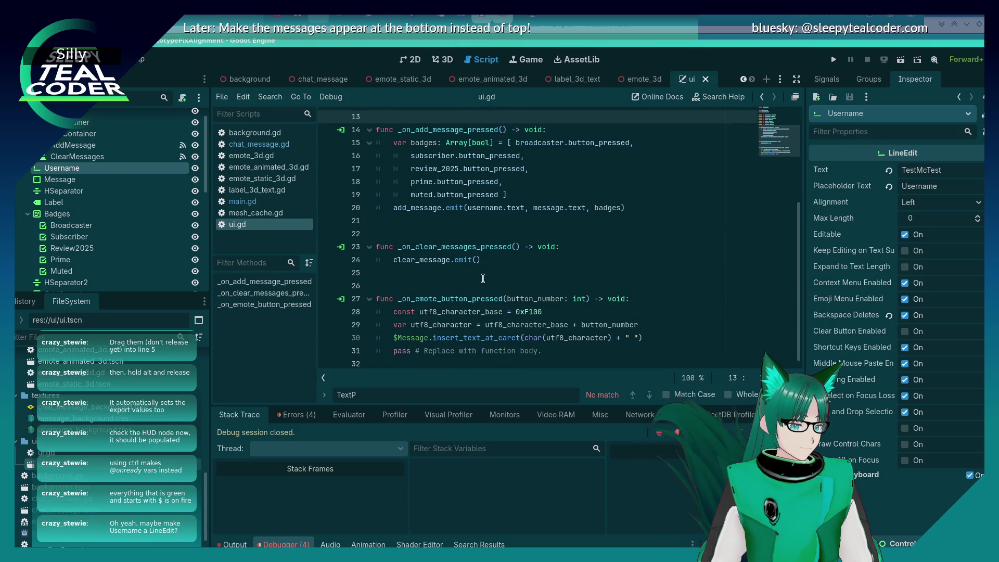
scroll(482, 279, up, 3)
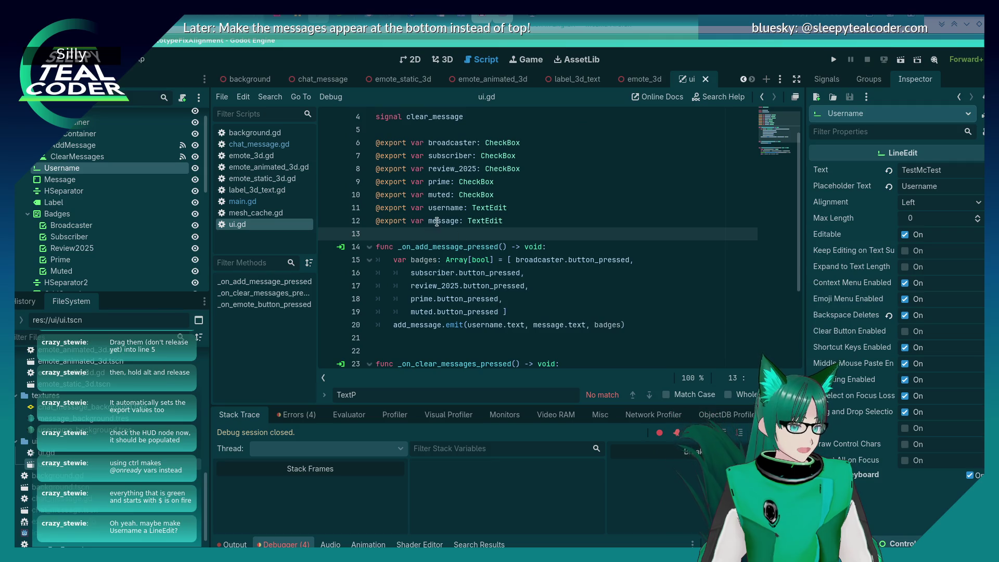
ctrl+click(548, 325)
scroll(453, 271, down, 3)
double_click(420, 338)
key(BackSpace)
key(BackSpace)
text(message.insert_text_at_caret(char(utf8_character) + ")
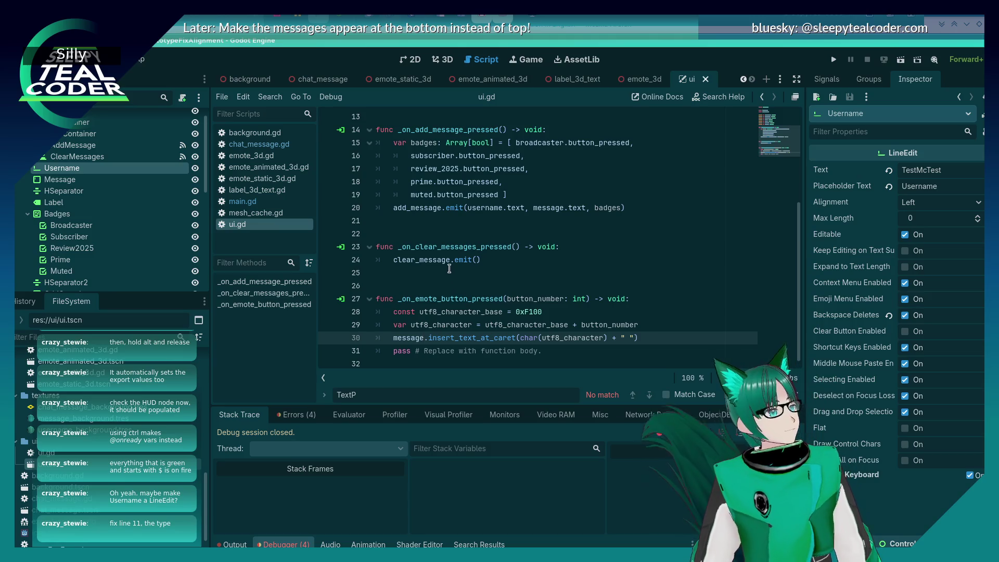
Retype the username export on line 11 as LineEdit and run the project again.
scroll(449, 270, up, 2)
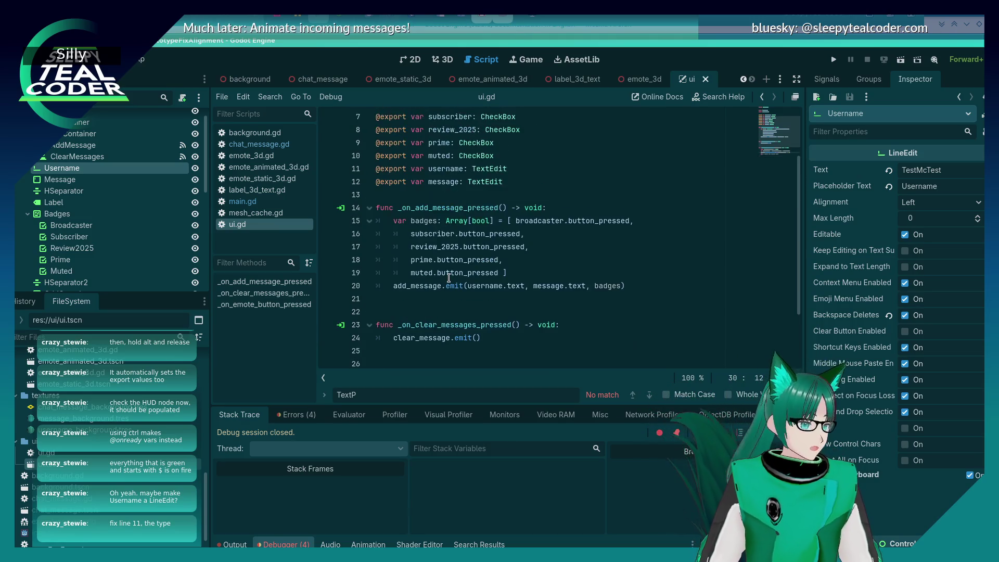
scroll(448, 278, up, 2)
double_click(480, 248)
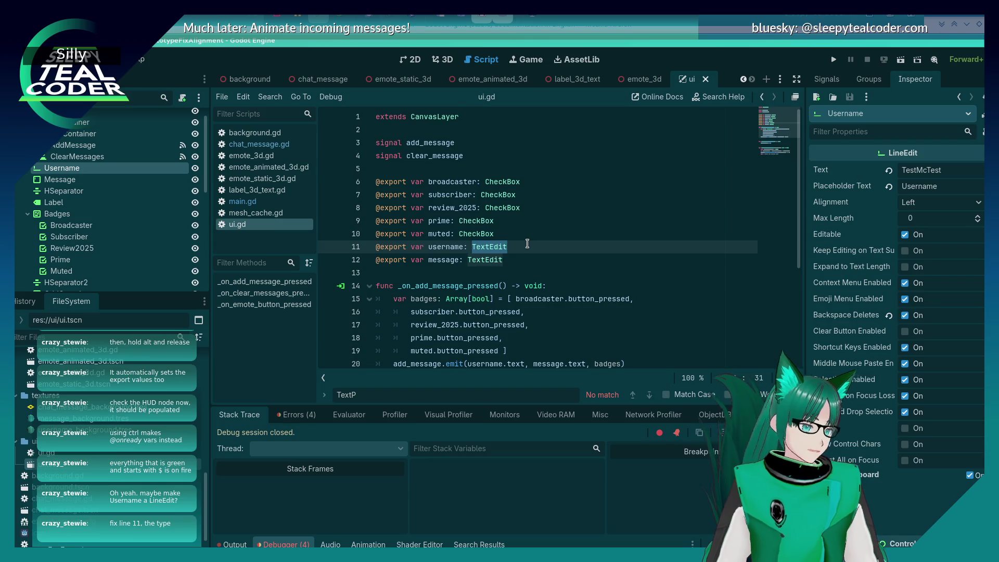
text(LineEdit)
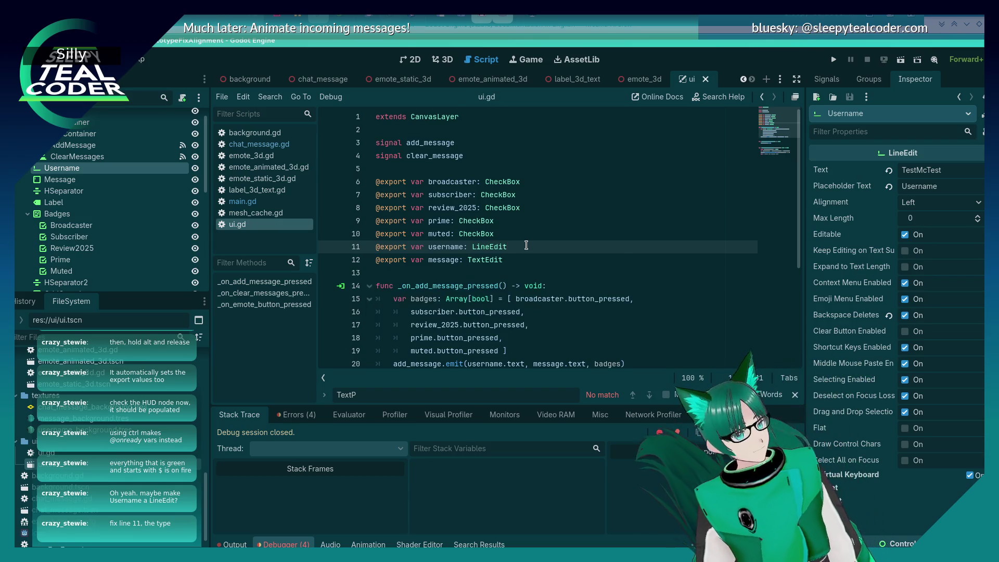
click(511, 272)
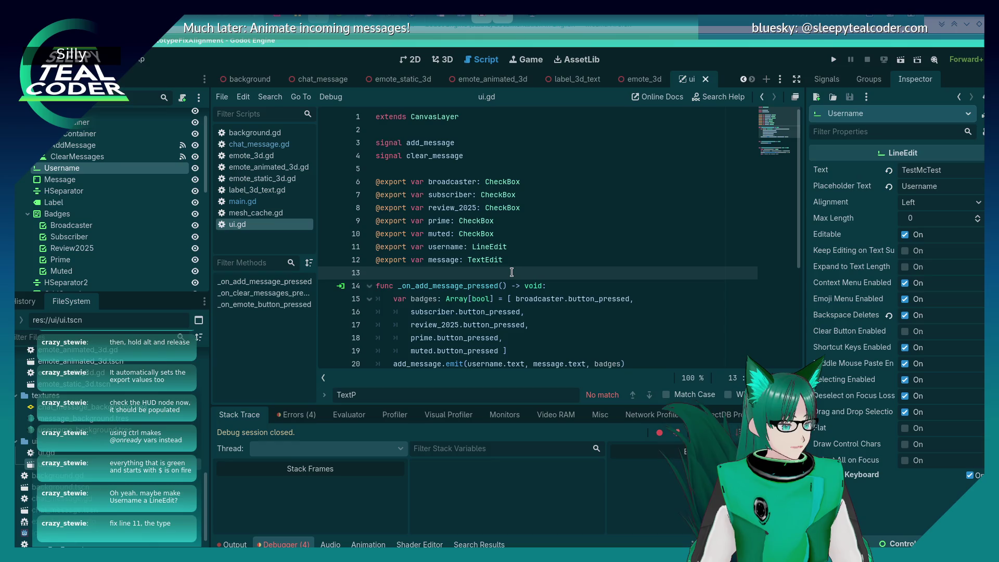
scroll(512, 272, down, 3)
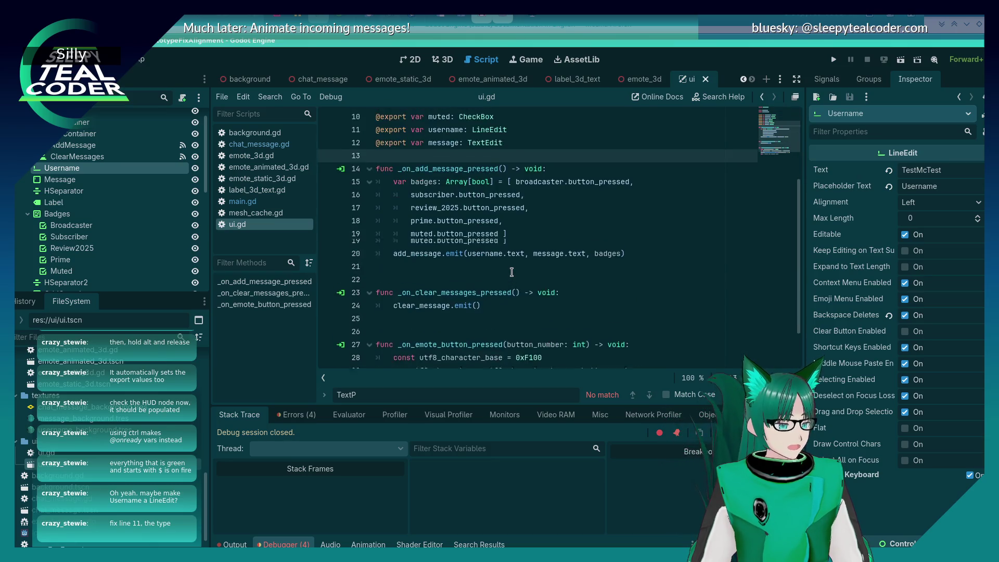
scroll(512, 272, up, 2)
click(832, 60)
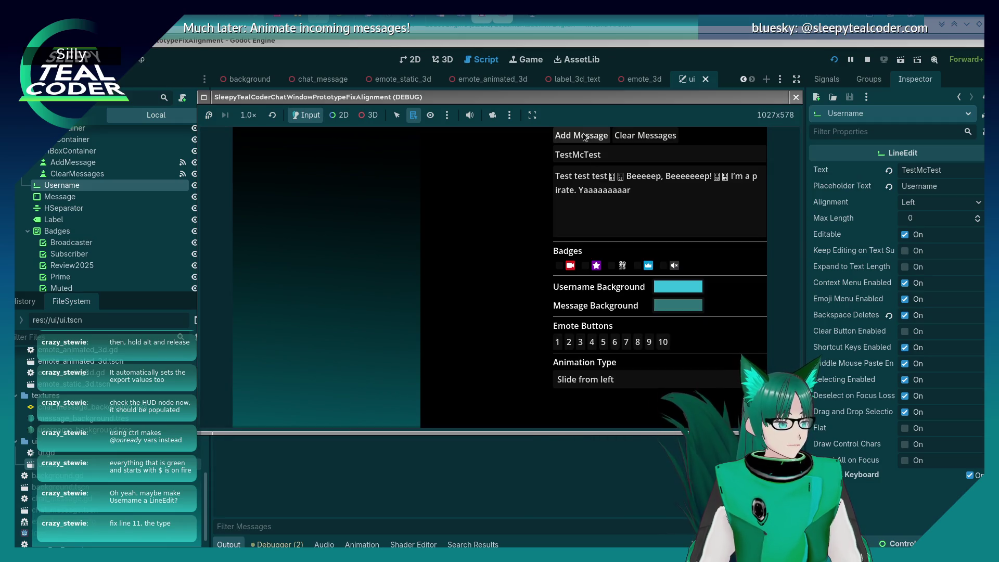
Add a test message in the running game, triggering the null-instance 'text' error at ui.gd line 20.
click(581, 135)
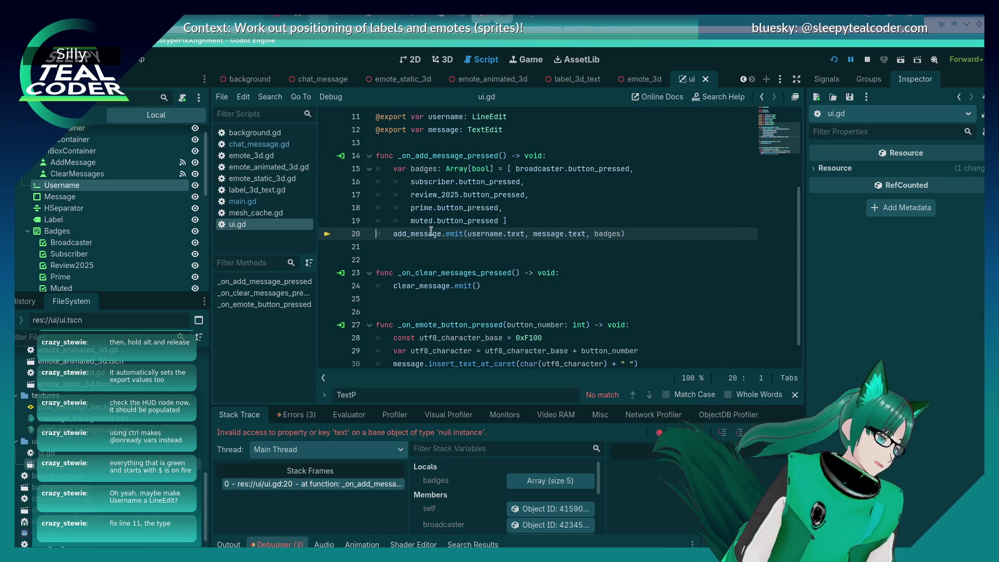
mouse_move(454, 234)
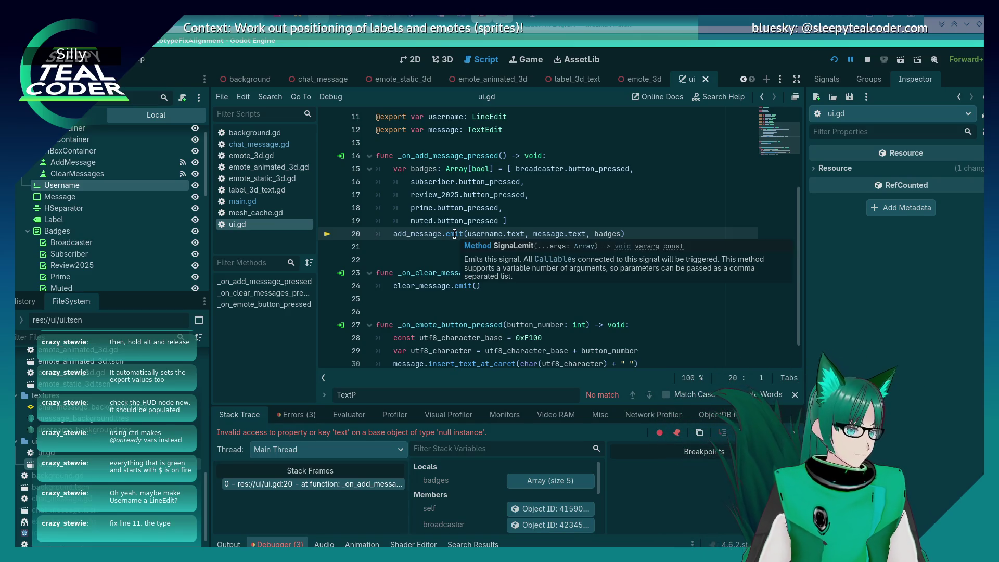
click(454, 235)
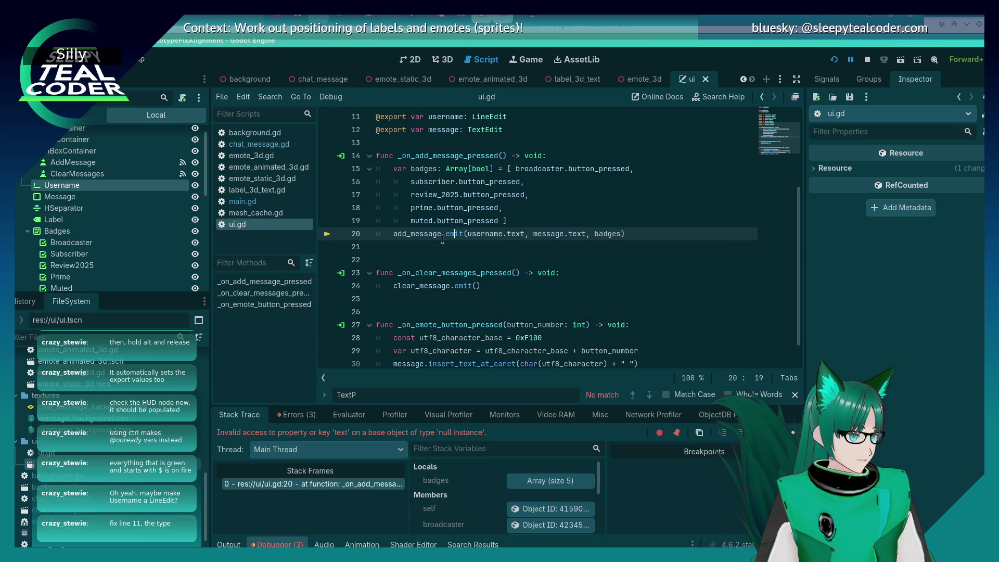
mouse_move(452, 234)
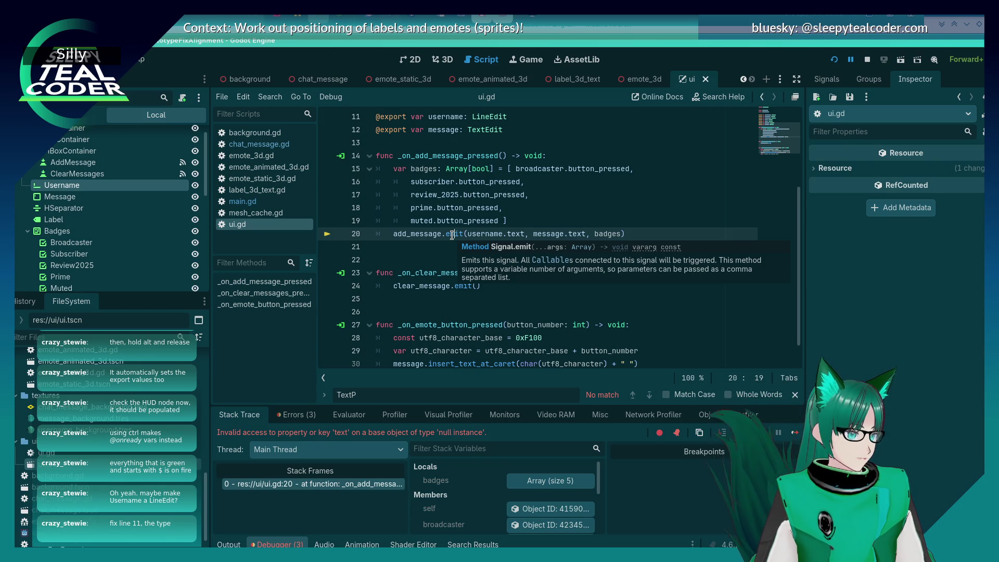
click(513, 221)
click(479, 250)
scroll(476, 254, up, 2)
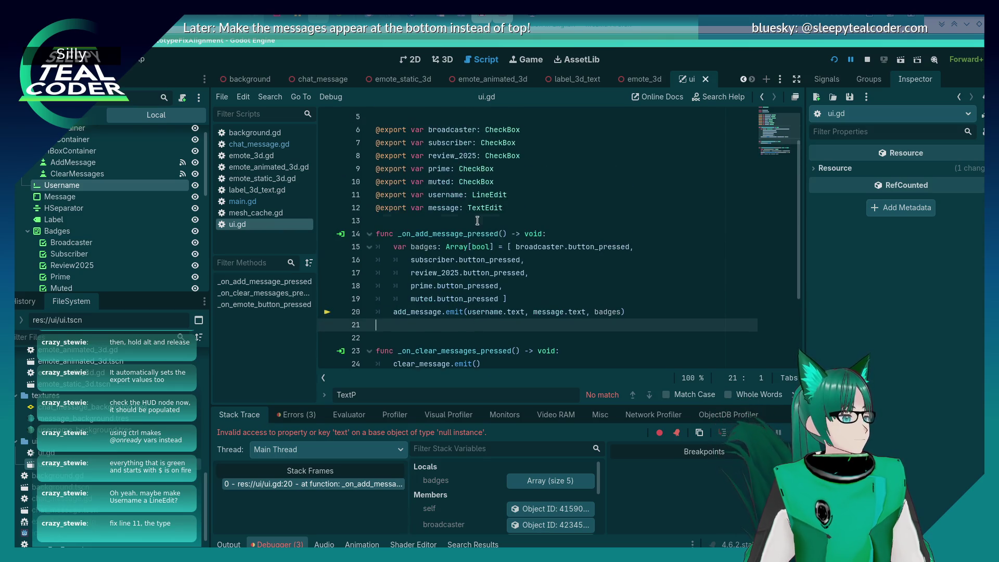
click(512, 209)
key(Return)
key(Return)
text(ername.)
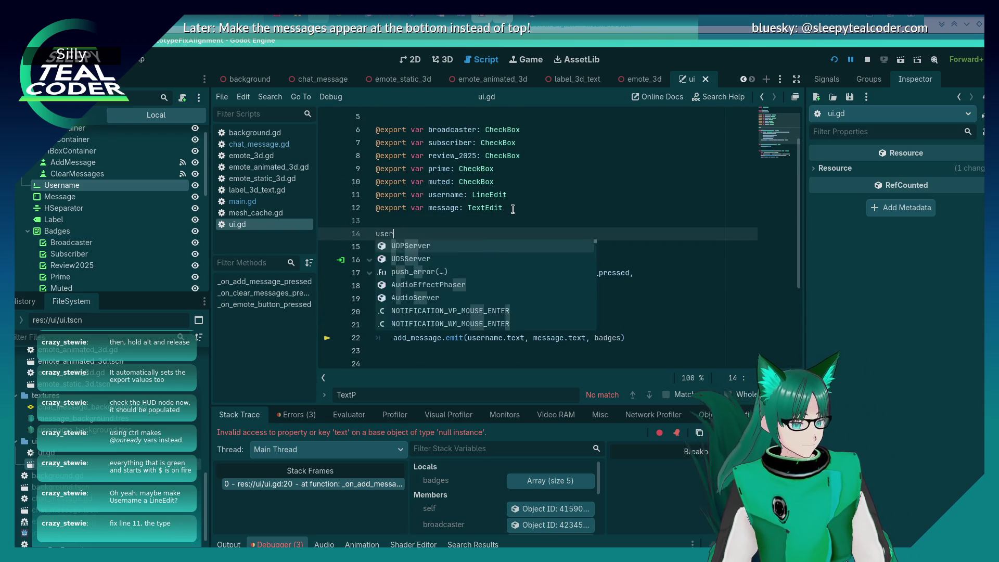
key(Escape)
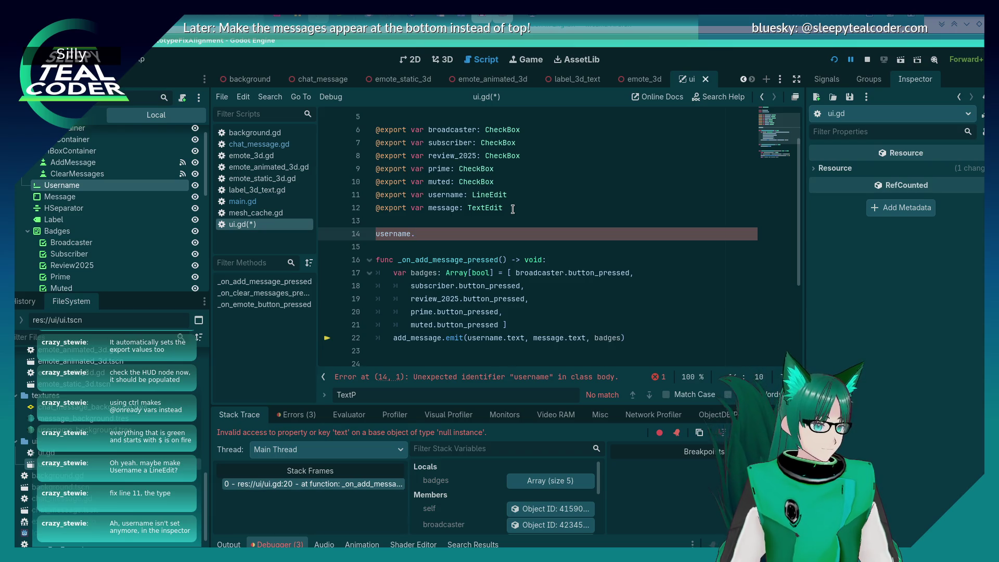
key(shift+Home)
key(BackSpace)
key(BackSpace)
key(BackSpace)
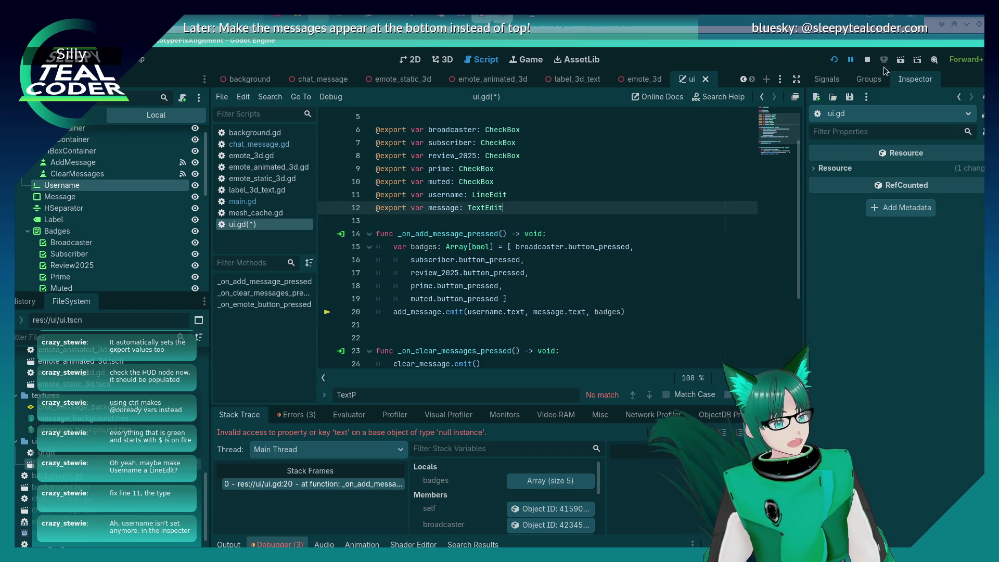
click(874, 61)
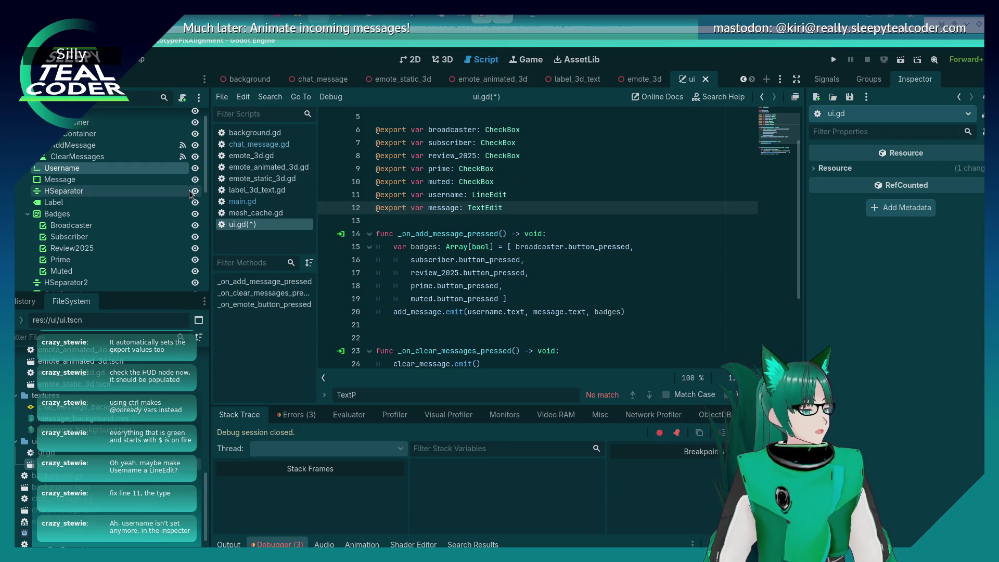
In the HUD node's Inspector, assign the Username LineEdit node to its Username export.
scroll(128, 201, up, 1)
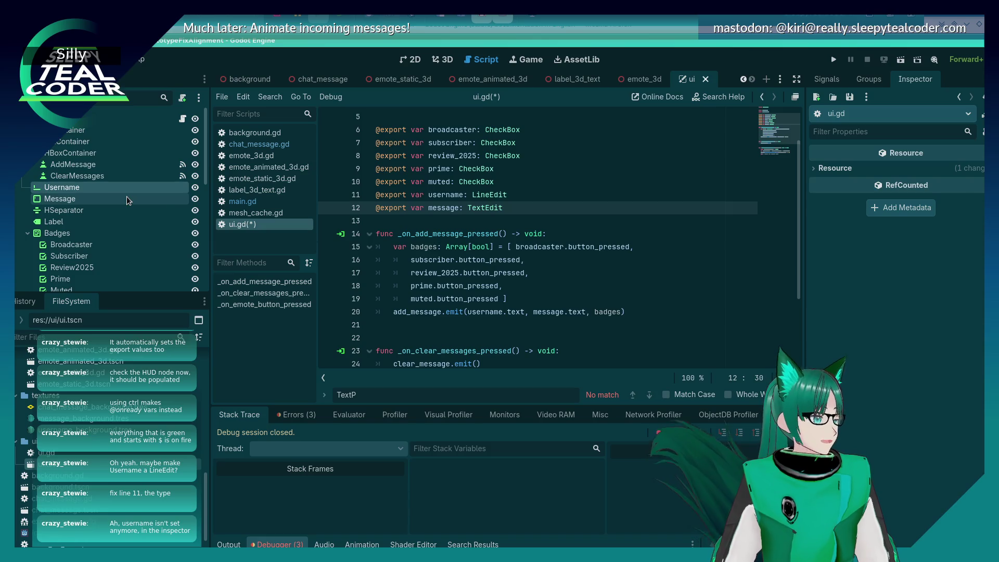
click(123, 189)
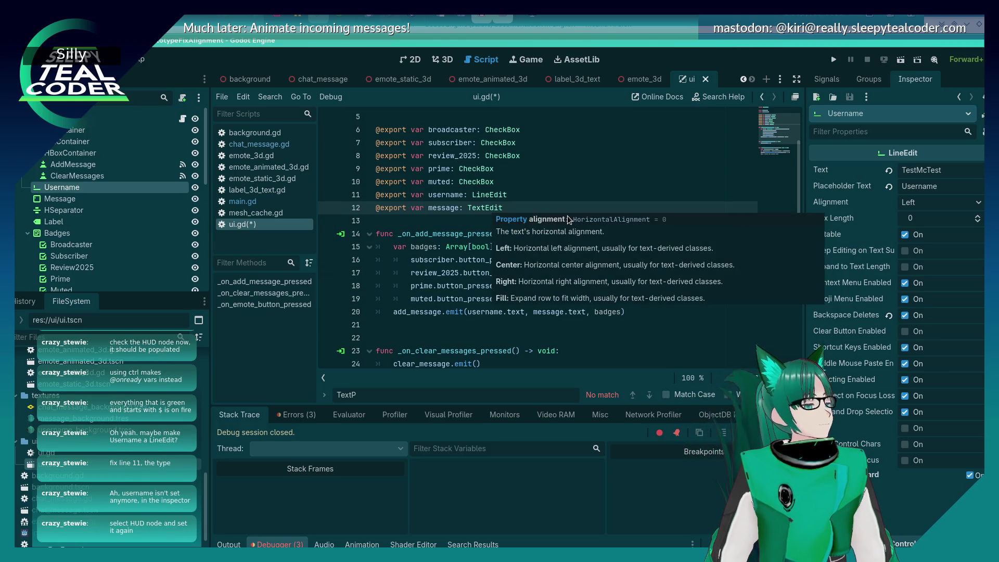
click(104, 118)
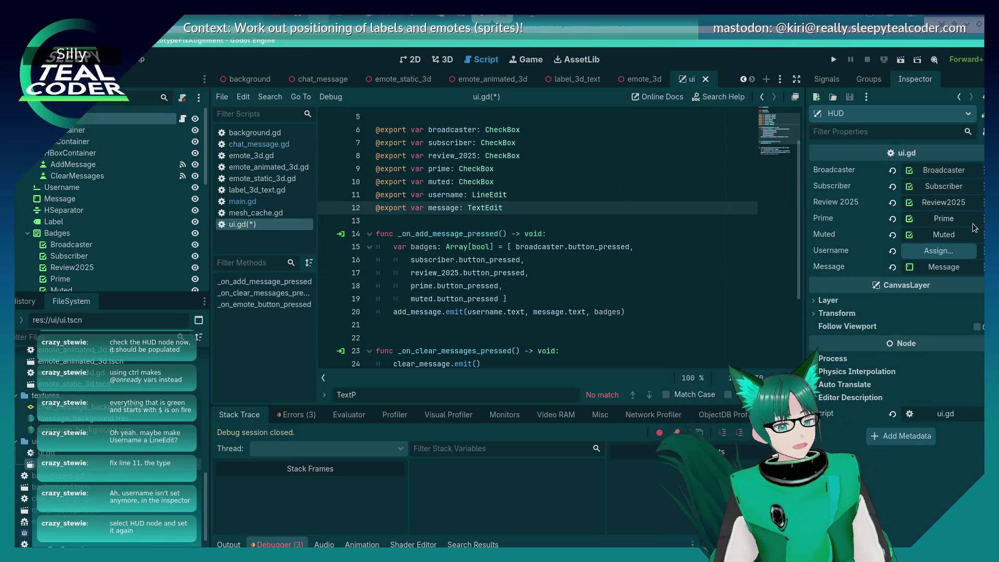
click(938, 250)
click(463, 200)
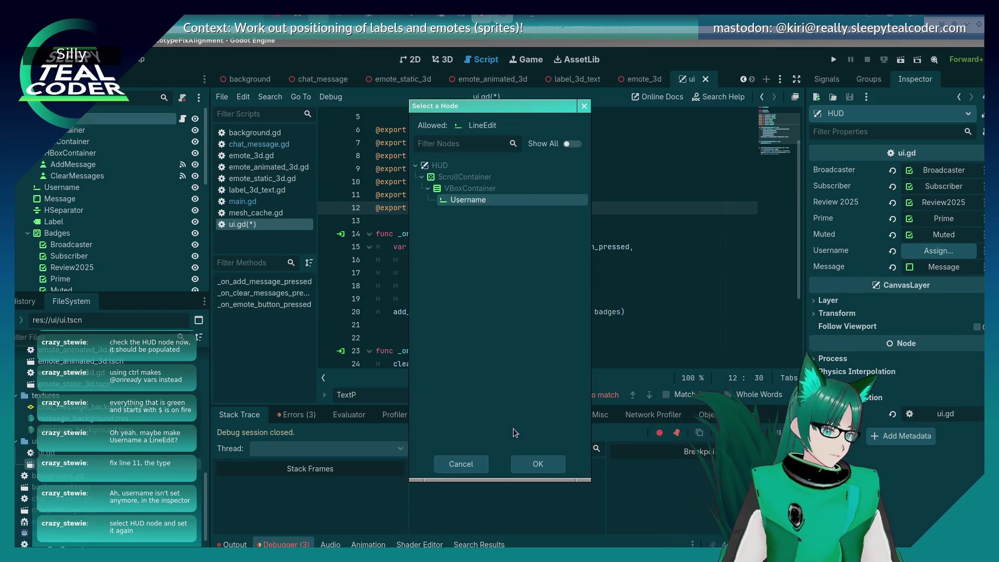
click(536, 462)
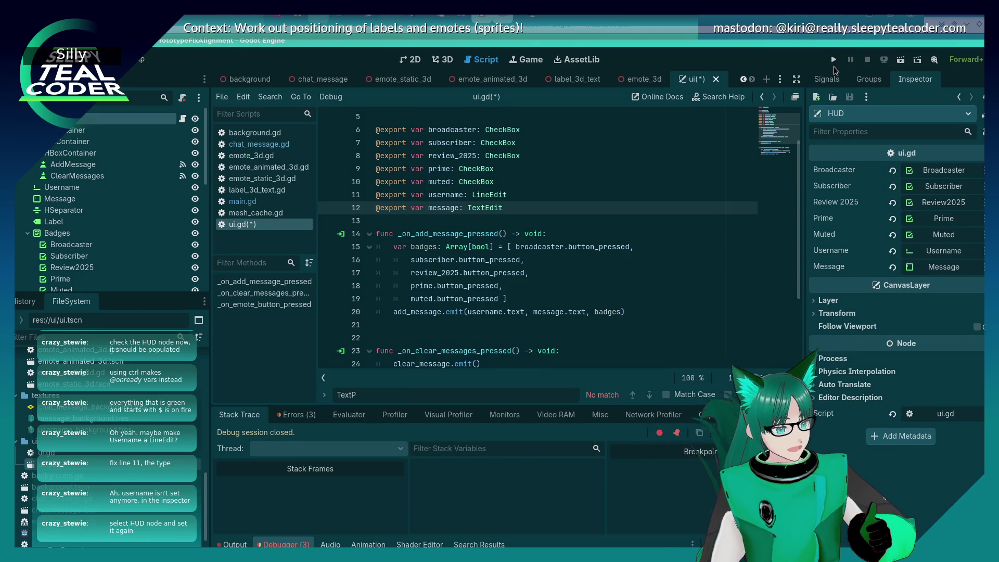
Run the project again, add a test message, and look over the script code.
click(834, 62)
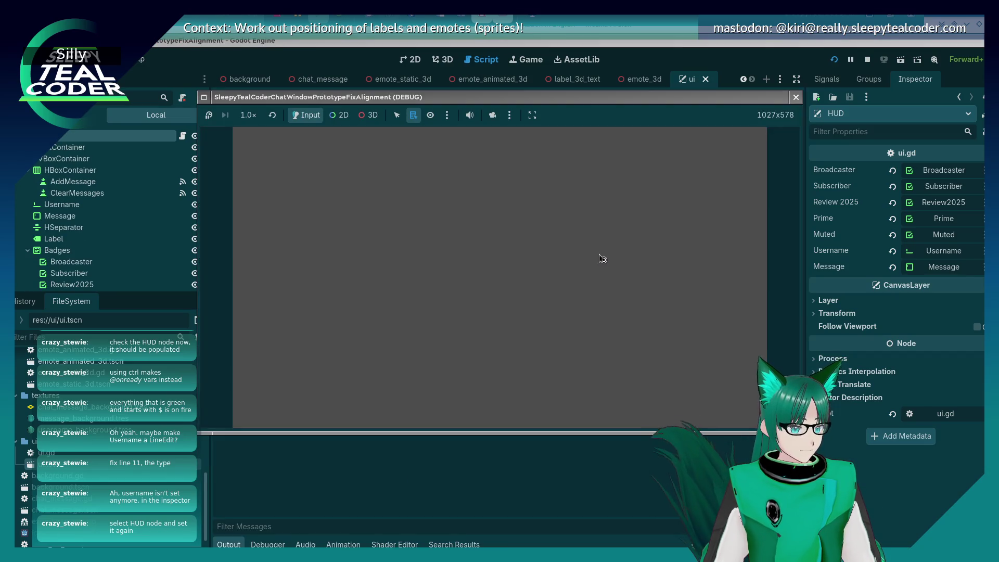
click(580, 136)
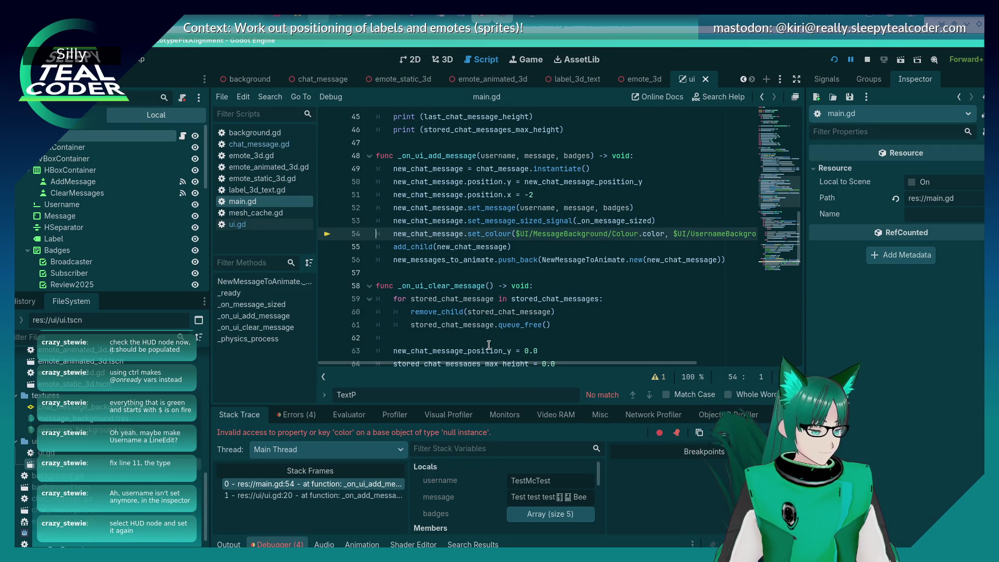
mouse_move(487, 362)
mouse_down()
mouse_move(547, 359)
mouse_move(523, 360)
mouse_up()
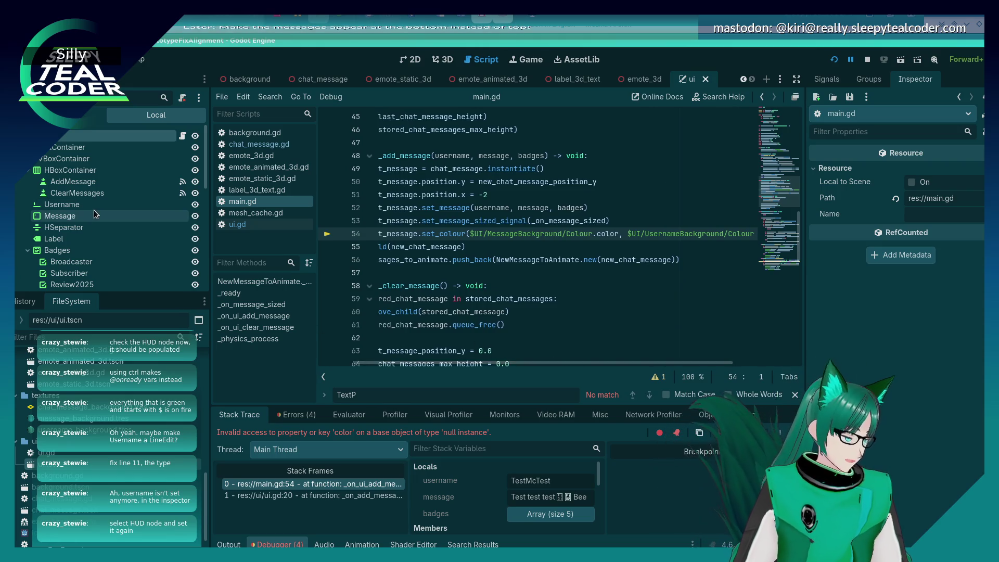
scroll(92, 207, down, 3)
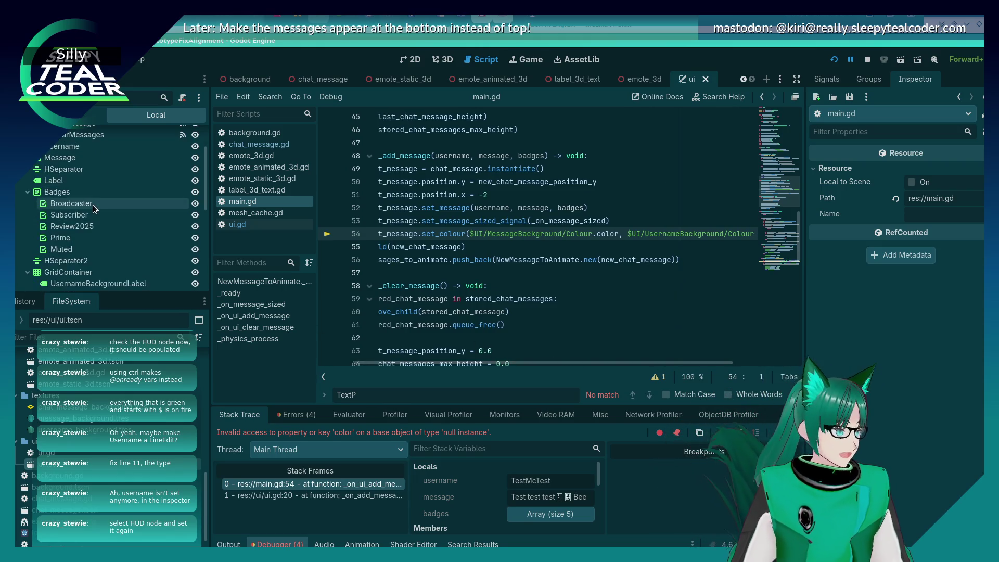
scroll(93, 204, down, 5)
scroll(470, 224, up, 10)
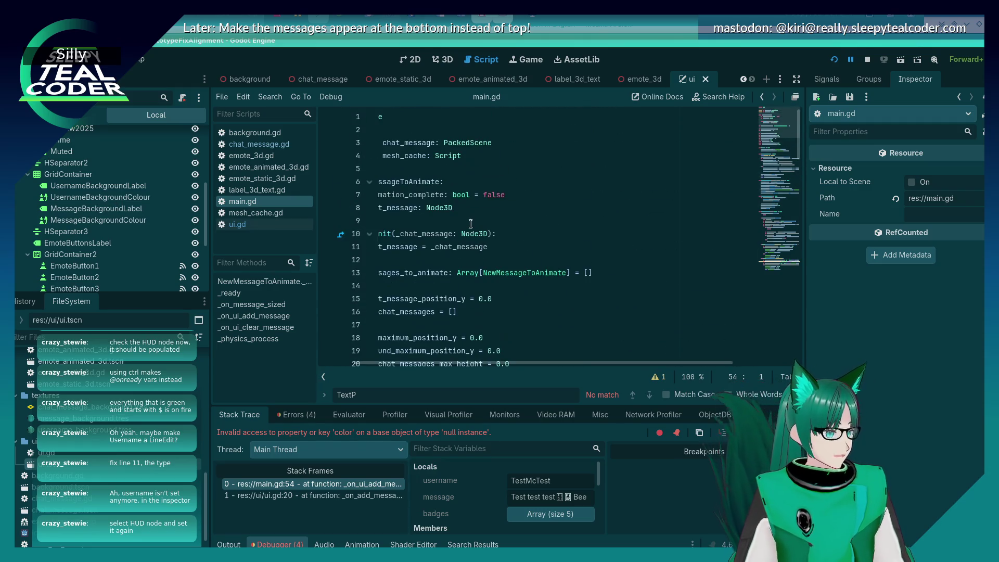
drag(528, 361, 454, 347)
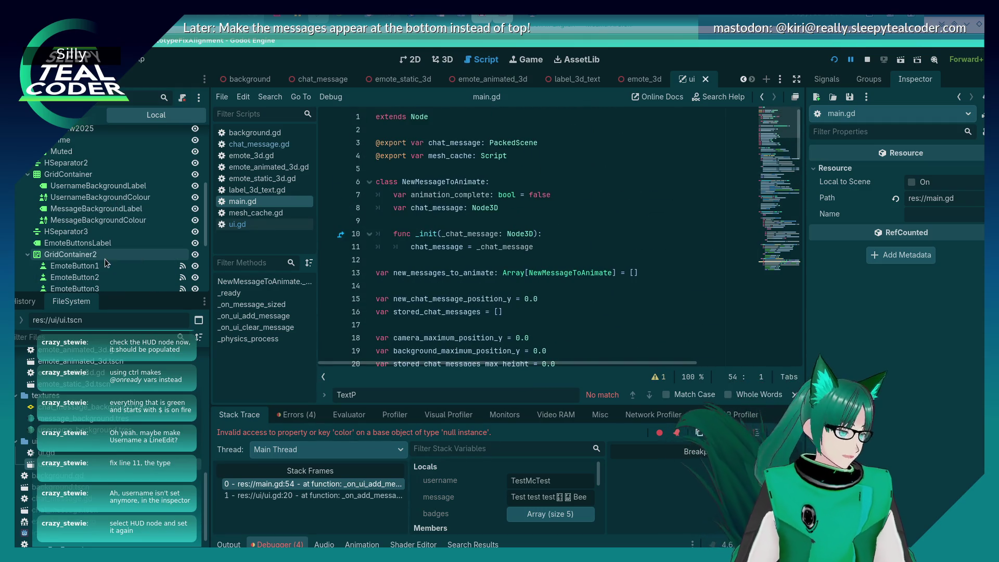
scroll(105, 258, down, 3)
scroll(105, 258, down, 1)
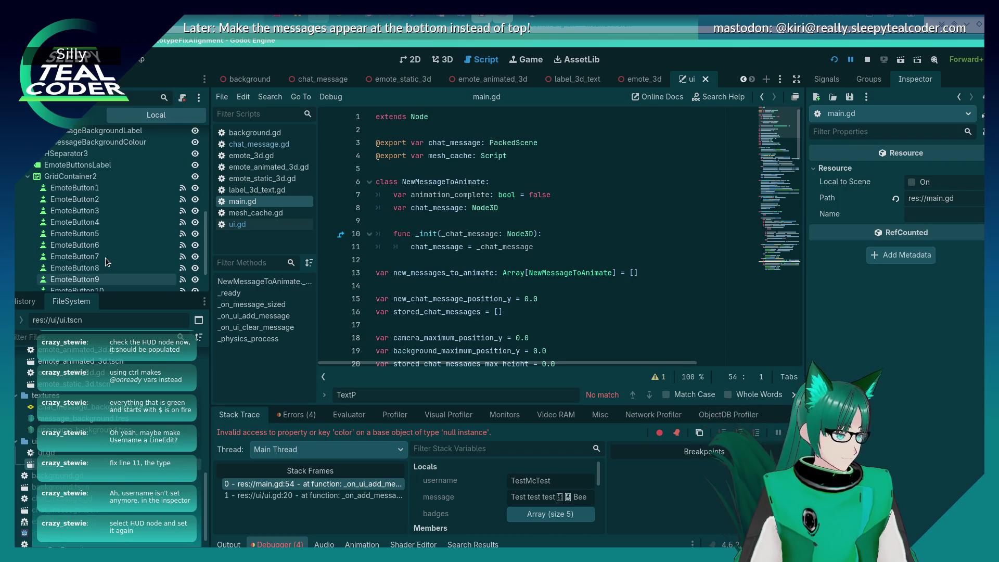
scroll(105, 257, up, 5)
Drag MessageBackgroundColour and UsernameBackgroundColour into main.gd as exported ColorPickerButton variables.
click(117, 240)
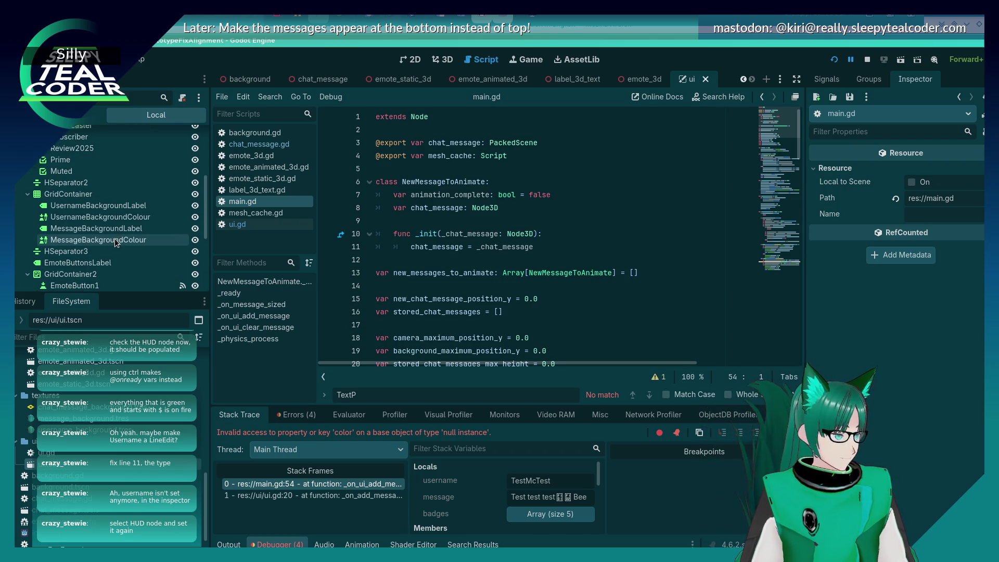
ctrl+click(133, 217)
drag(121, 227, 400, 167)
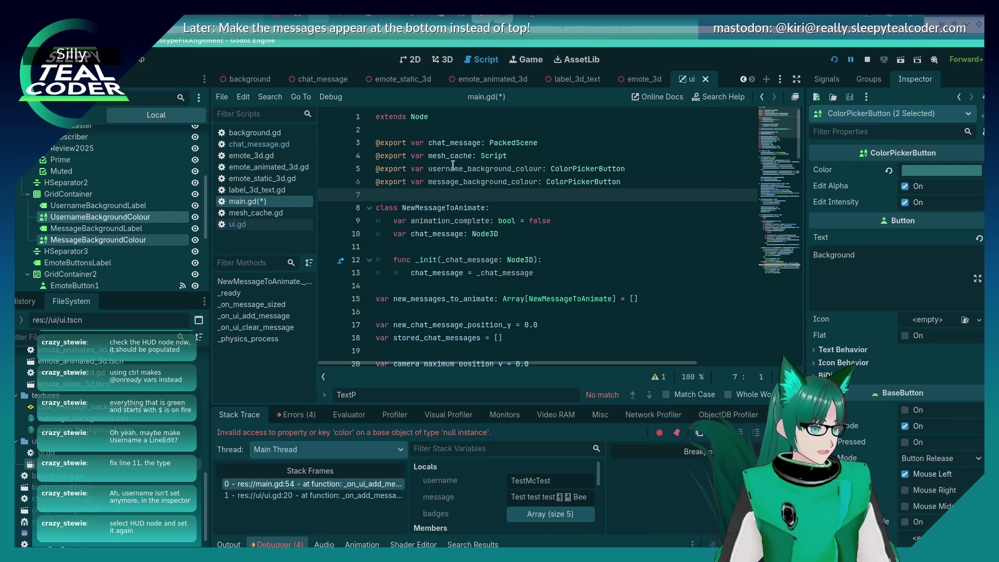
Insert a blank line after line 4, save main.gd, and select line 57's message background path.
click(520, 156)
key(ctrl+s)
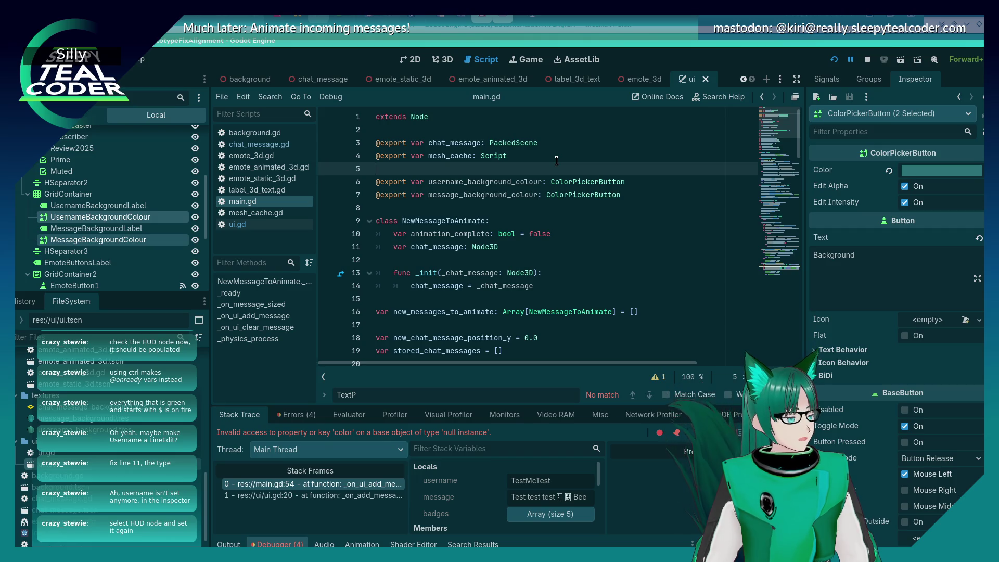
double_click(505, 180)
scroll(501, 242, down, 8)
scroll(499, 248, down, 14)
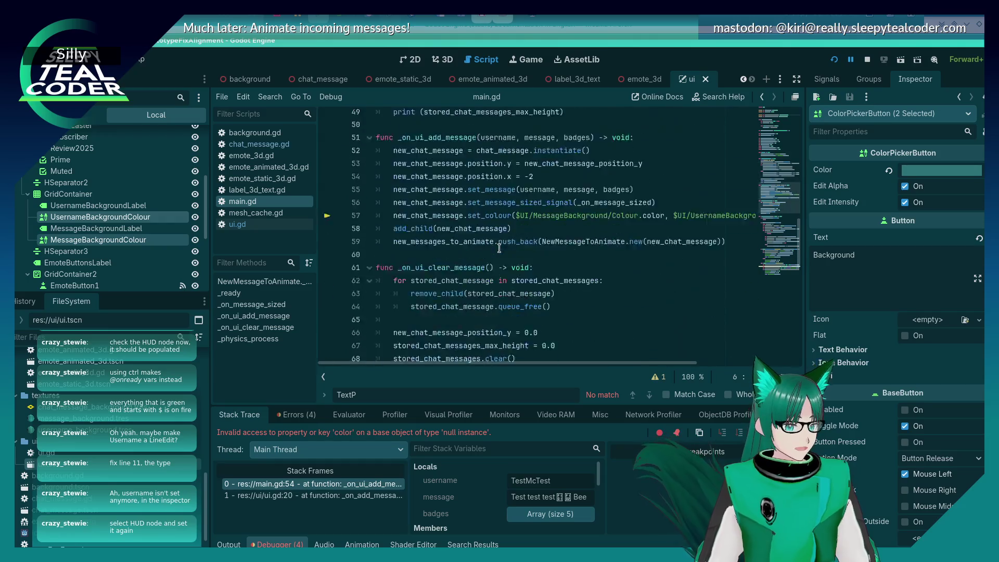
scroll(498, 255, up, 6)
drag(516, 220, 636, 221)
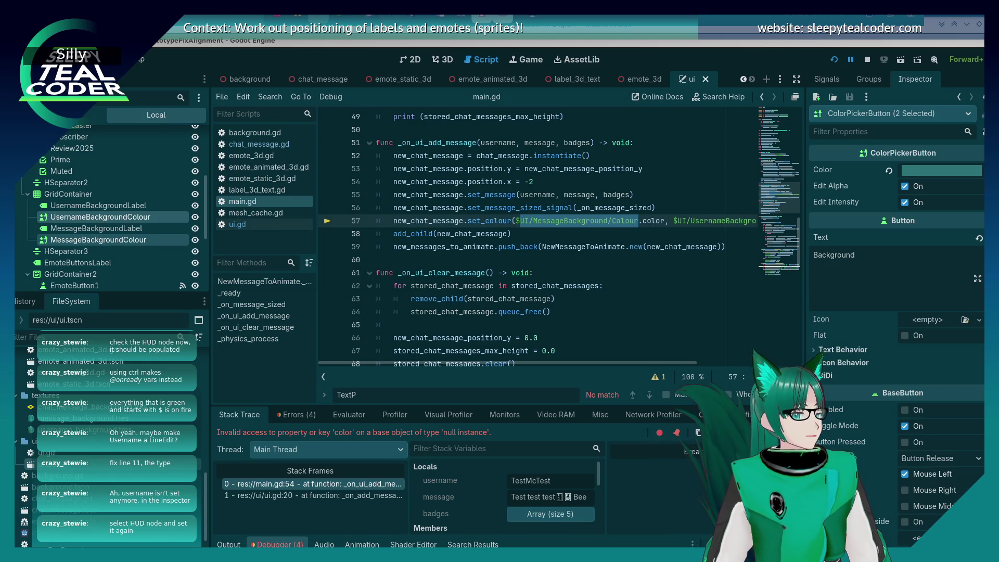
Replace line 57's $UI colour paths with username_background_colour and message_background_colour, then save.
click(547, 274)
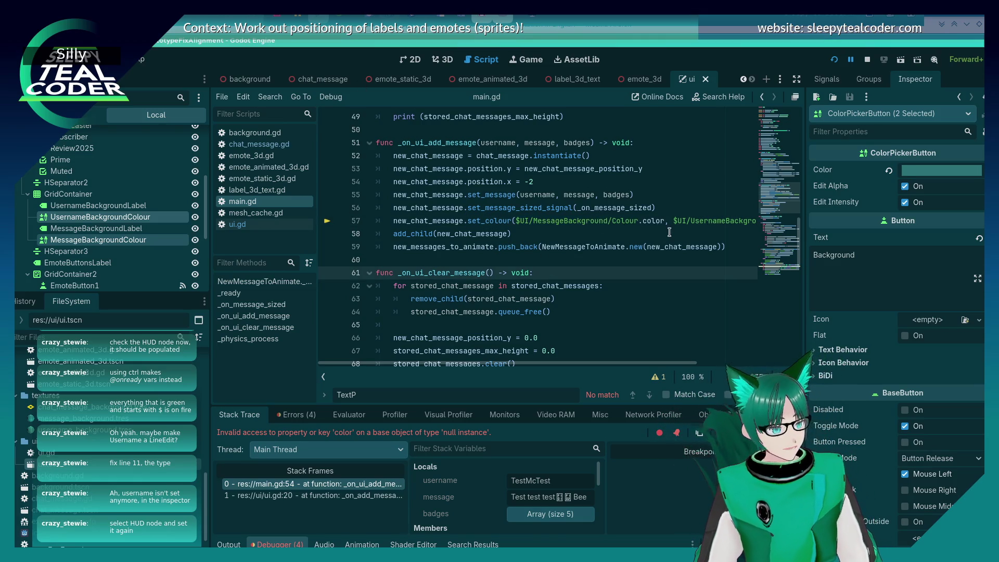
drag(570, 362, 683, 362)
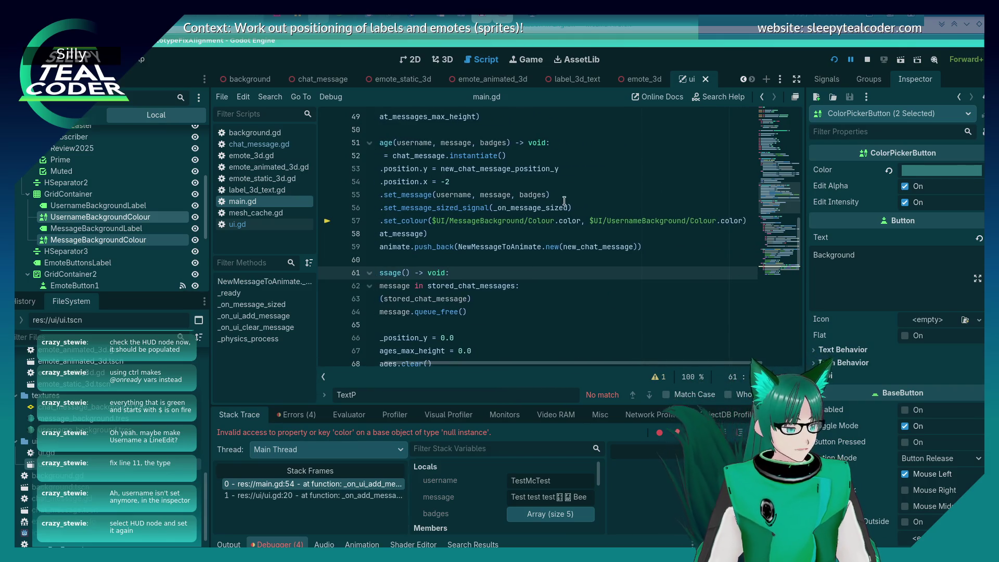
click(554, 221)
drag(591, 220, 702, 220)
text(username_background_colour)
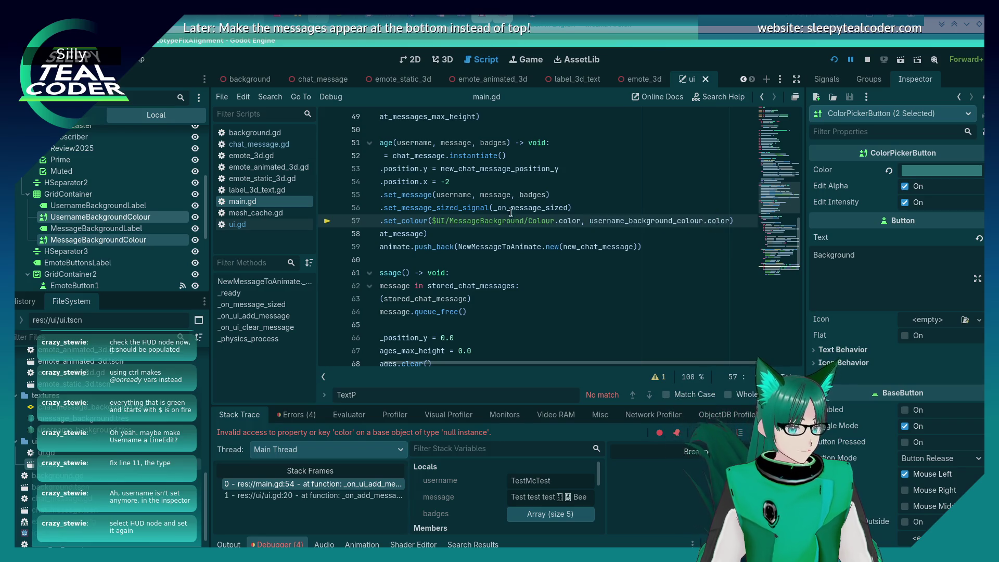
drag(555, 221, 432, 221)
key(BackSpace)
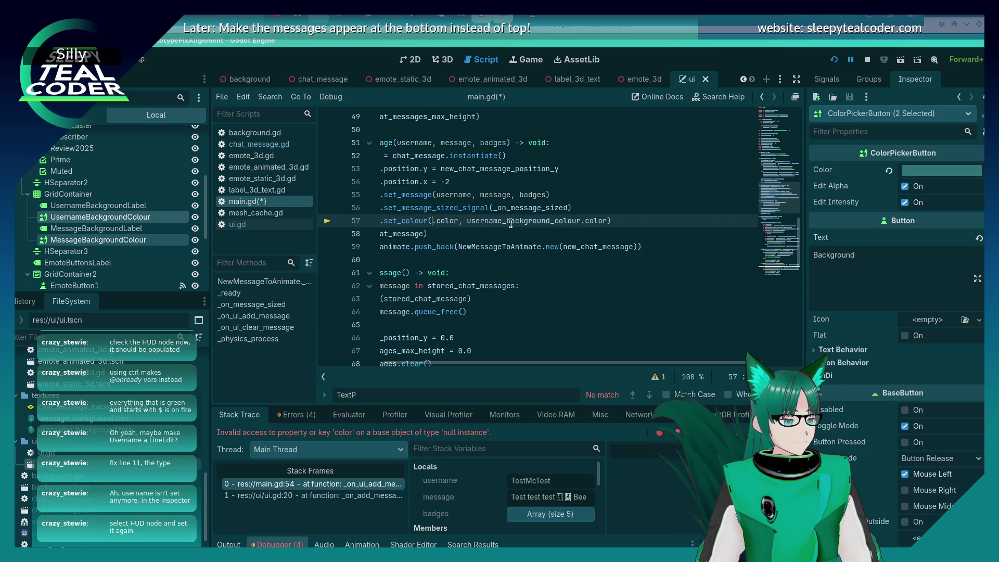
text(message_background_colour)
key(Return)
key(ctrl+s)
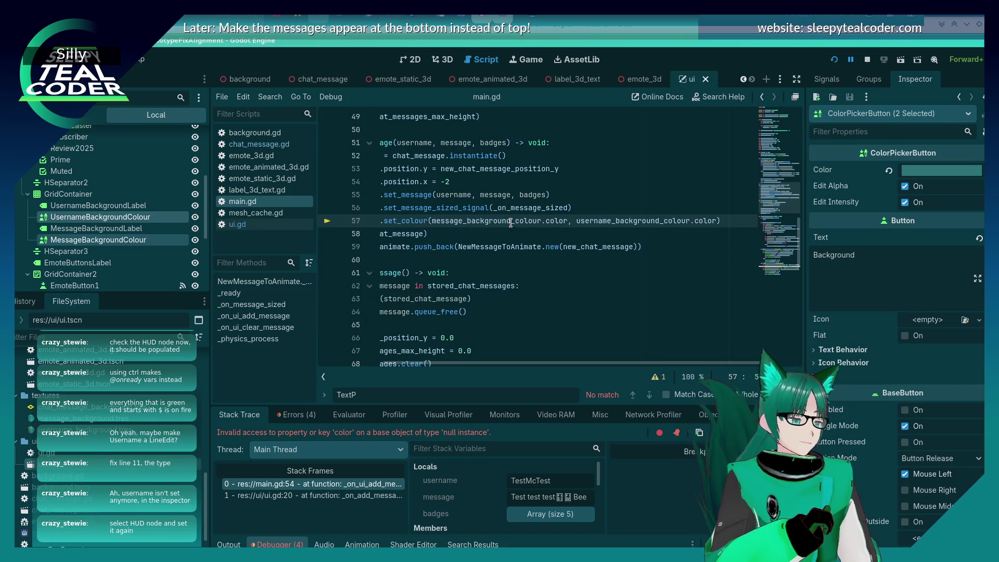
Revert line 57 to the original $UI colour node paths and save main.gd.
scroll(509, 250, left, 3)
scroll(506, 286, down, 5)
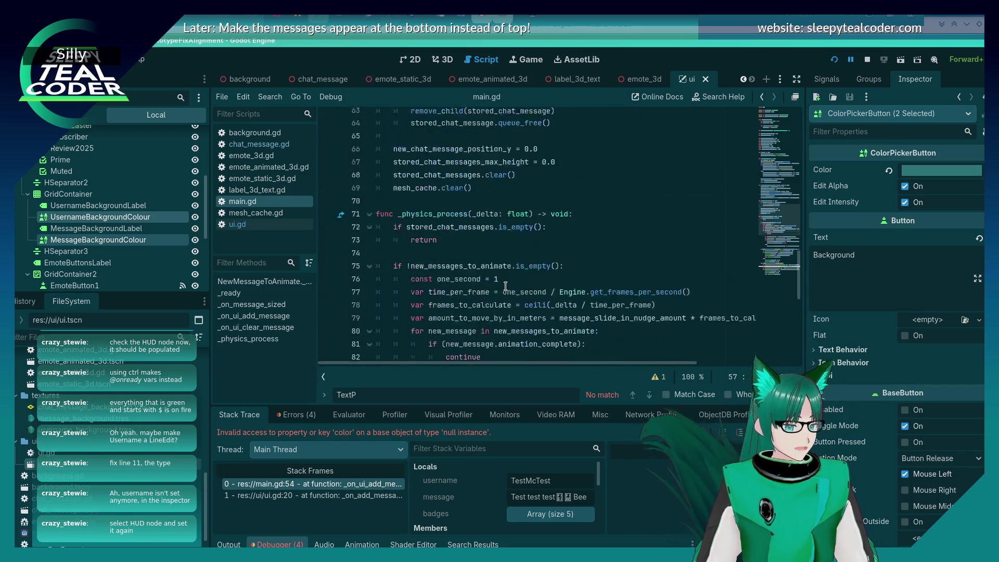
scroll(505, 286, down, 7)
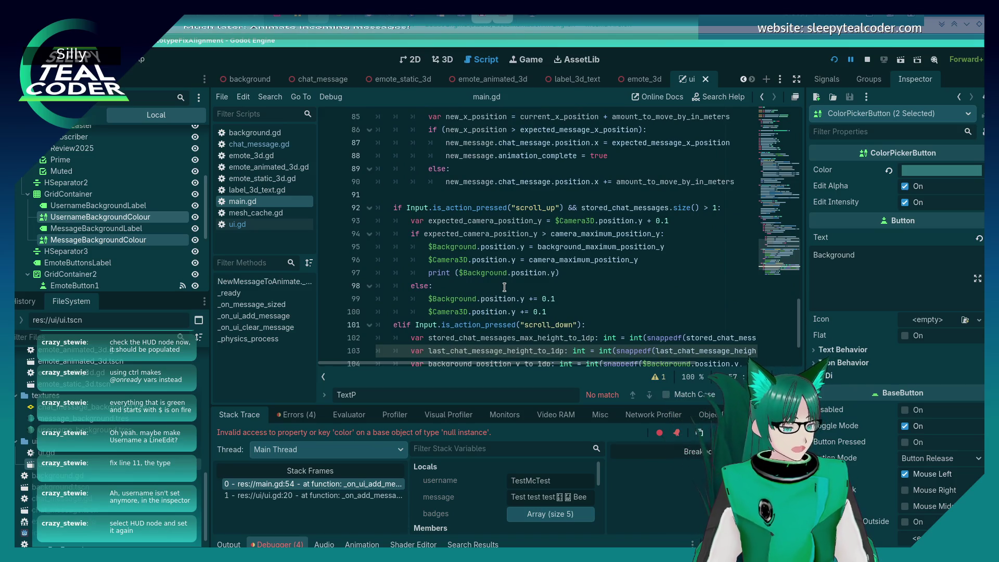
scroll(504, 287, up, 6)
scroll(505, 287, up, 5)
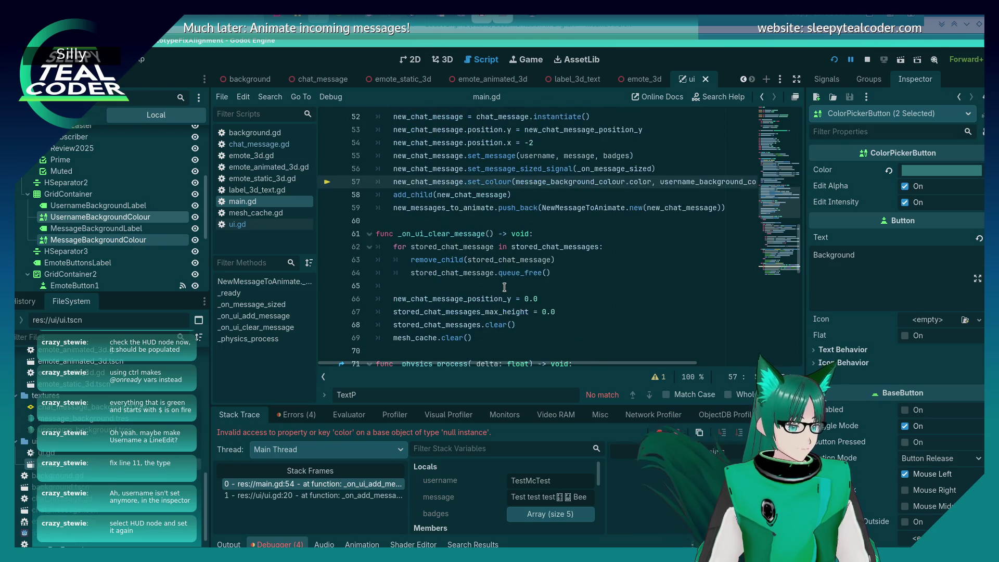
scroll(504, 287, up, 2)
key(BackSpace)
key(BackSpace)
key(BackSpace)
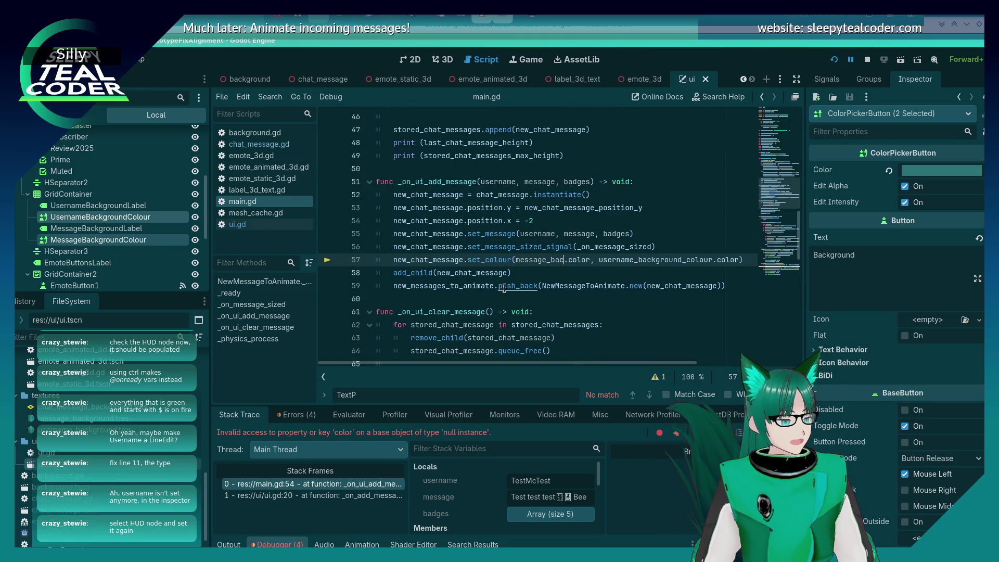
text($r)
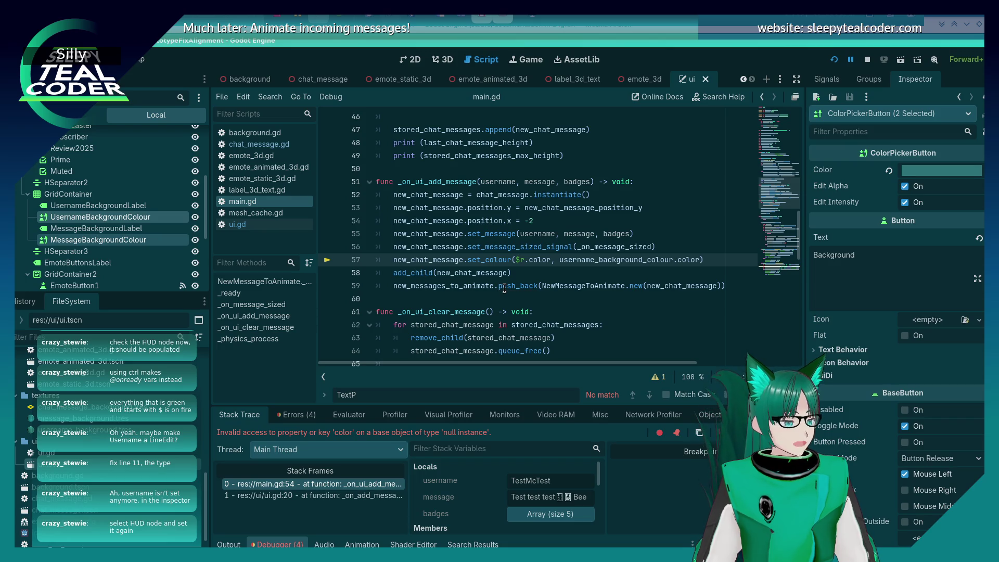
scroll(46, 175, up, 5)
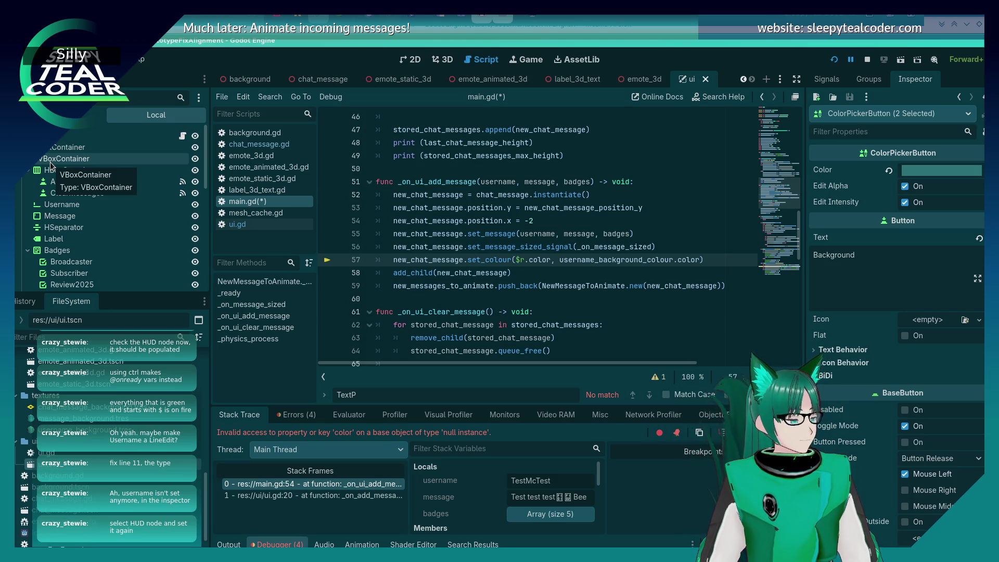
key(ctrl+z)
key(ctrl+z)
key(ctrl+z)
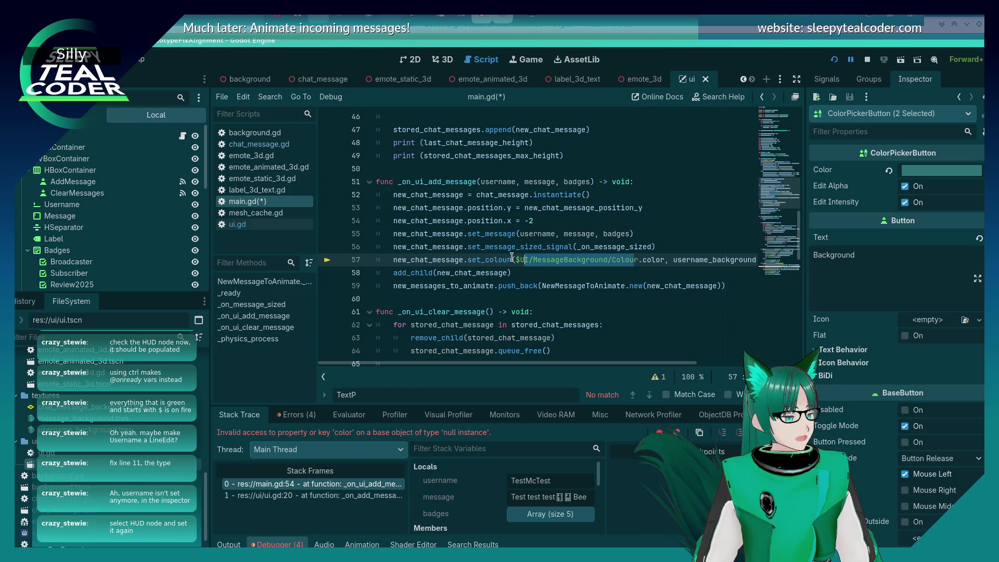
key(ctrl+s)
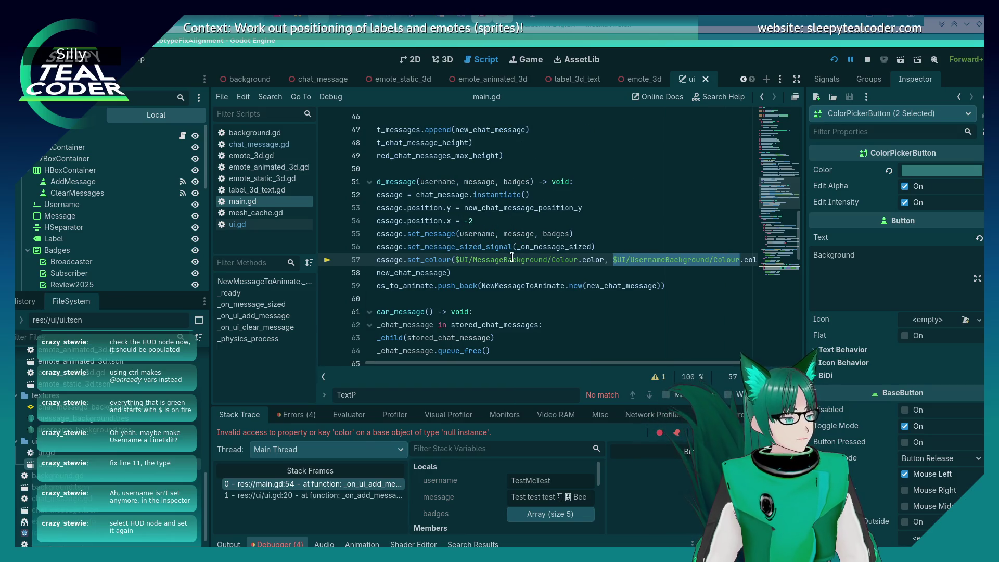
Open main.tscn from the FileSystem dock.
click(490, 271)
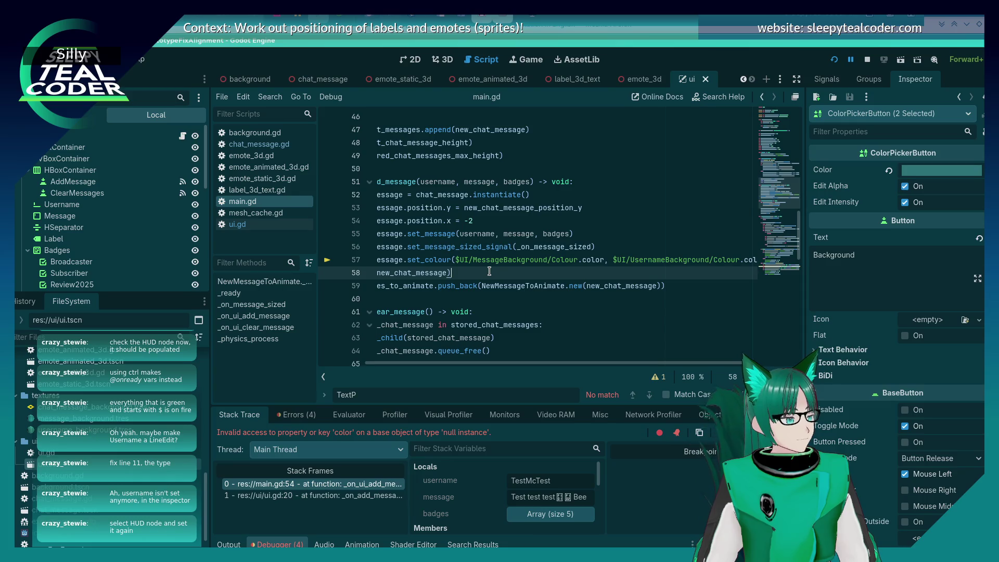
scroll(484, 270, up, 8)
scroll(483, 273, up, 7)
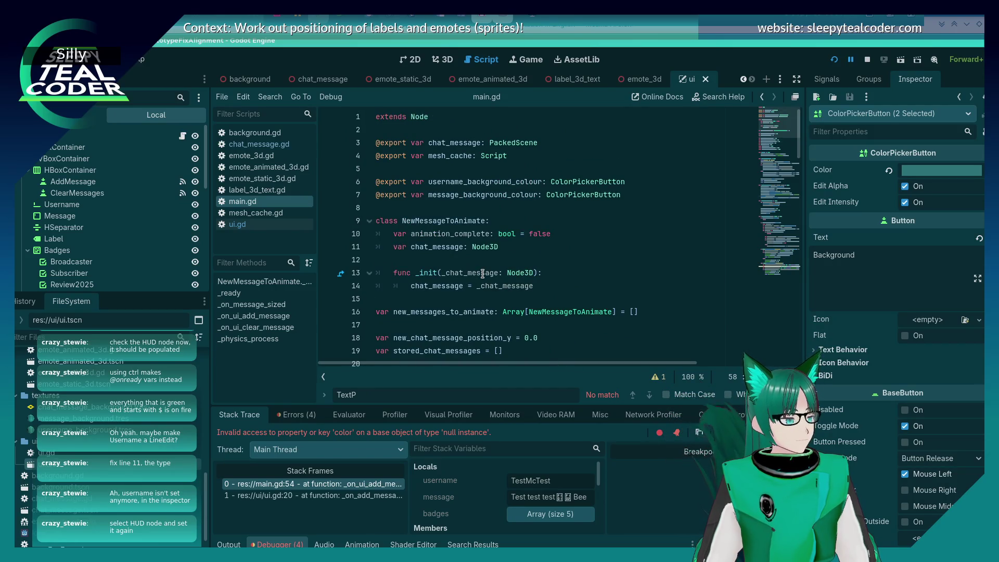
scroll(104, 442, up, 5)
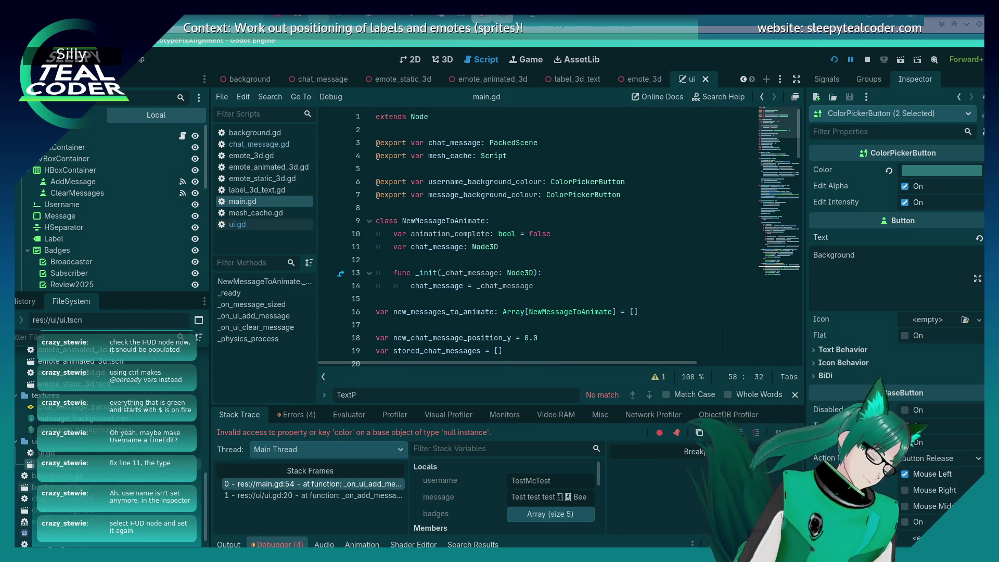
scroll(104, 442, up, 5)
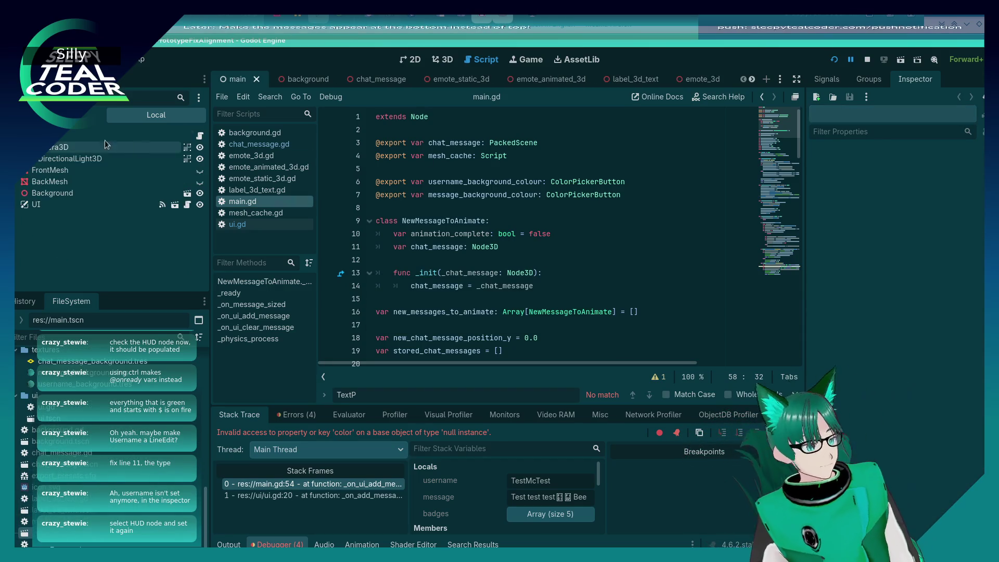
click(104, 137)
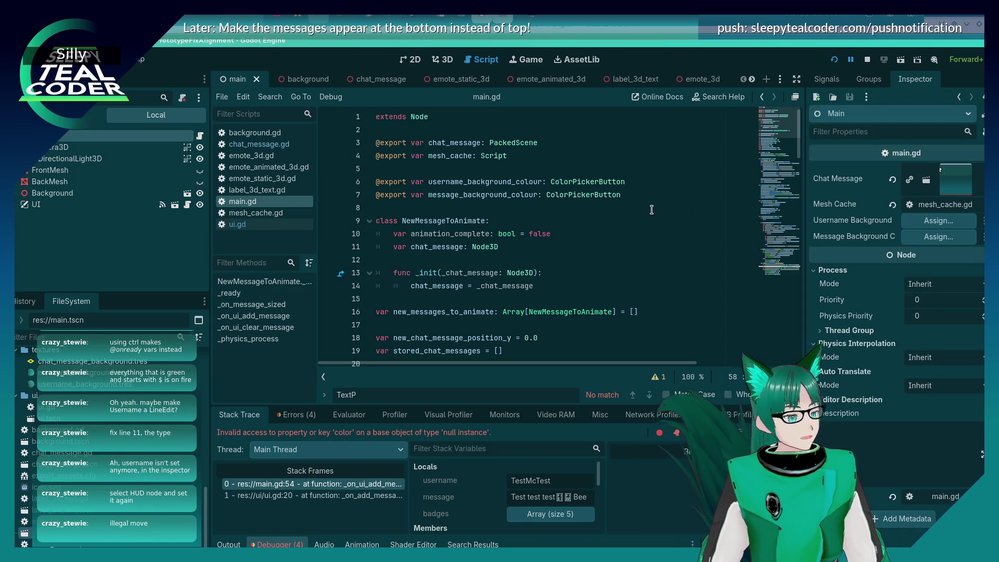
Cut and restore the two ColorPickerButton export lines in main.gd, then save it.
drag(622, 195, 375, 182)
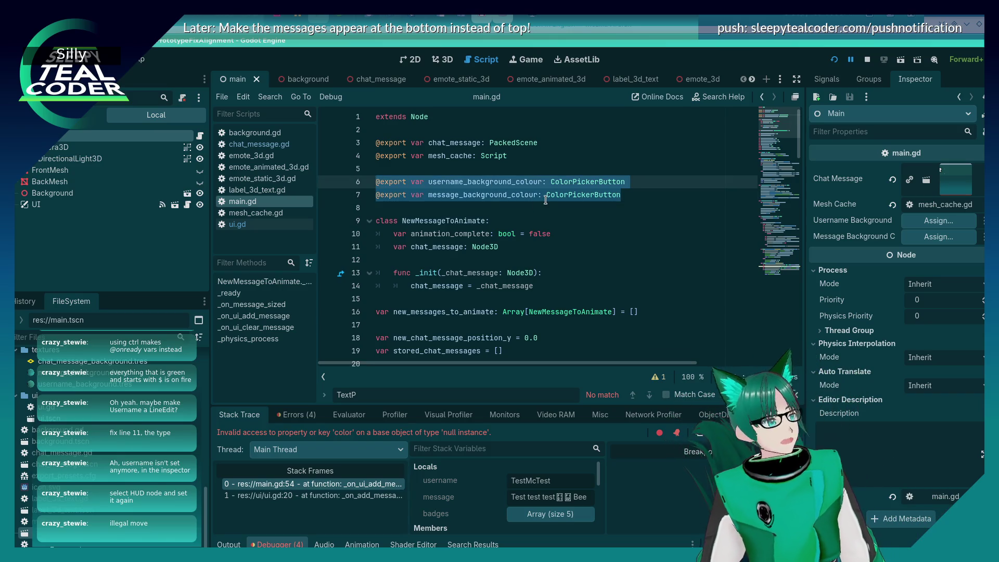
key(ctrl+x)
key(ctrl+z)
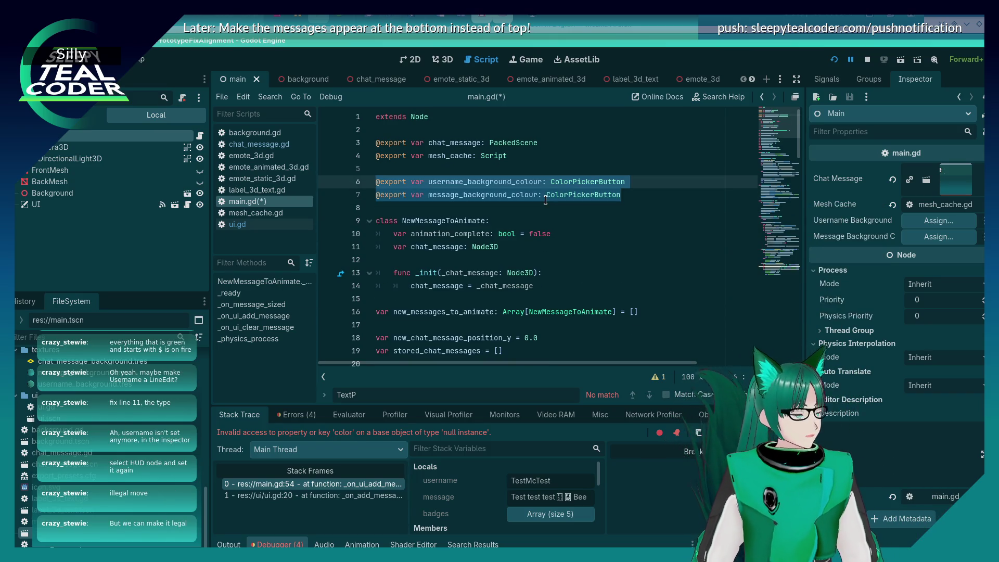
key(ctrl+s)
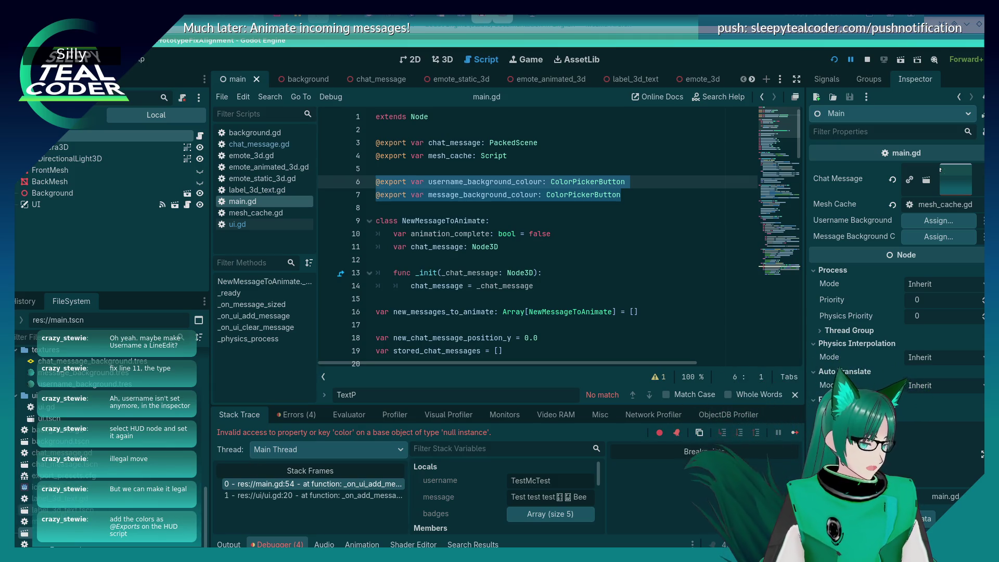
Switch to ui.gd, open ui.tscn, and place the cursor at the start of line 1.
double_click(50, 407)
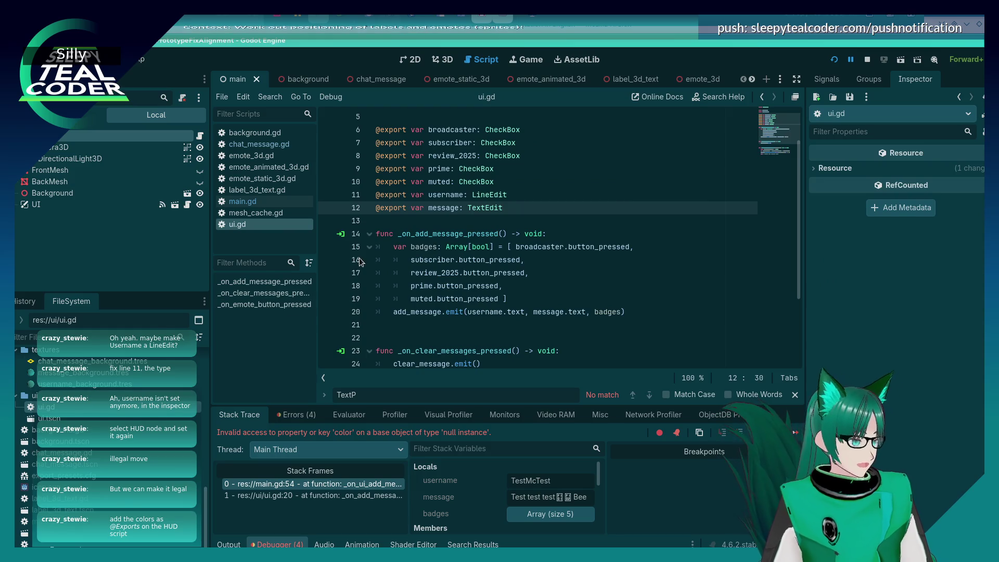
double_click(49, 418)
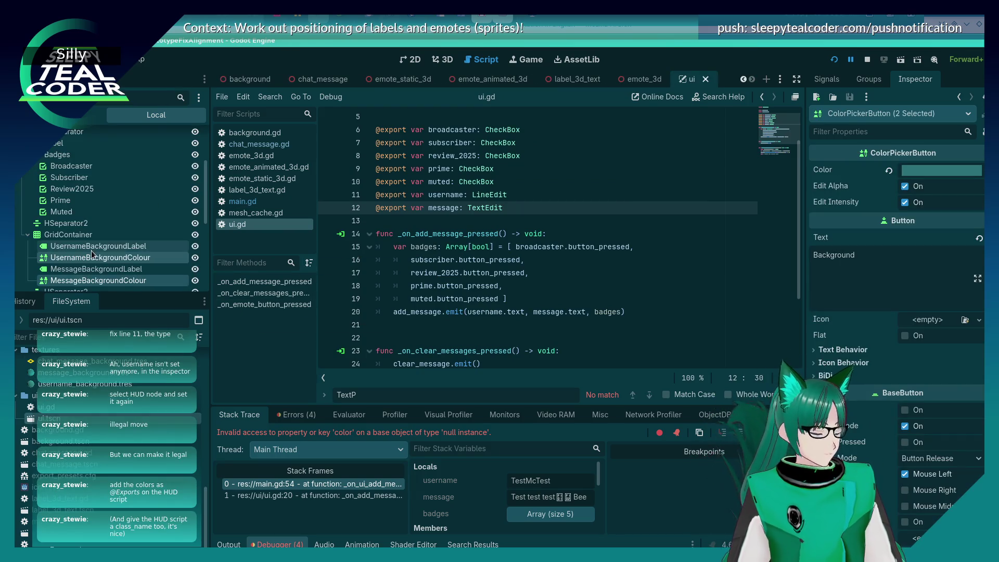
scroll(91, 251, up, 4)
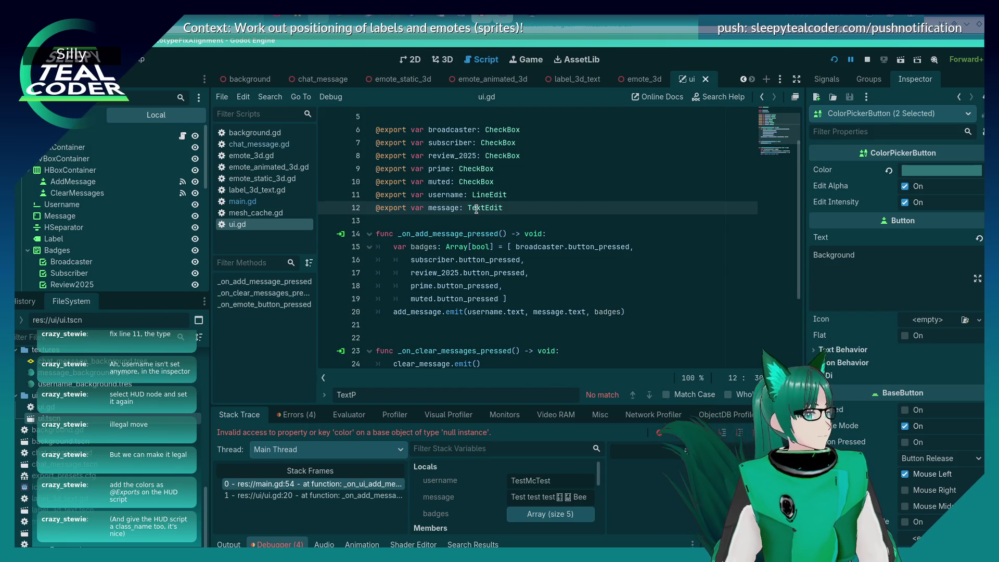
mouse_move(476, 209)
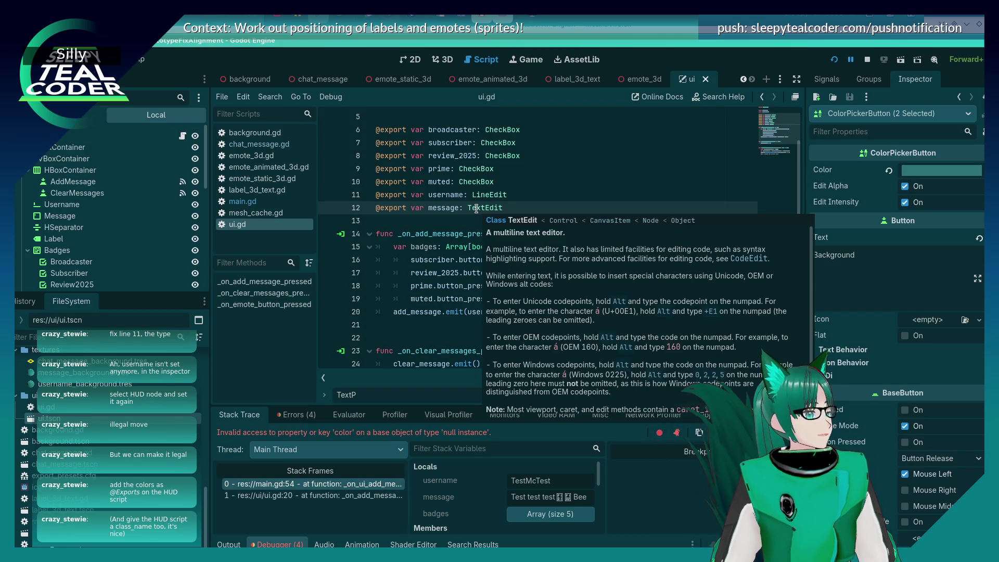
scroll(469, 230, up, 2)
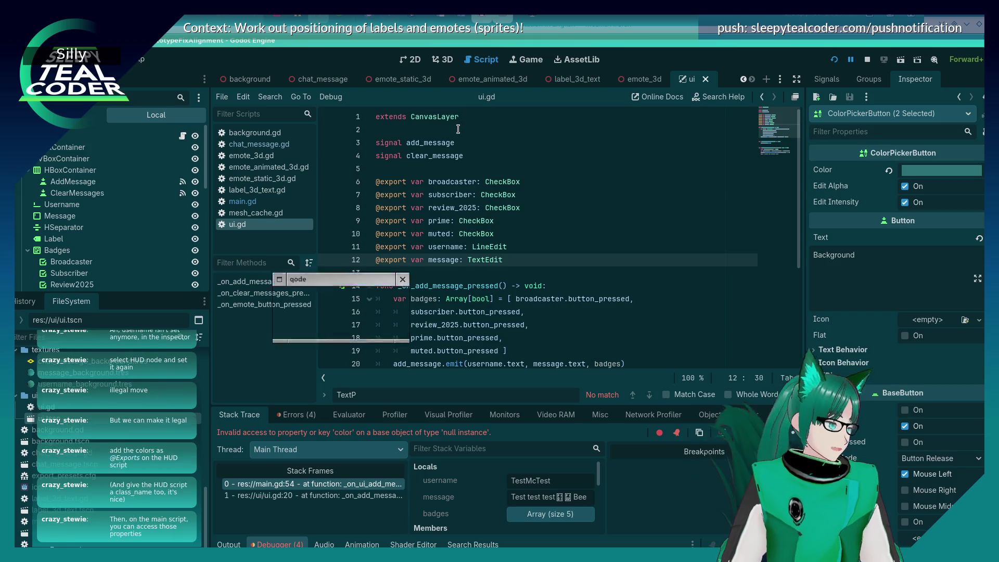
click(381, 120)
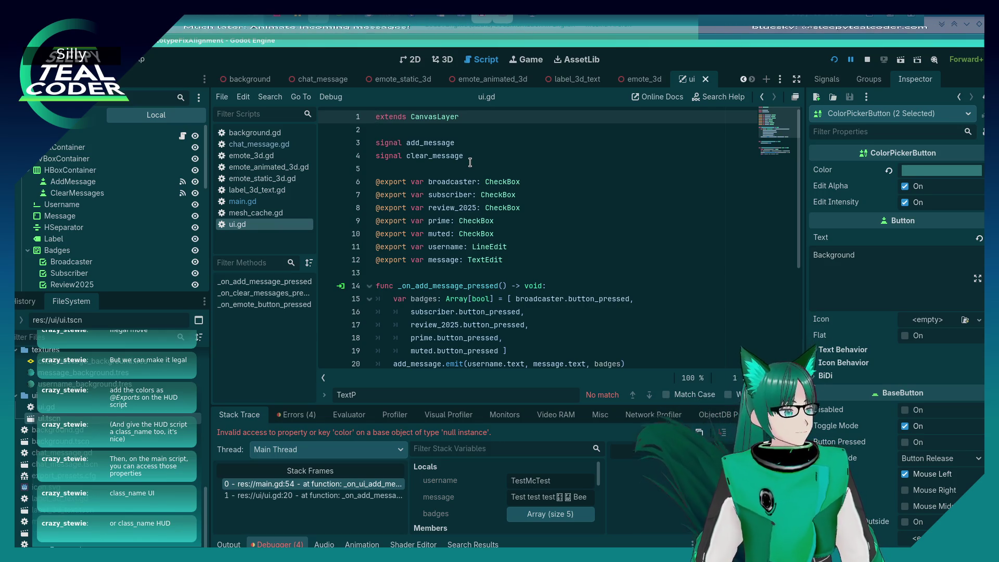
Add 'class_name DebugUI' on its own line above extends CanvasLayer in ui.gd and save.
text(class_)
key(Left)
text(_)
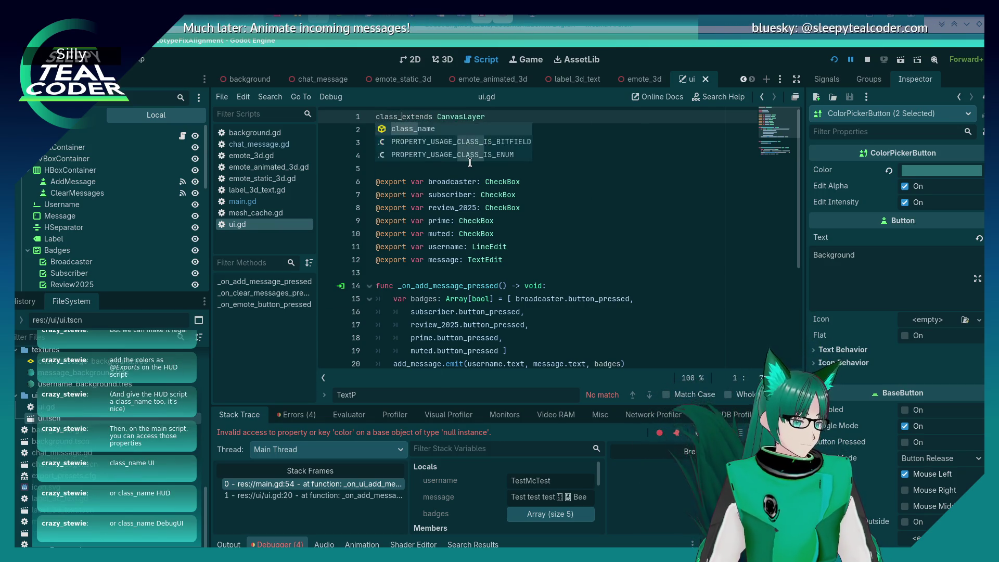
key(Return)
text(U )
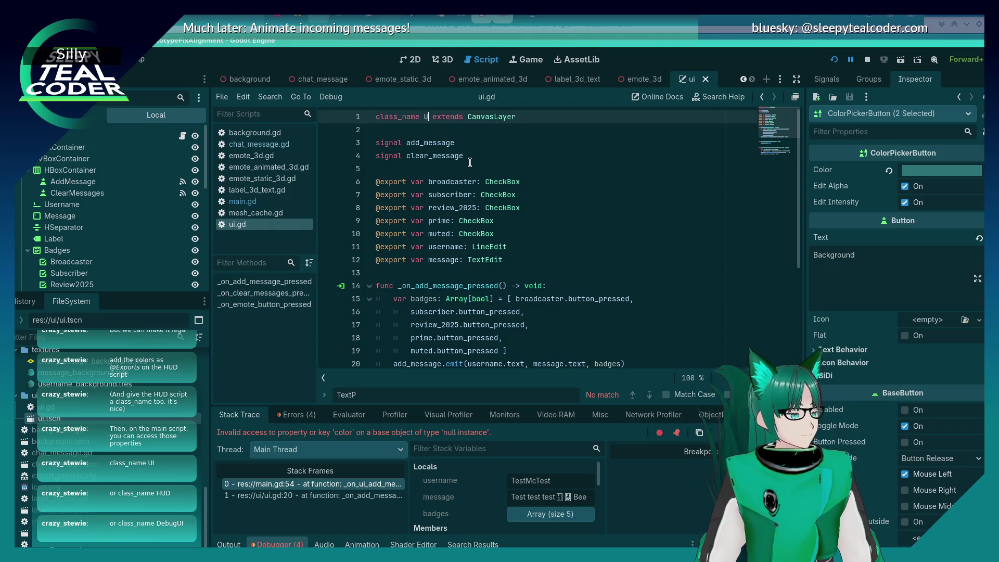
text(I)
key(Delete)
key(Return)
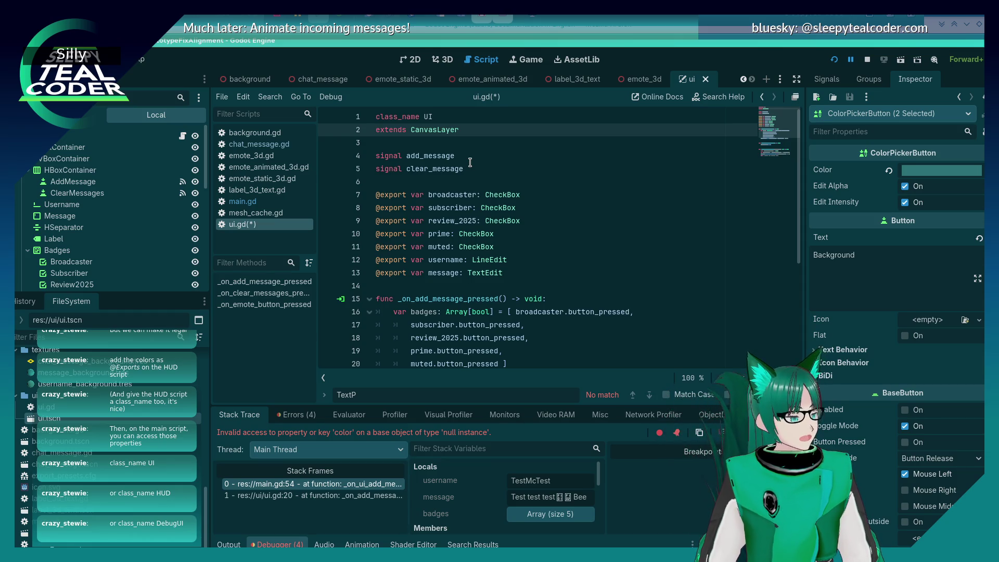
key(Left)
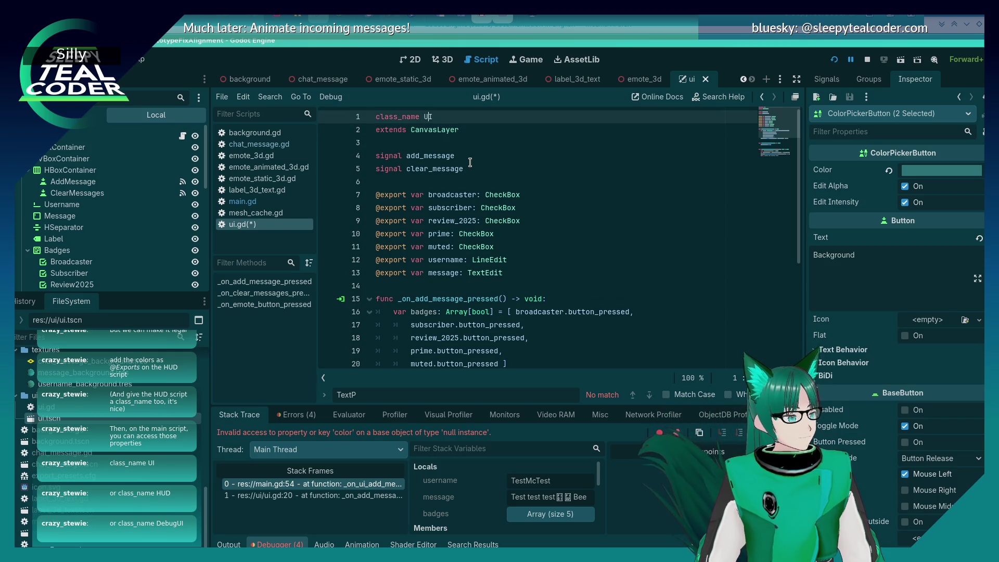
text(Debug)
key(ctrl+s)
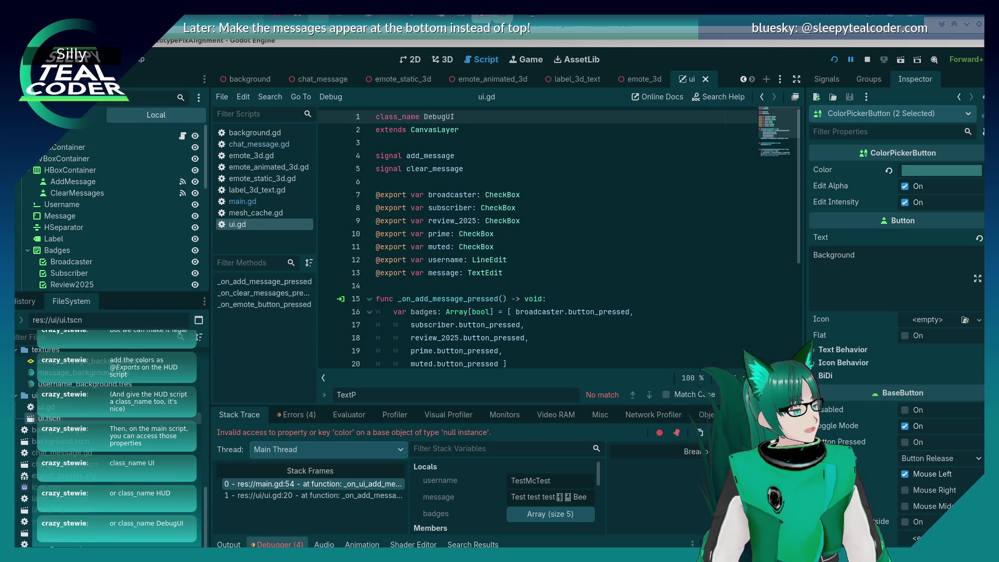
Reposition the editor window, try dropping the two colour nodes' paths into ui.gd, then undo.
scroll(126, 228, down, 5)
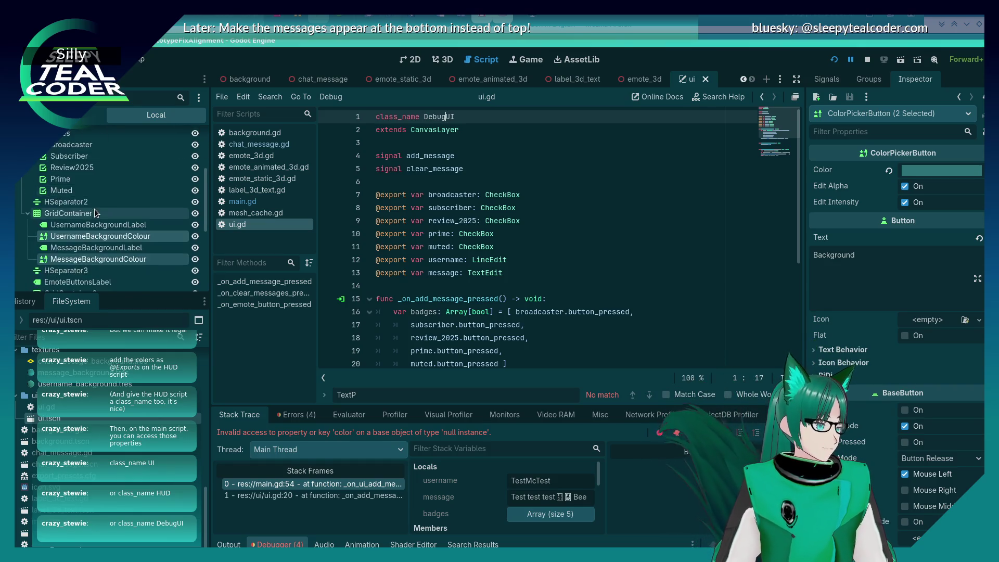
drag(155, 60, 386, 59)
right_click(383, 42)
click(385, 99)
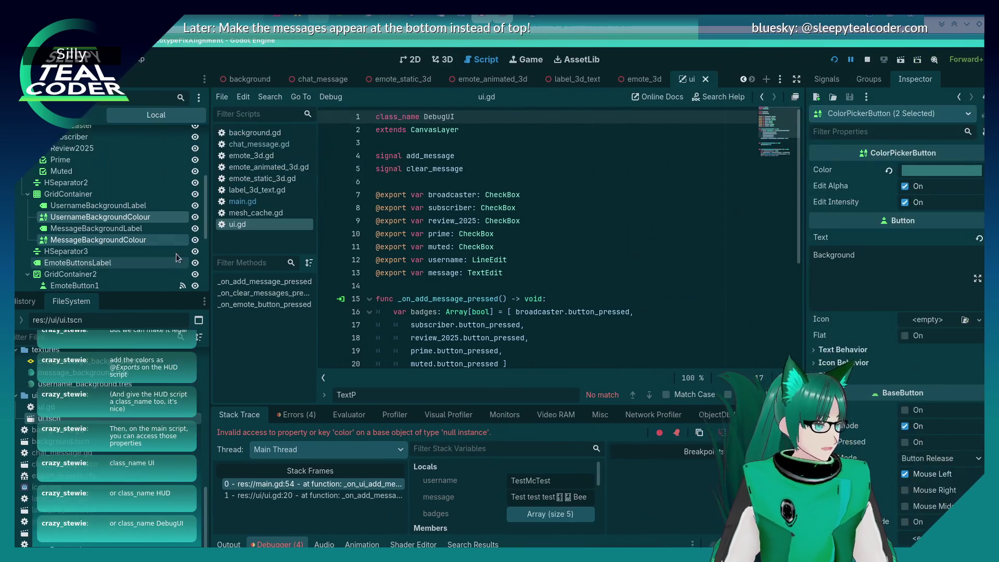
mouse_move(127, 218)
mouse_down()
mouse_move(458, 268)
mouse_move(474, 284)
mouse_up()
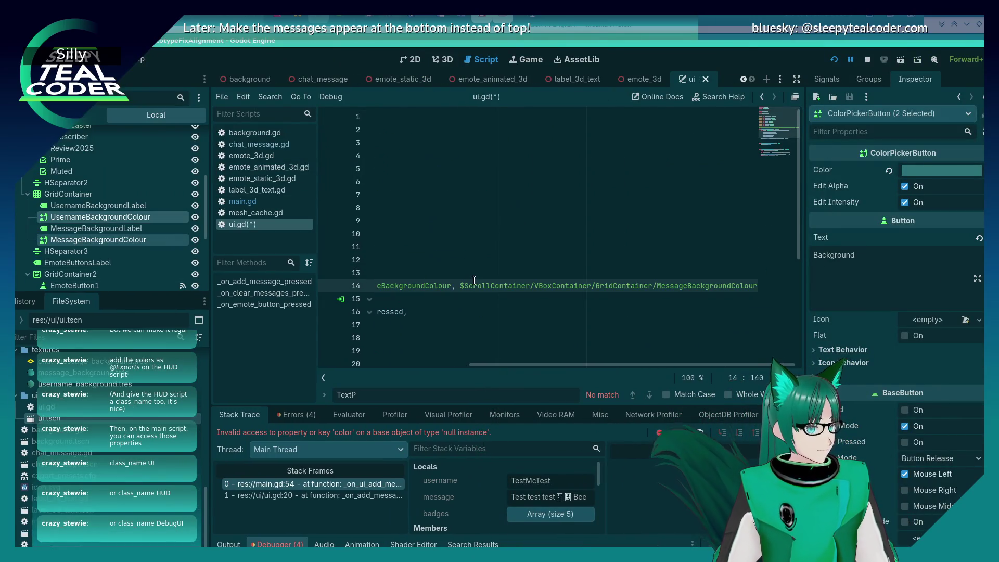
key(ctrl+z)
key(ctrl+z)
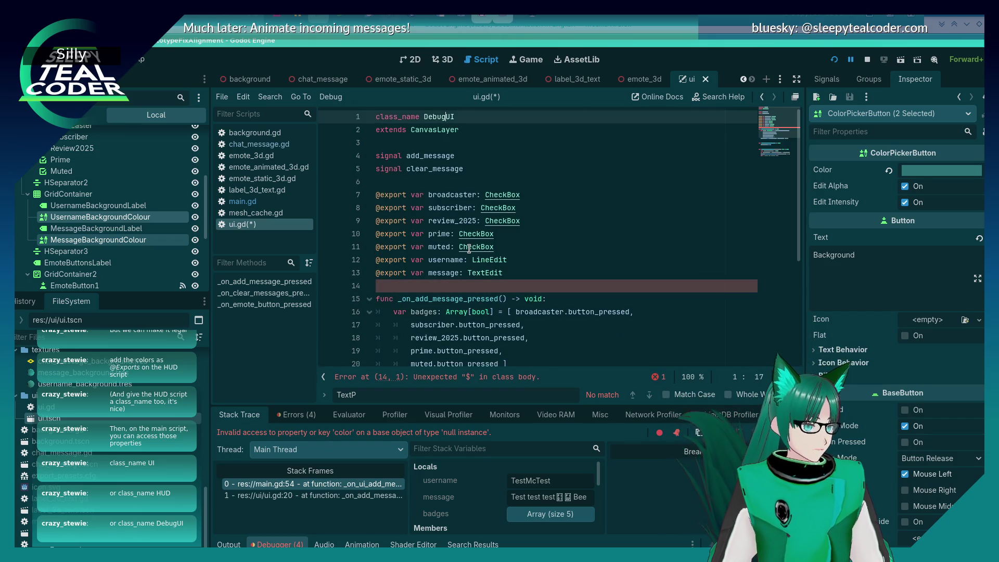
scroll(380, 325, down, 2)
click(430, 211)
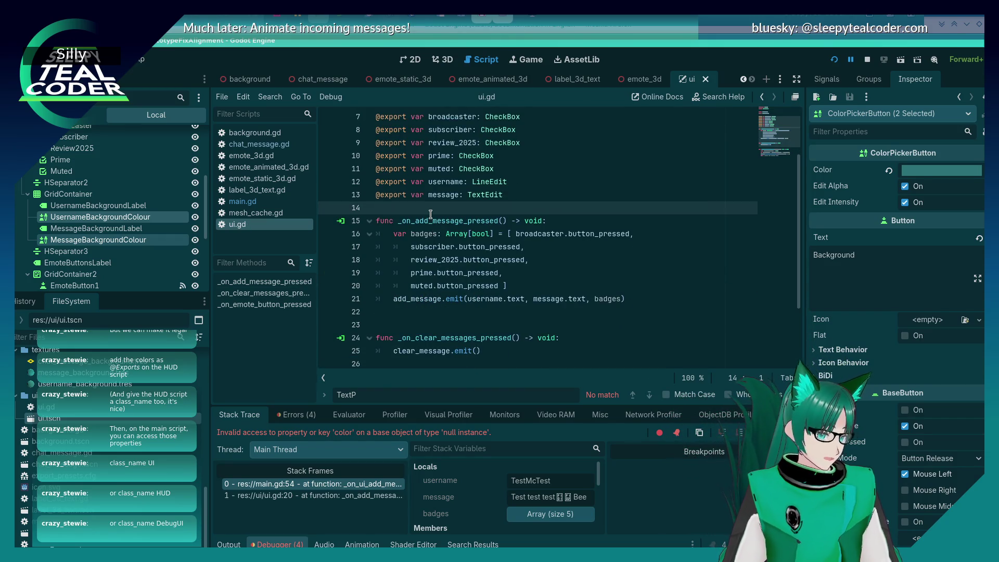
key(Return)
key(Return)
key(Up)
mouse_move(144, 221)
mouse_down()
mouse_move(432, 225)
mouse_move(425, 220)
mouse_up()
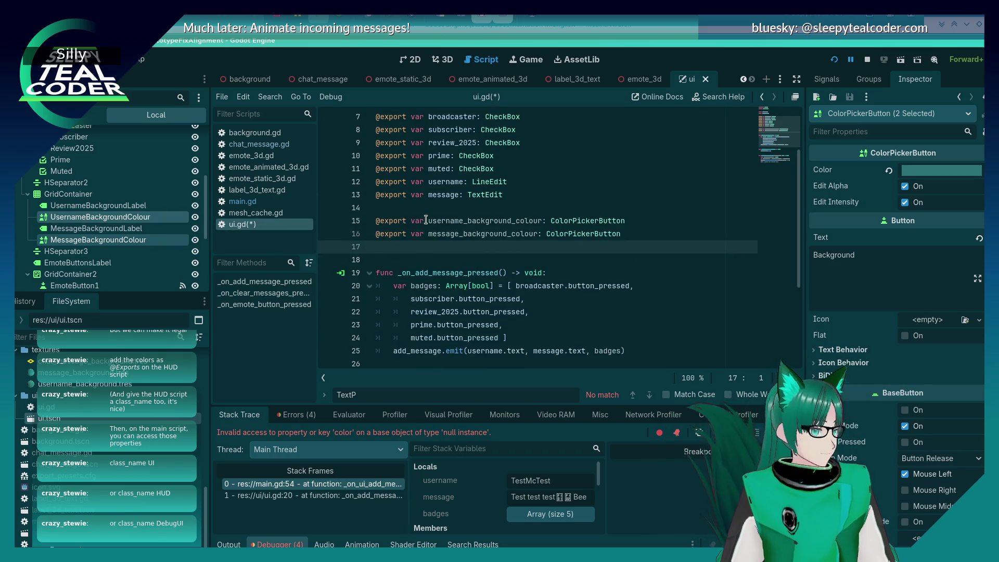
click(428, 208)
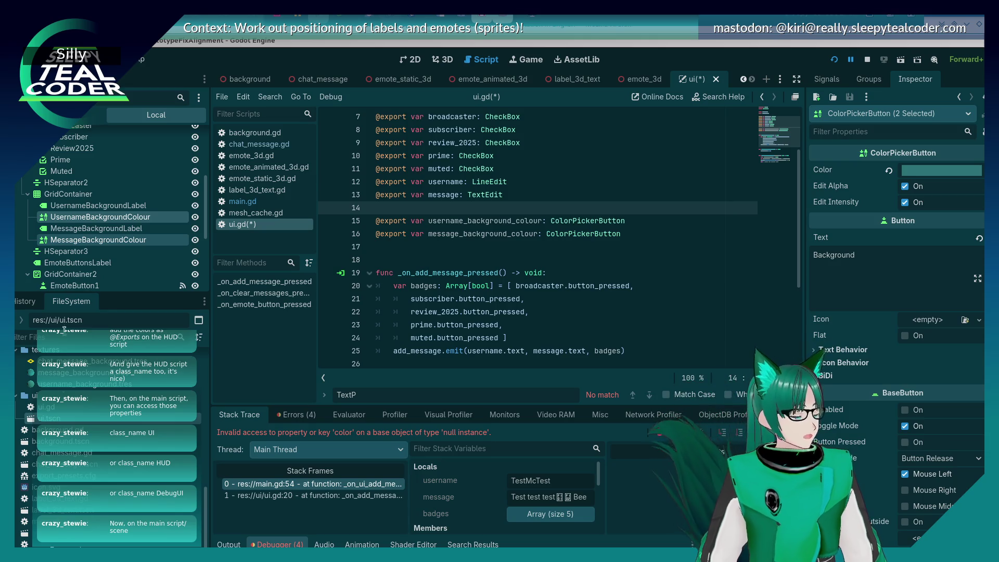
Open main.tscn, inspect the UI node's DebugUI exported properties, and return to main.gd.
double_click(52, 534)
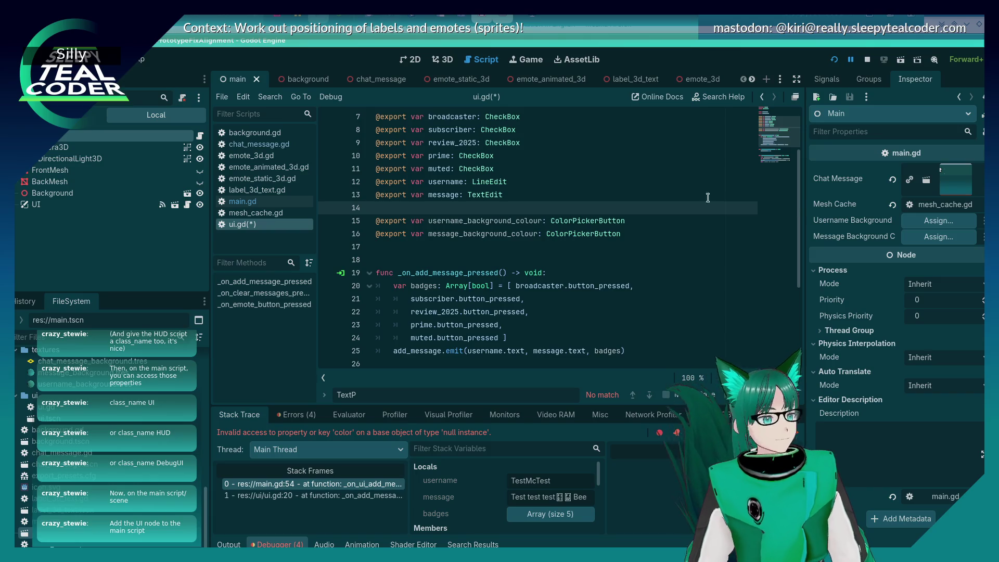
mouse_move(386, 195)
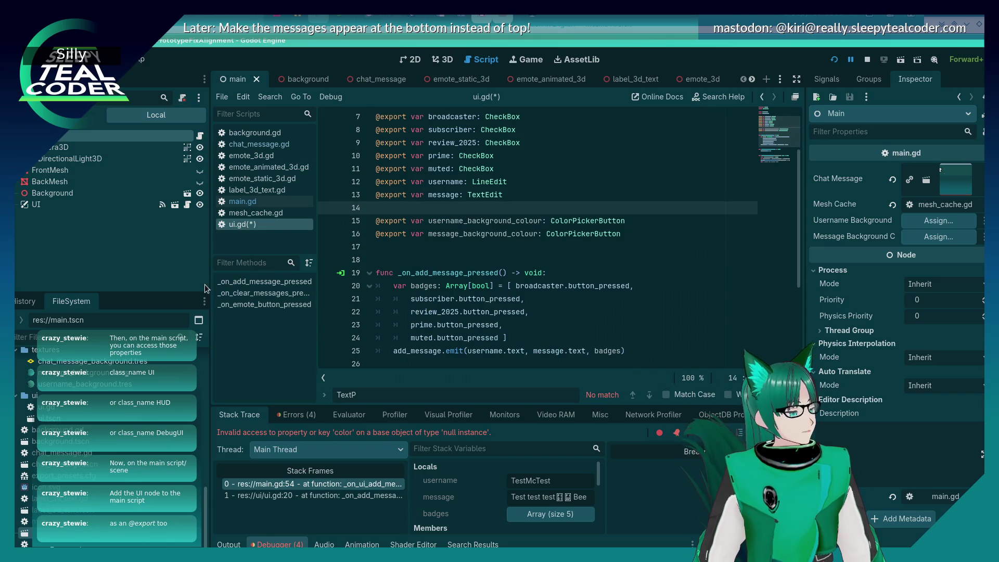
click(41, 206)
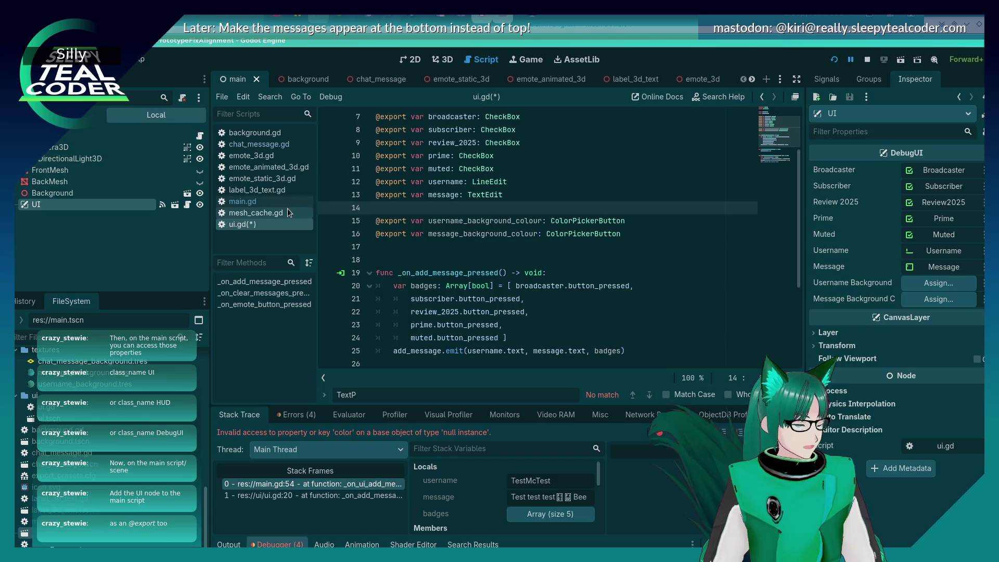
click(266, 206)
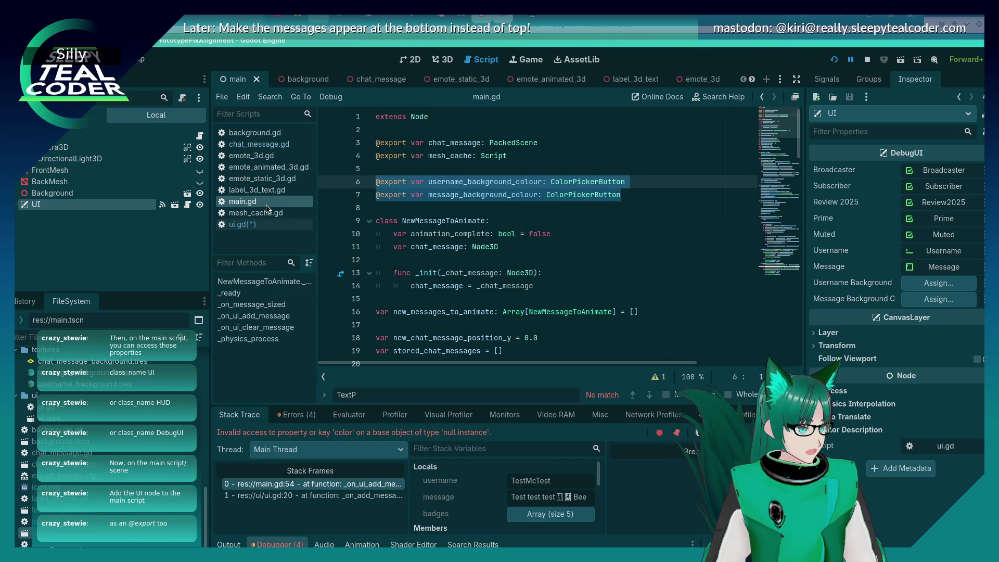
Replace main.gd's two colour exports with an exported ui: DebugUI and save both scripts.
click(461, 210)
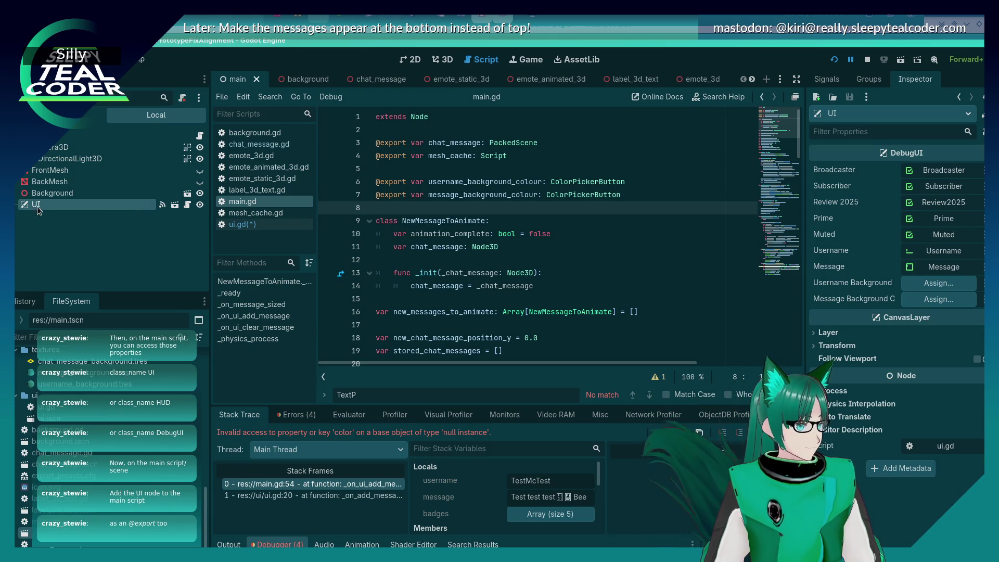
mouse_move(621, 194)
mouse_down()
mouse_move(375, 196)
mouse_move(364, 183)
mouse_up()
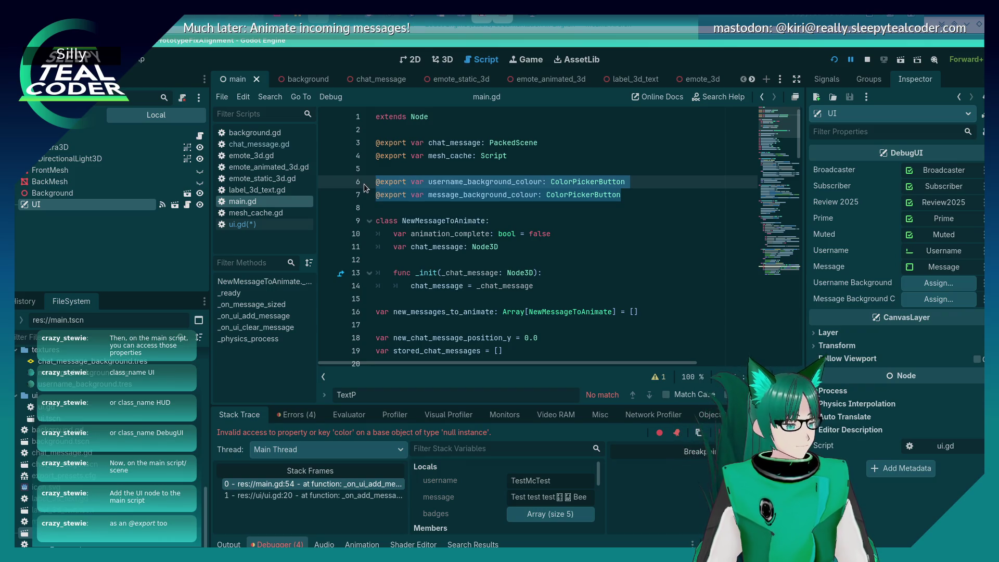
key(Delete)
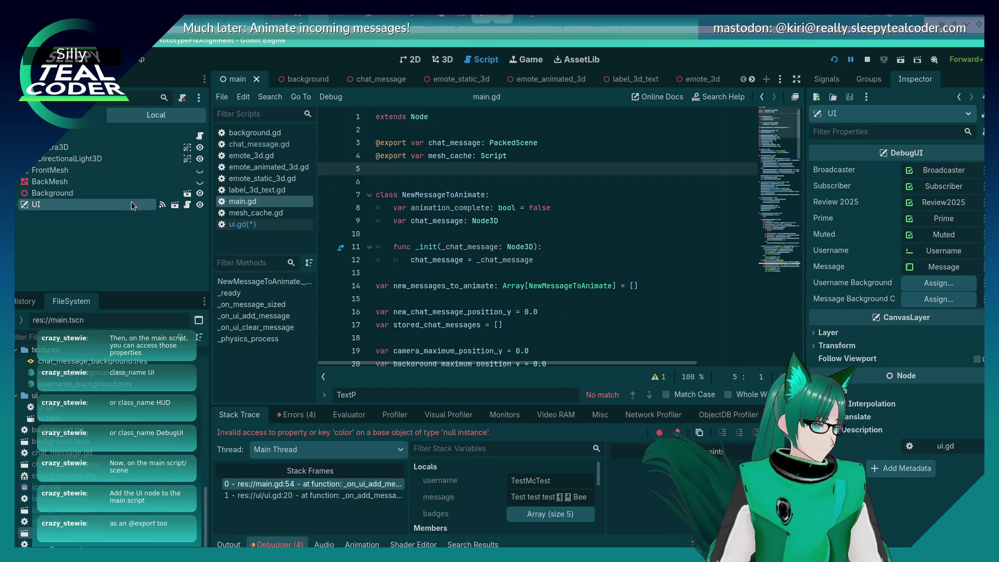
mouse_move(96, 206)
mouse_down()
mouse_move(387, 197)
mouse_move(384, 184)
mouse_up()
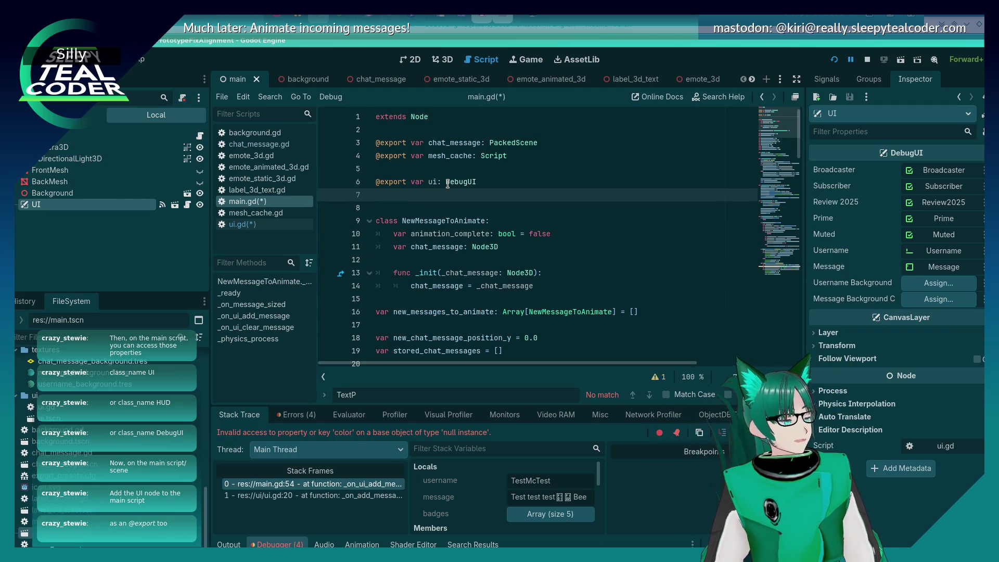
key(BackSpace)
key(Up)
key(ctrl+s)
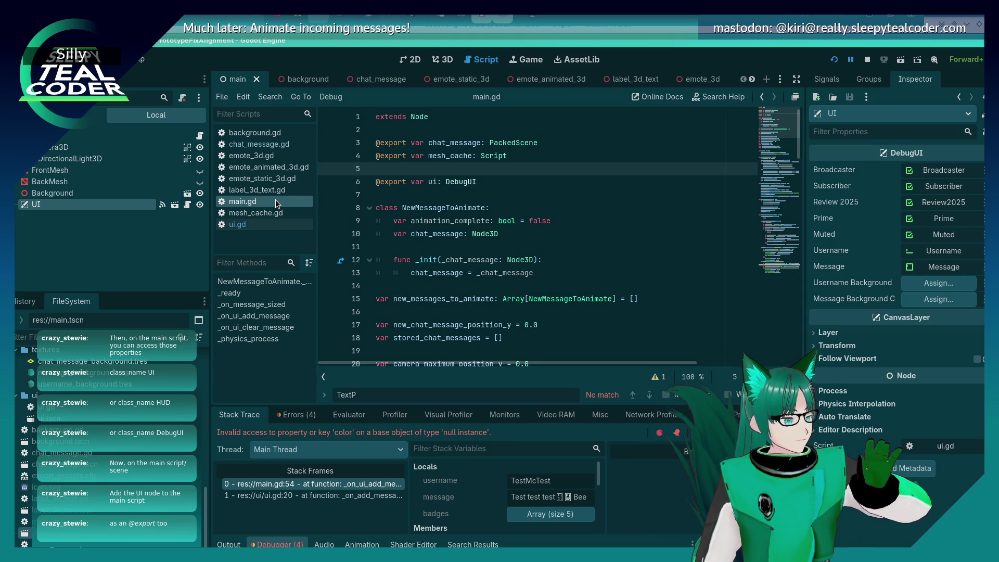
click(267, 227)
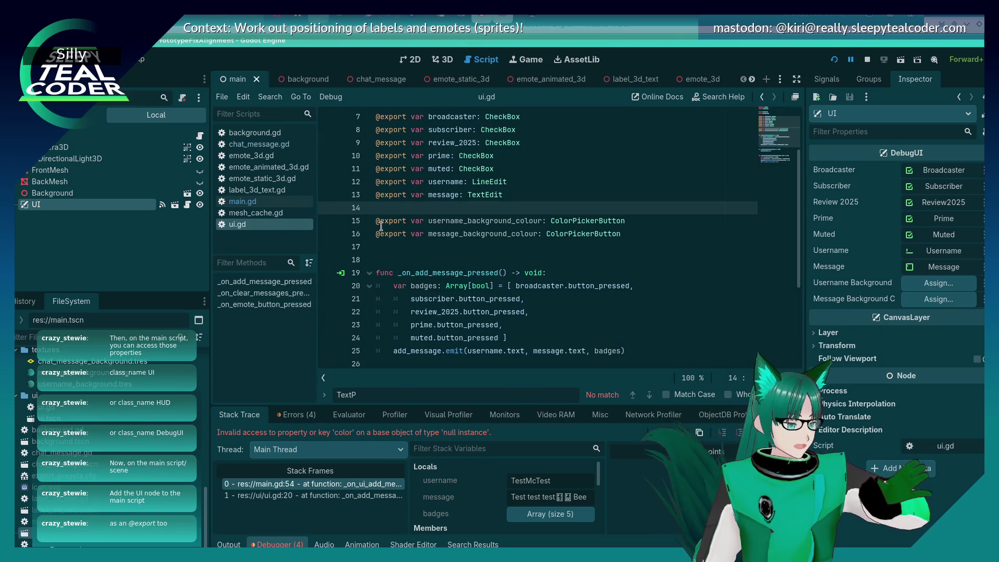
Re-add the UsernameBackgroundColour and MessageBackgroundColour exports in ui.gd and verify them on the HUD root.
mouse_move(381, 227)
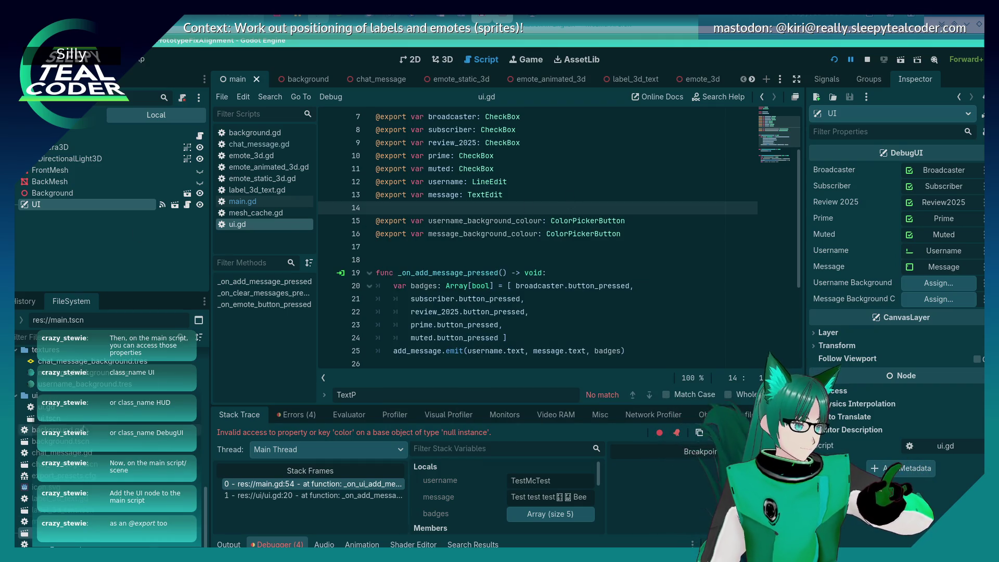
double_click(50, 418)
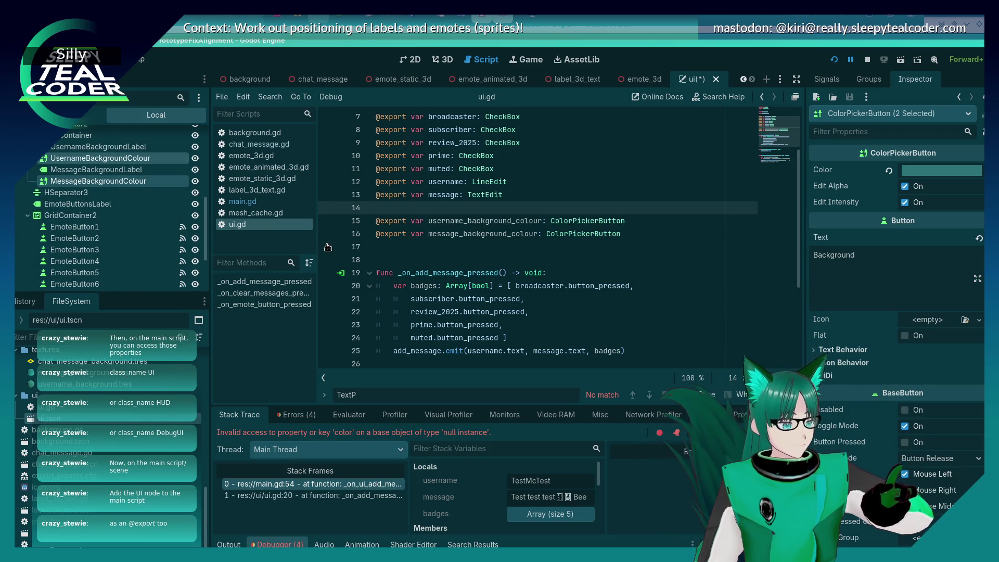
mouse_move(621, 234)
mouse_down()
mouse_move(439, 234)
mouse_move(365, 222)
mouse_up()
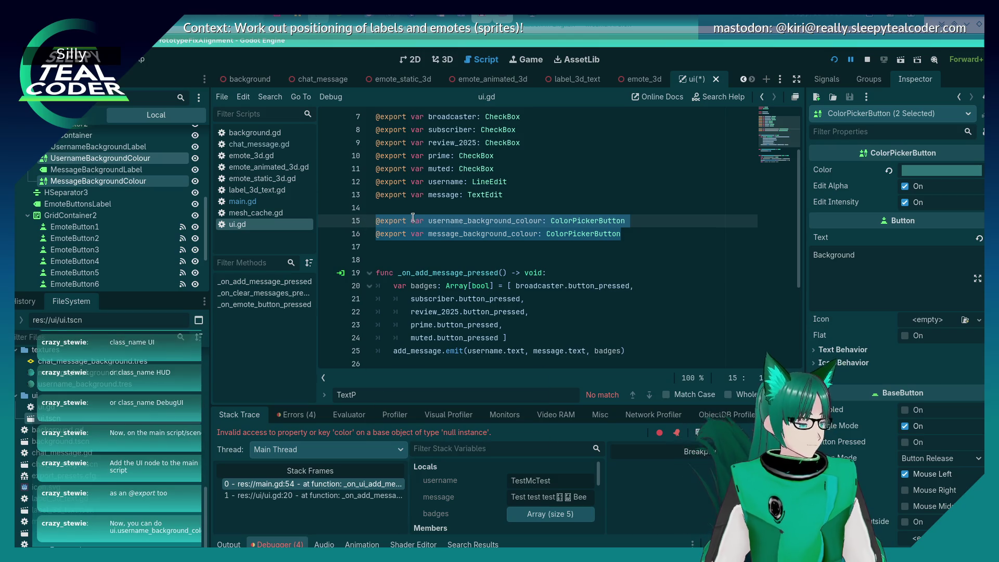
key(BackSpace)
mouse_move(104, 180)
mouse_down()
mouse_move(375, 203)
mouse_move(378, 221)
mouse_up()
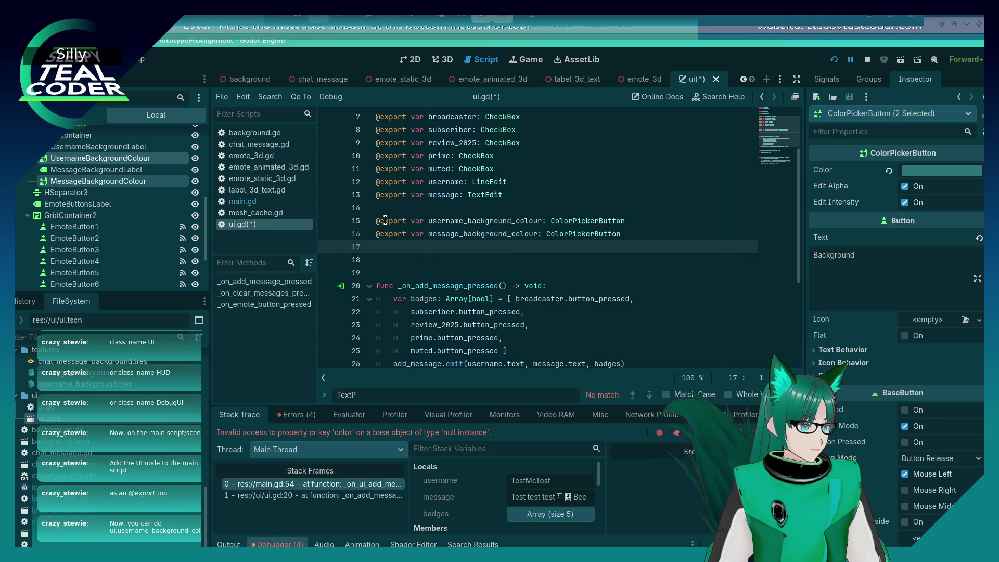
key(BackSpace)
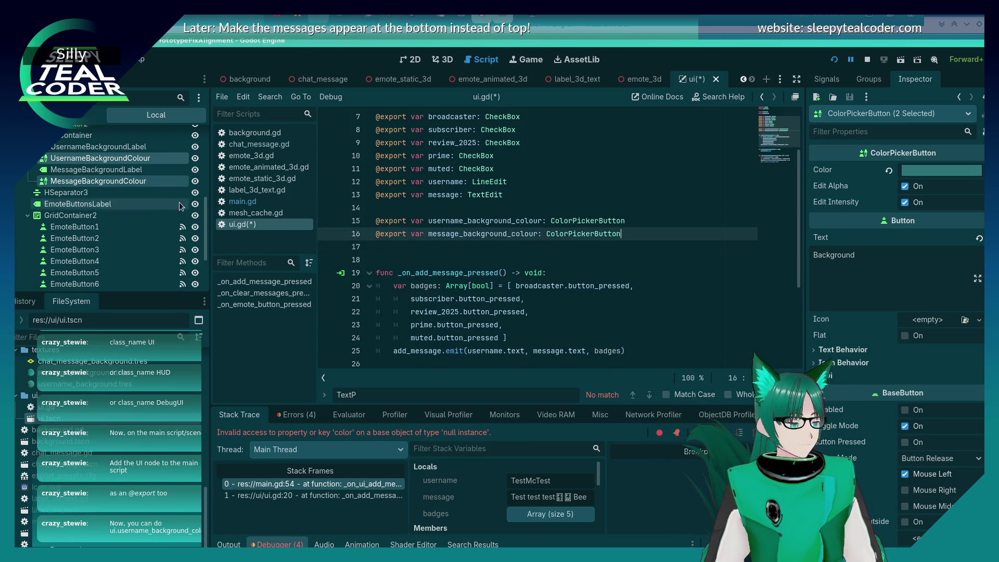
scroll(109, 182, up, 5)
click(84, 132)
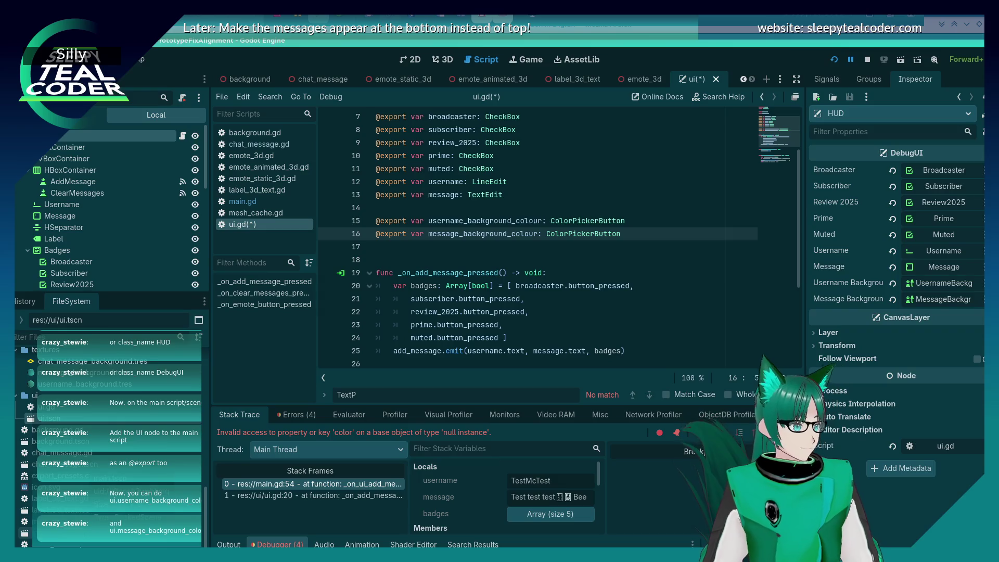
key(ctrl+Tab)
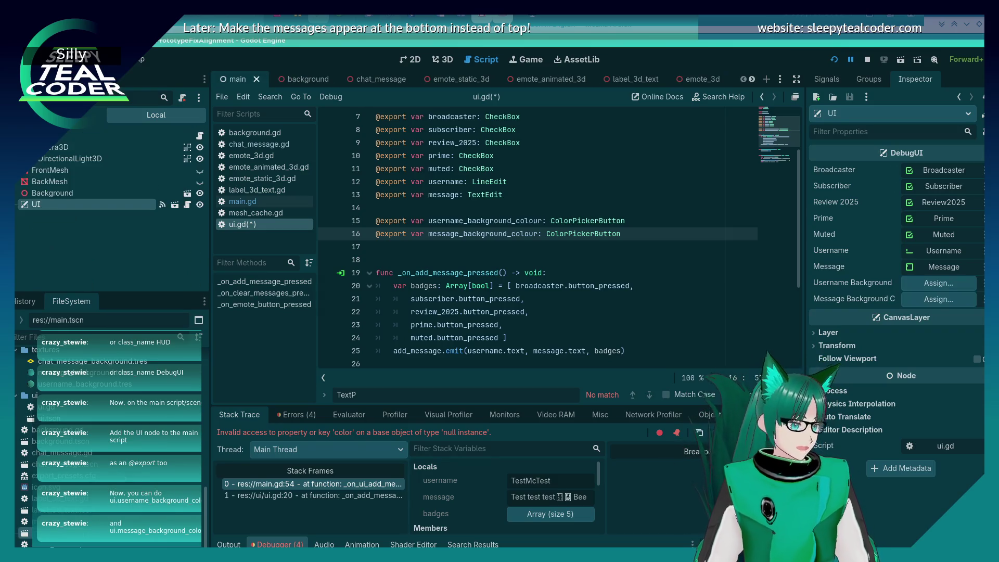
Replace line 56's first $UI node path with ui.message_background_colour in main.gd.
click(244, 201)
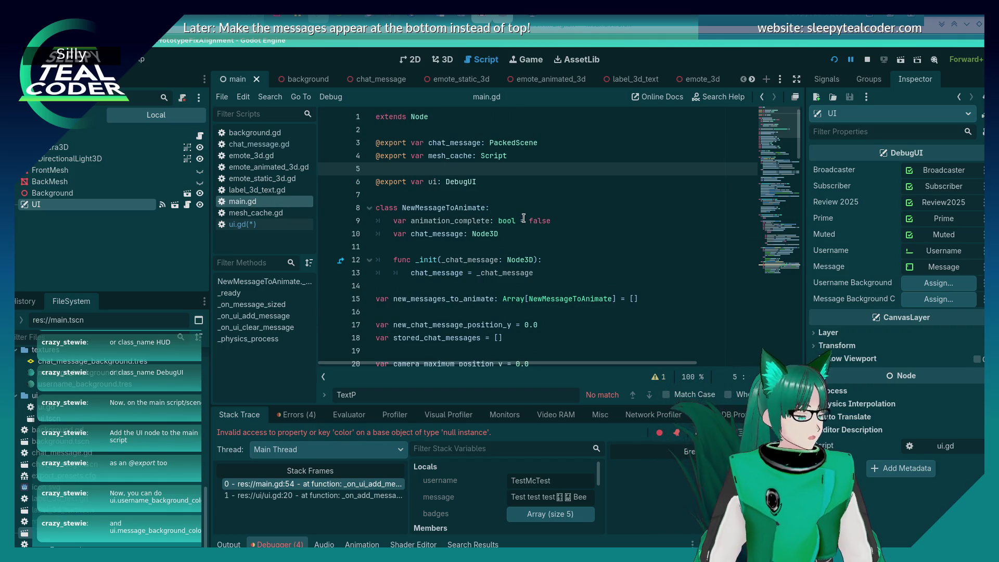
scroll(523, 218, down, 5)
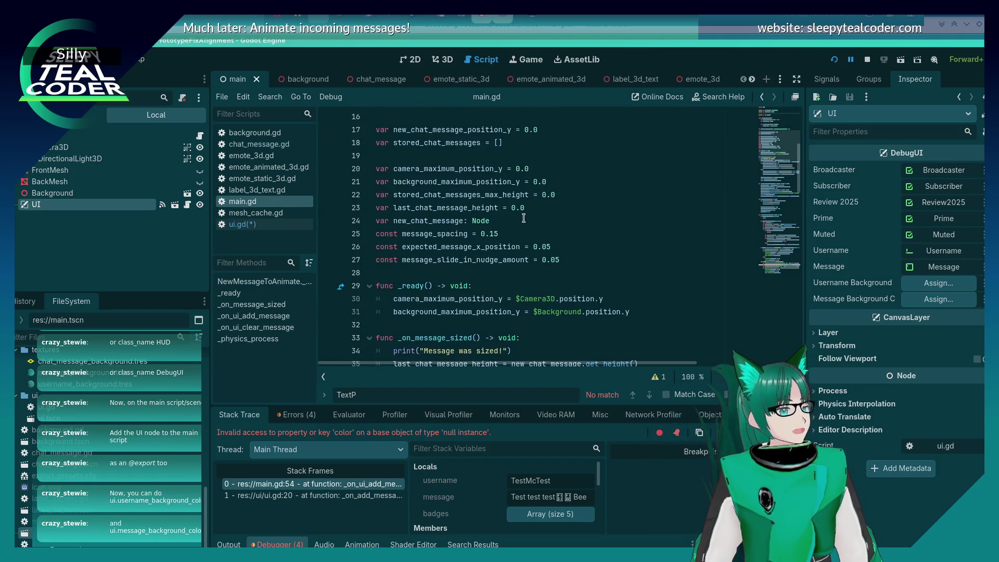
scroll(523, 218, down, 3)
scroll(523, 219, down, 8)
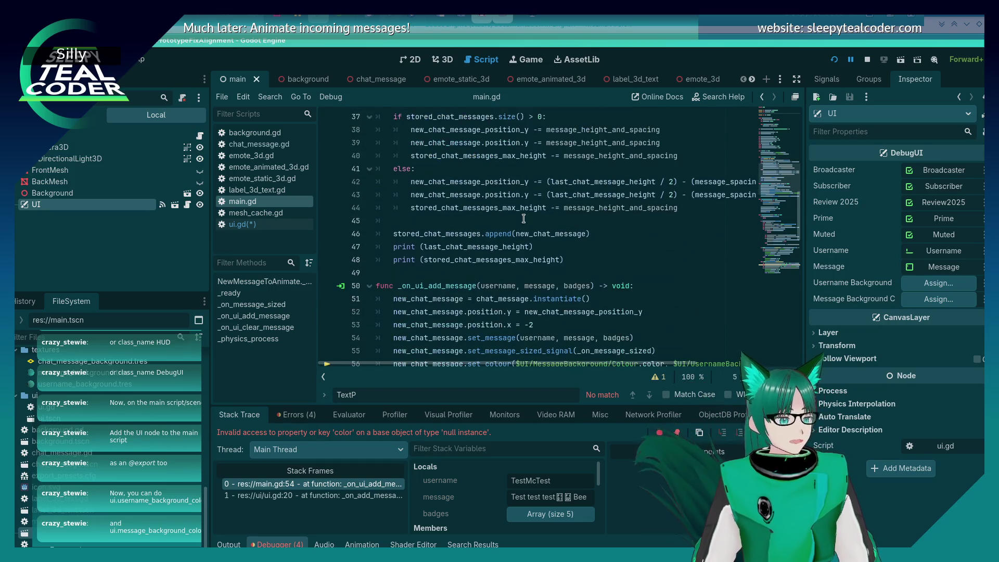
drag(638, 209, 519, 206)
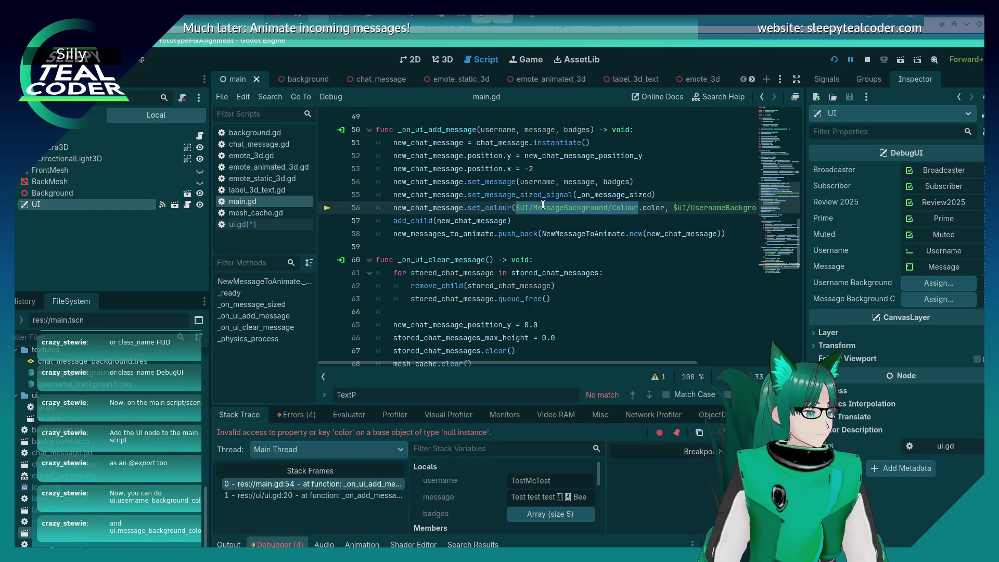
text(ui.)
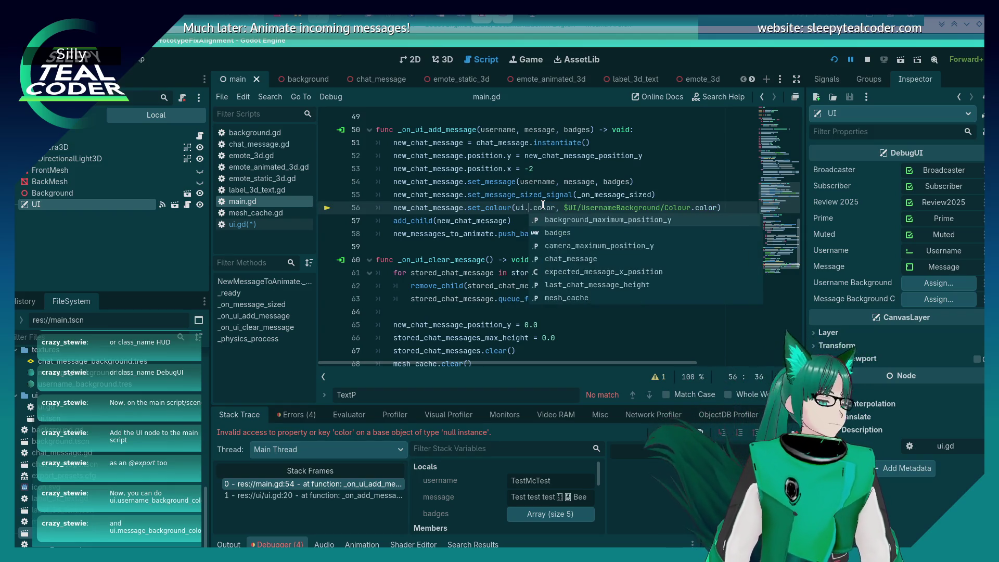
text(user)
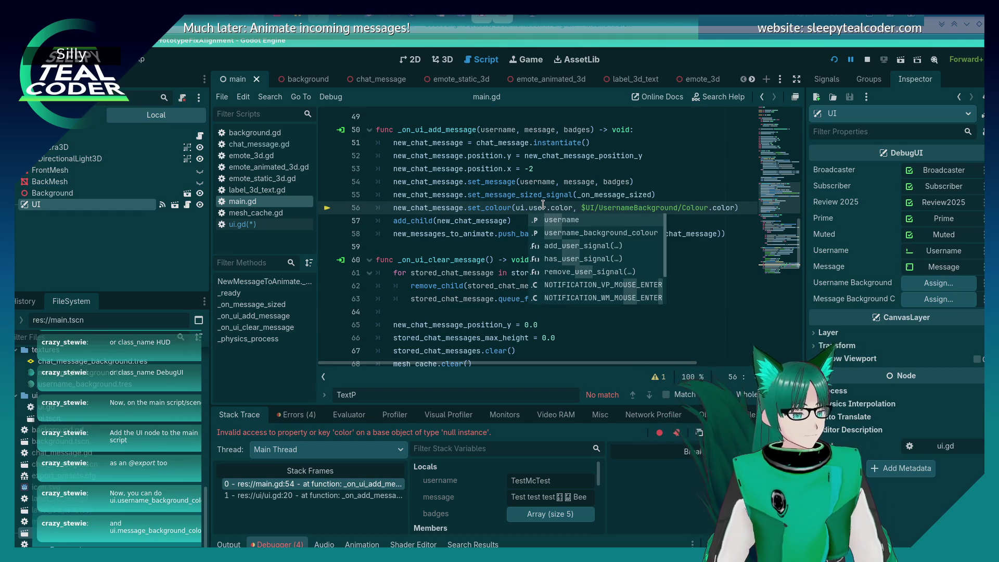
text(name_b)
key(Return)
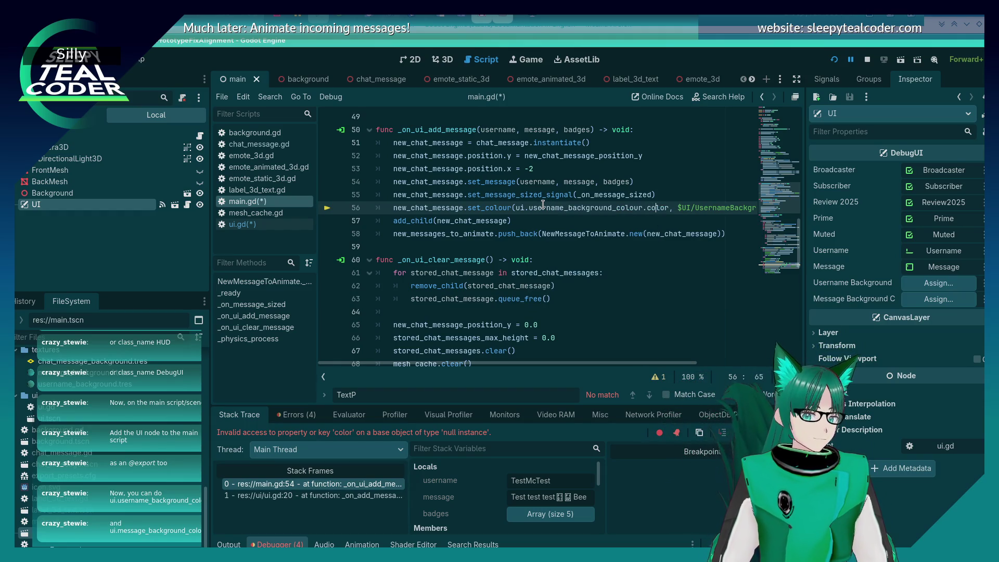
key(Left)
key(Left)
key(Left)
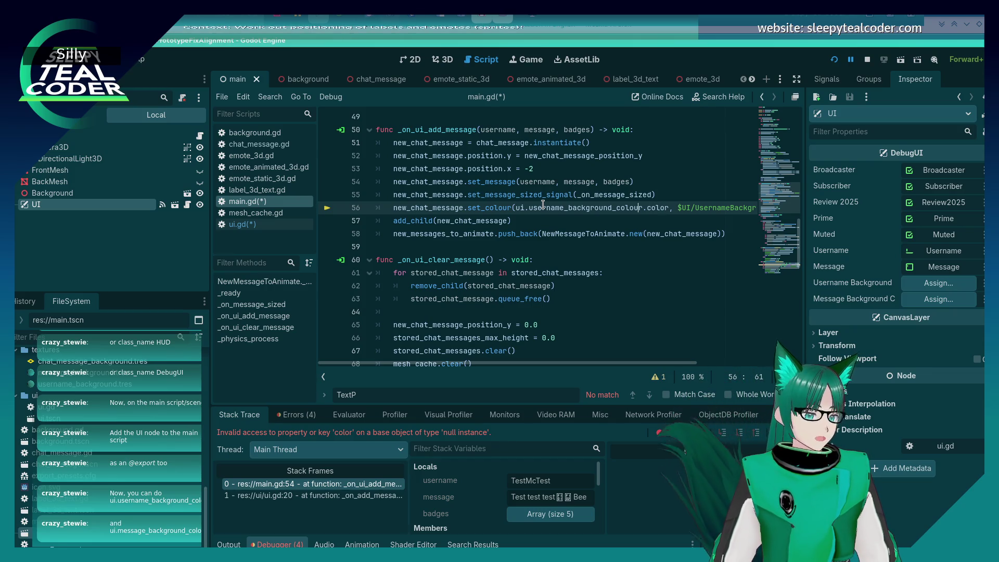
key(BackSpace)
key(BackSpace)
key(BackSpace)
text(message)
Replace the second node path on line 56 with ui.username_background_colour.
key(ctrl+Right)
key(ctrl+Right)
key(ctrl+Right)
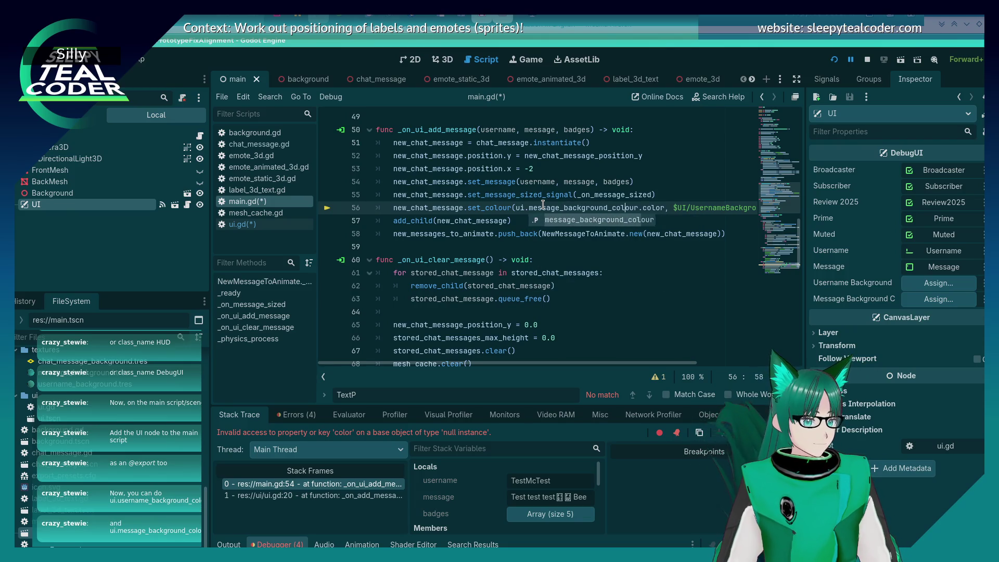
key(BackSpace)
key(Delete)
key(Delete)
key(Delete)
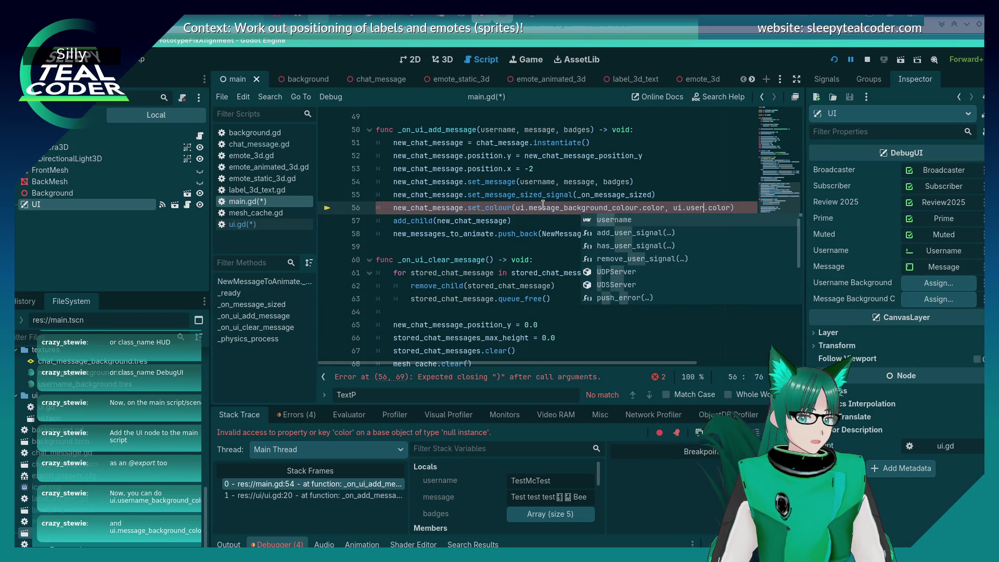
key(BackSpace)
text(.)
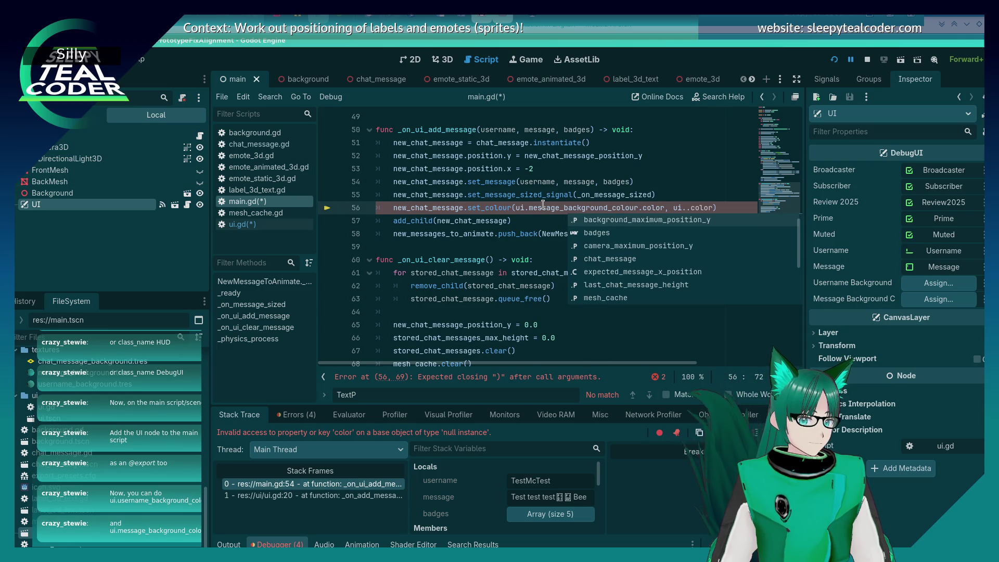
text(username_ba)
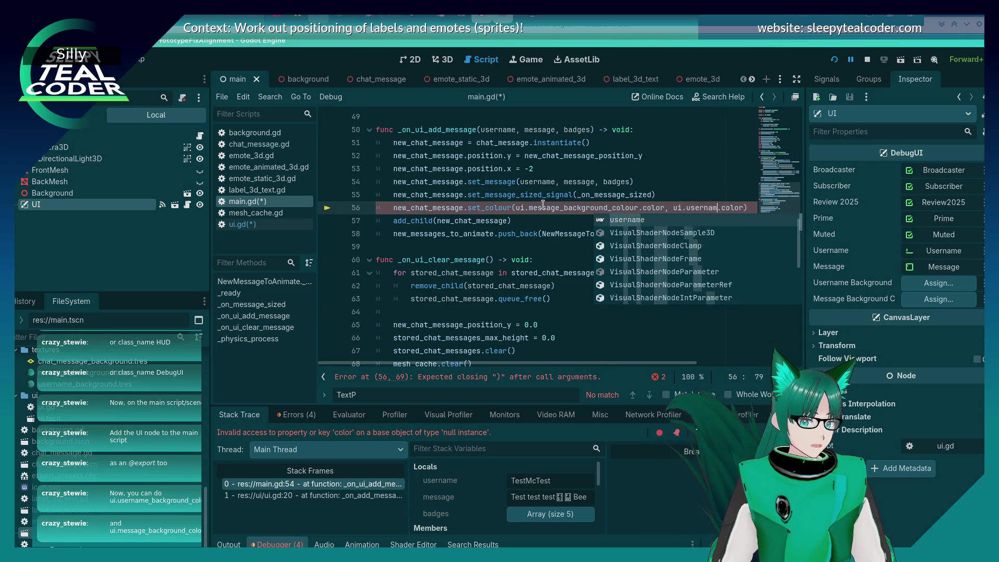
key(Return)
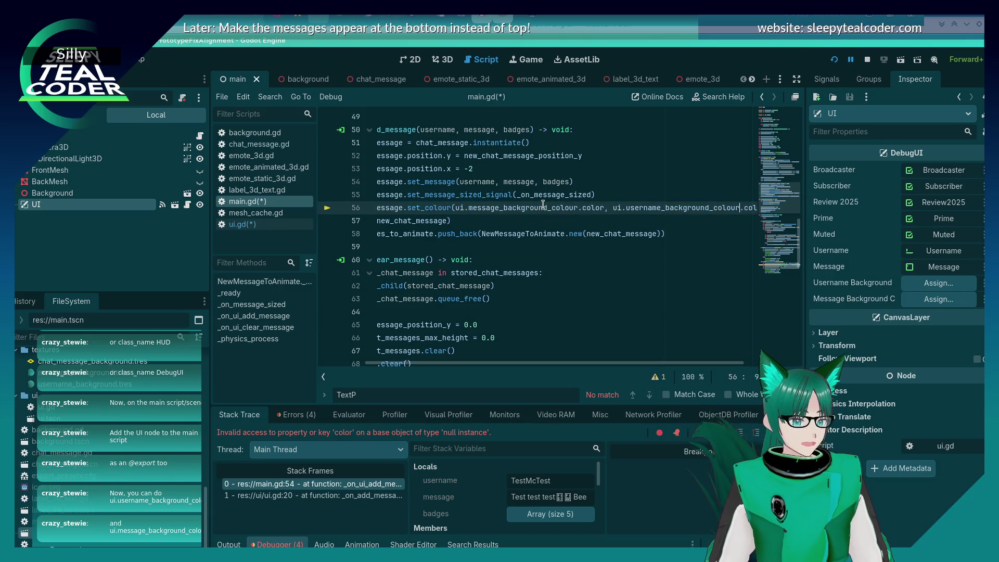
Save the edited scripts and run the project with F5.
key(Home)
key(ctrl+s)
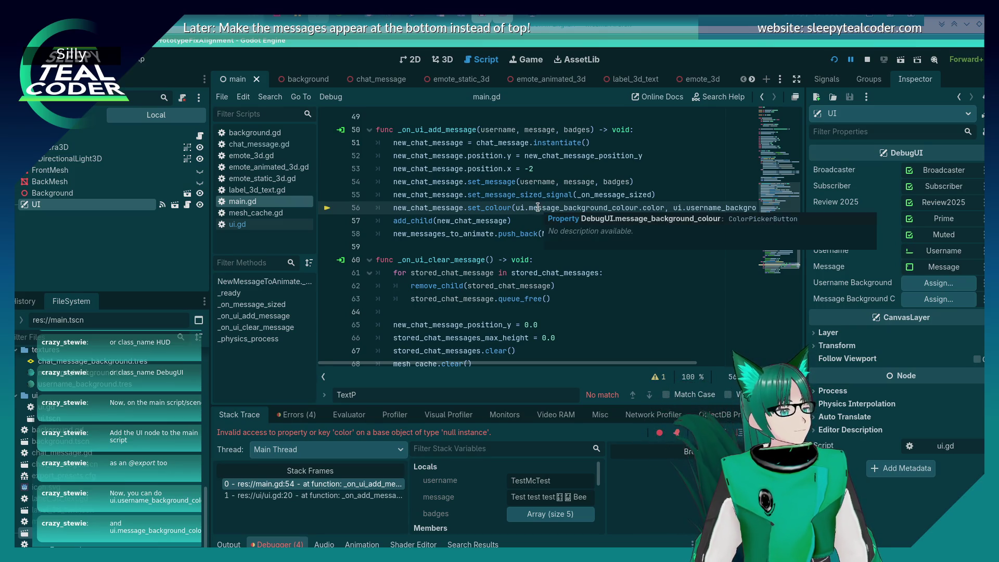
scroll(538, 207, down, 3)
scroll(537, 207, down, 4)
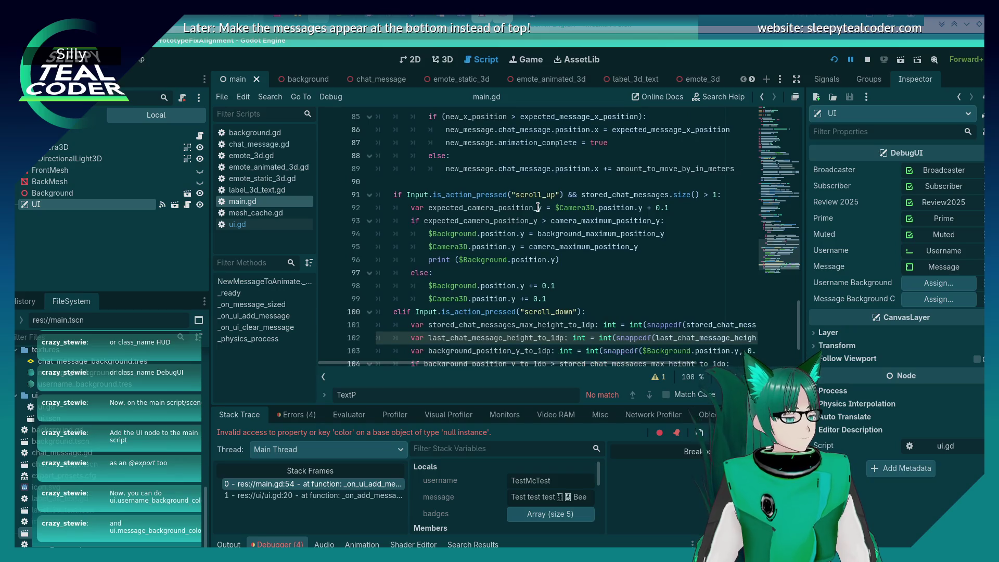
scroll(538, 207, up, 20)
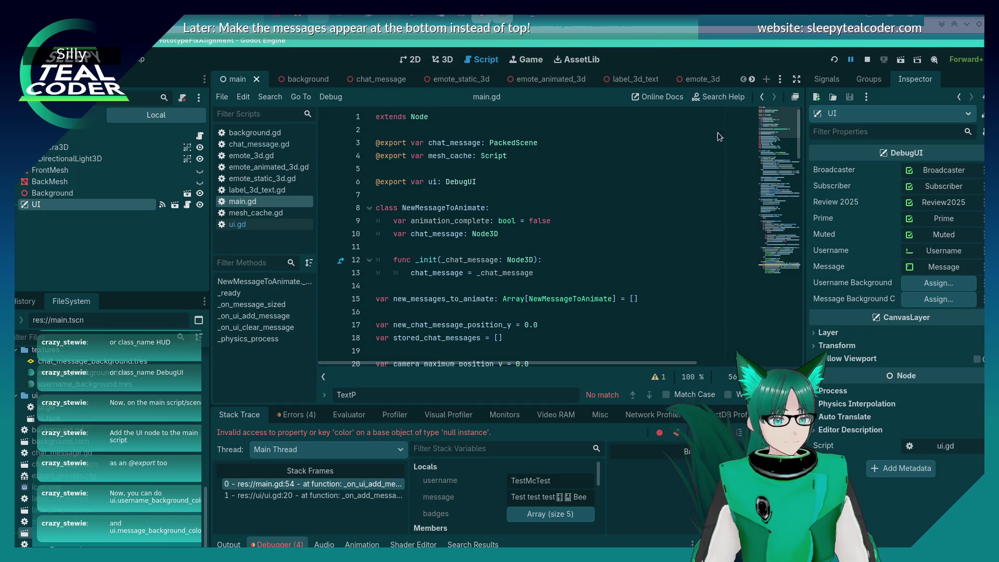
key(F5)
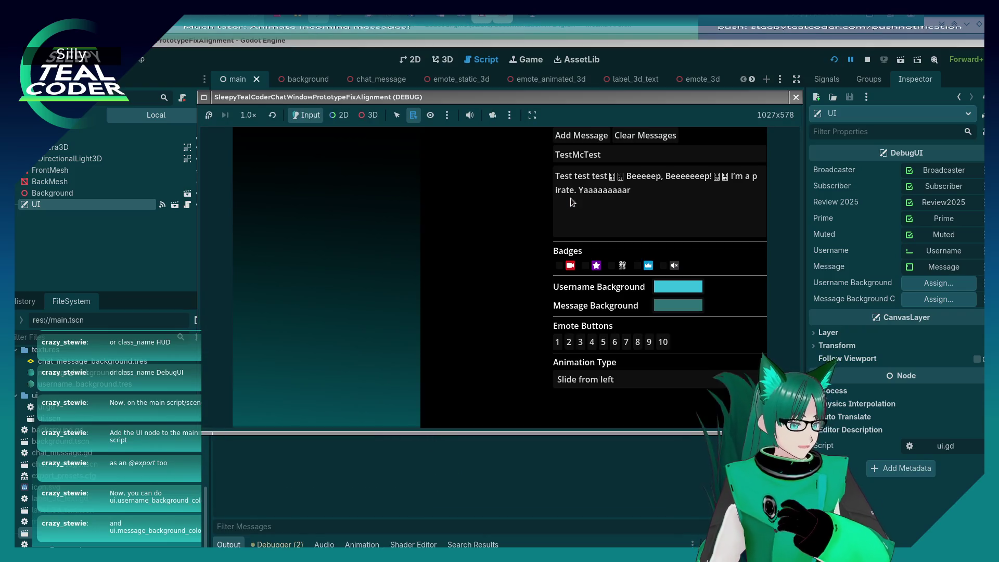
Add four test chat messages in the running game.
click(578, 136)
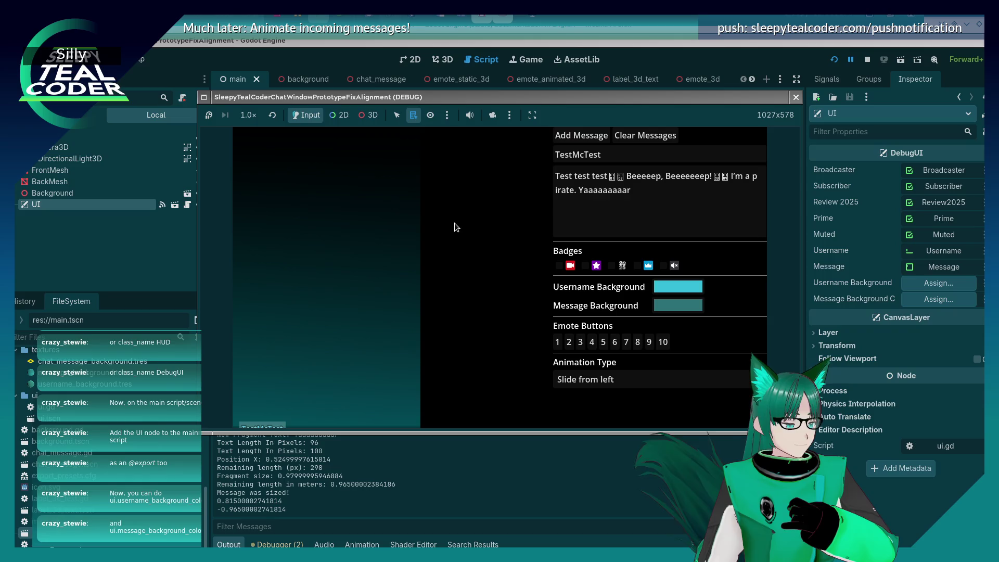
click(569, 136)
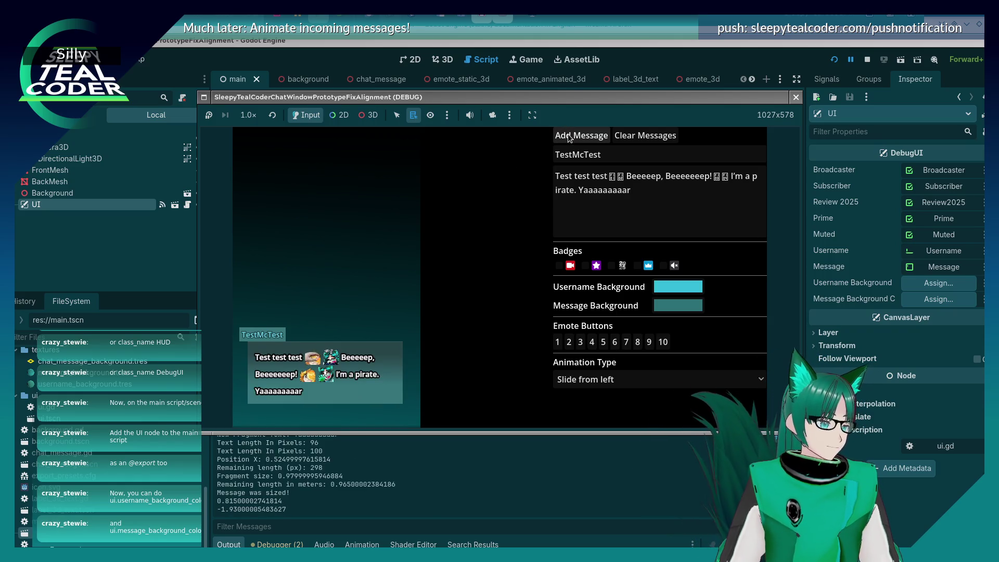
click(569, 136)
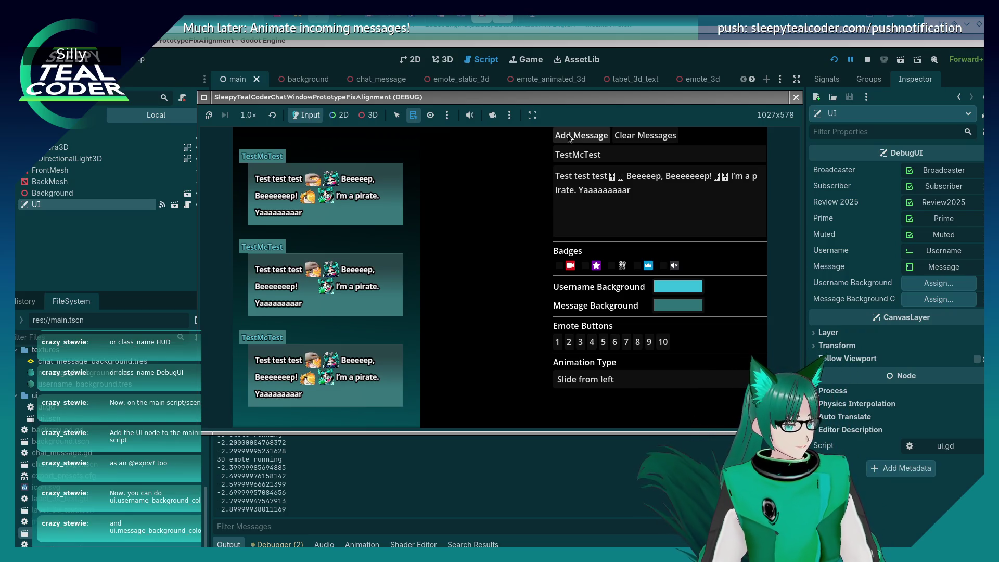
click(568, 137)
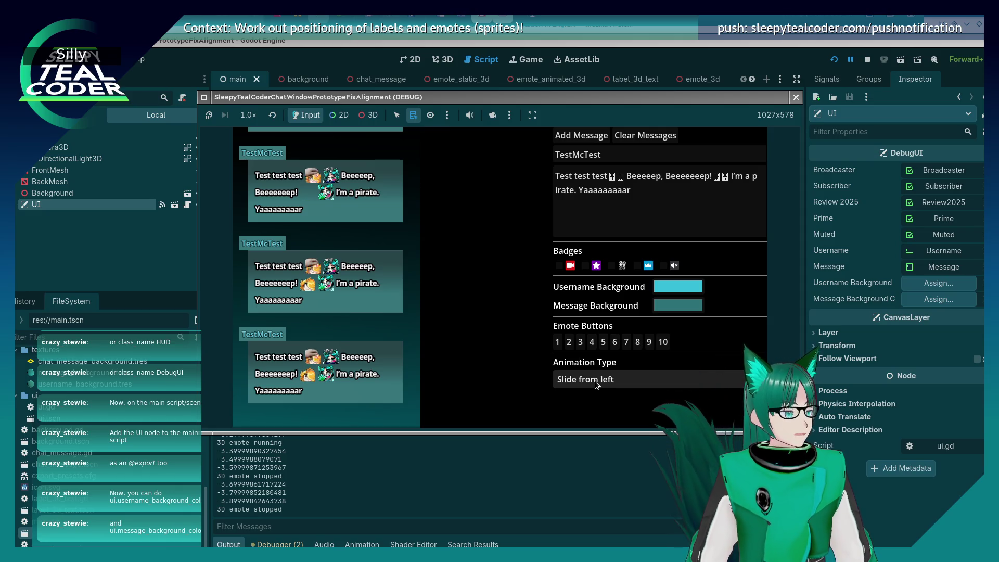
Append several emotes to the message text and select the whole message.
click(624, 223)
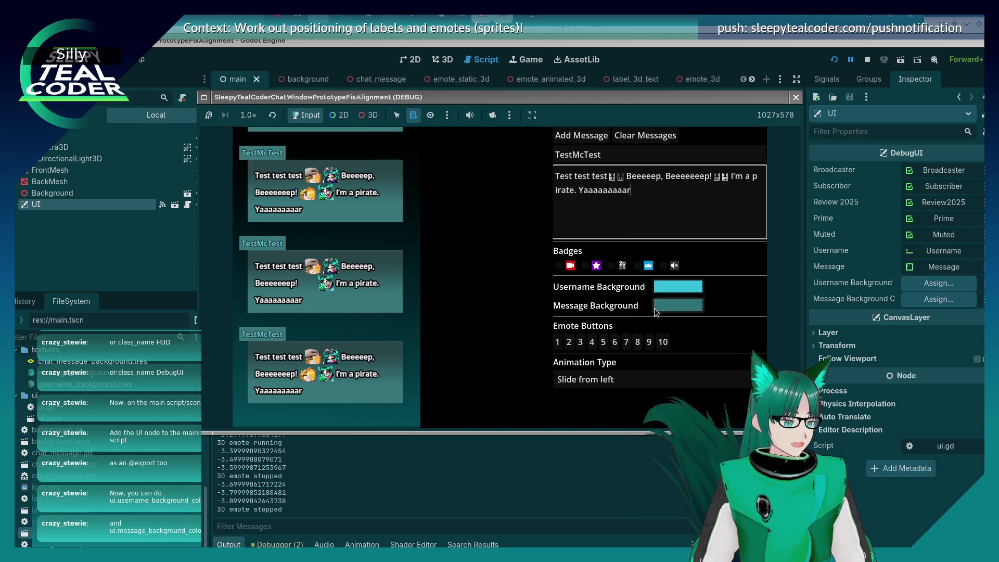
click(648, 343)
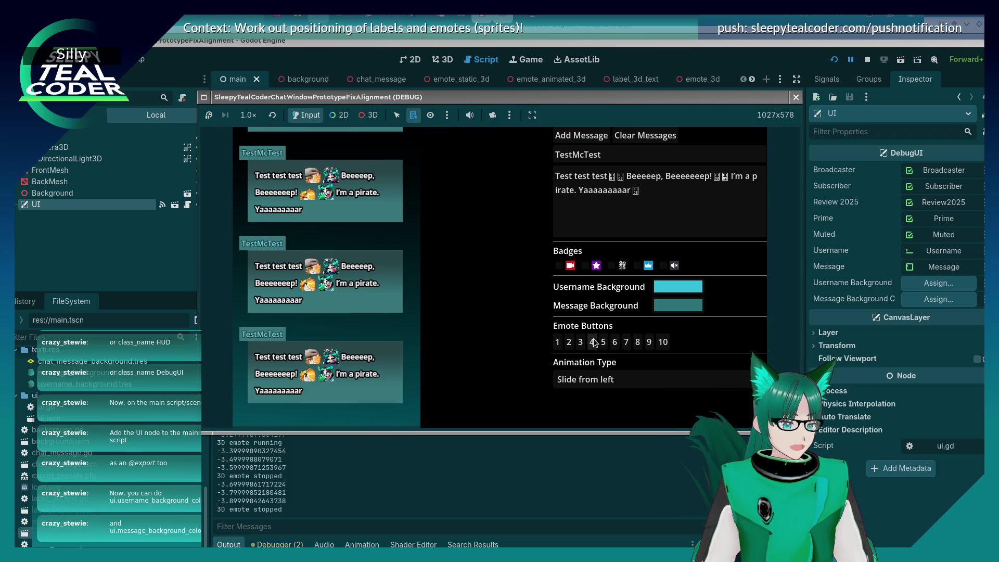
click(657, 236)
click(580, 342)
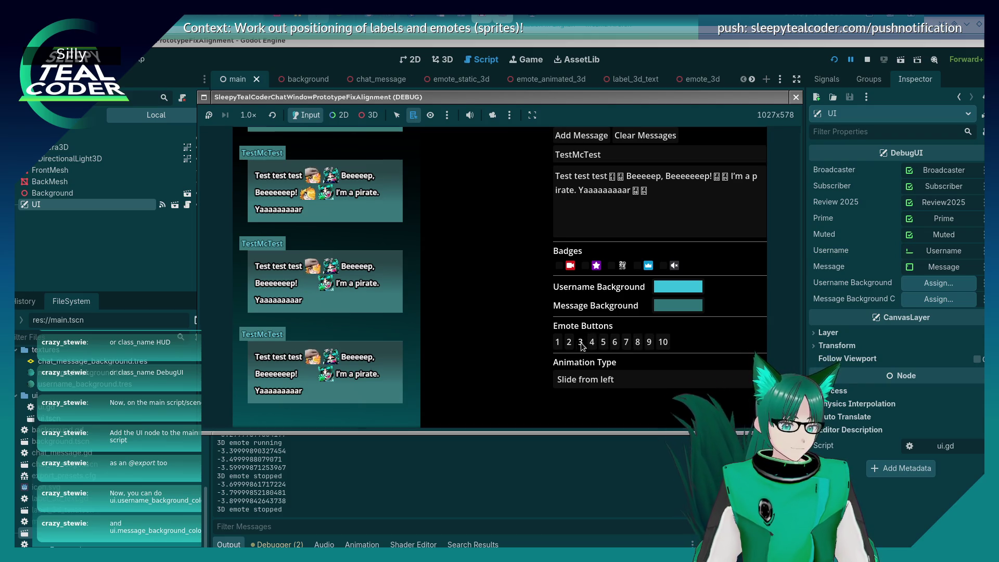
click(582, 136)
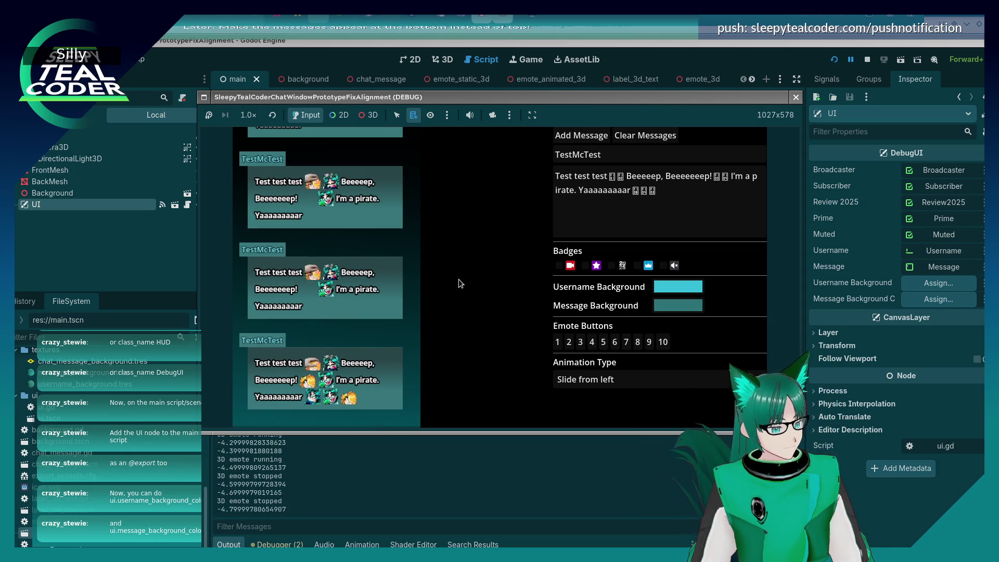
drag(656, 190, 509, 167)
Replace the message text with 'Text only' and post it to the chat.
key(BackSpace)
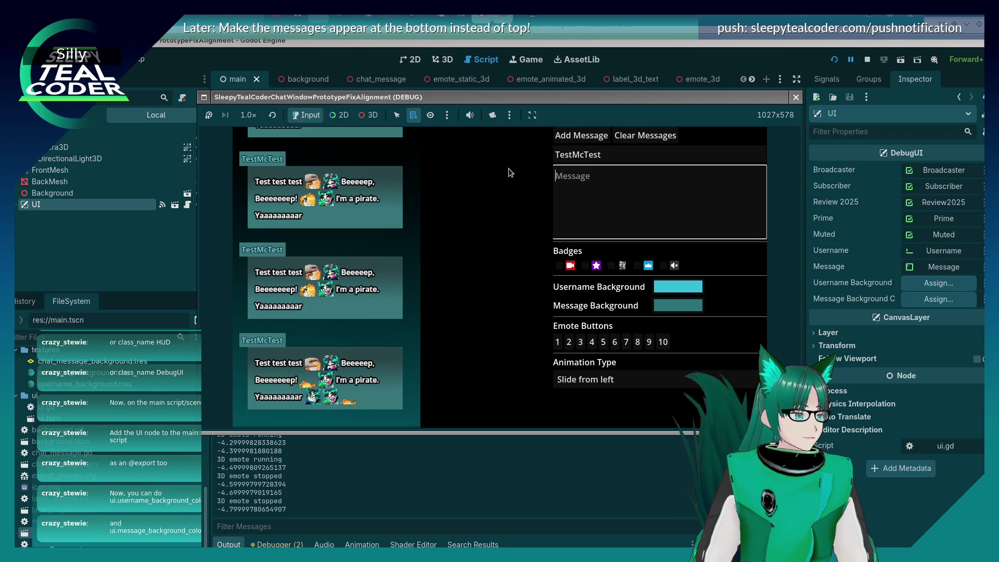
text(Text only)
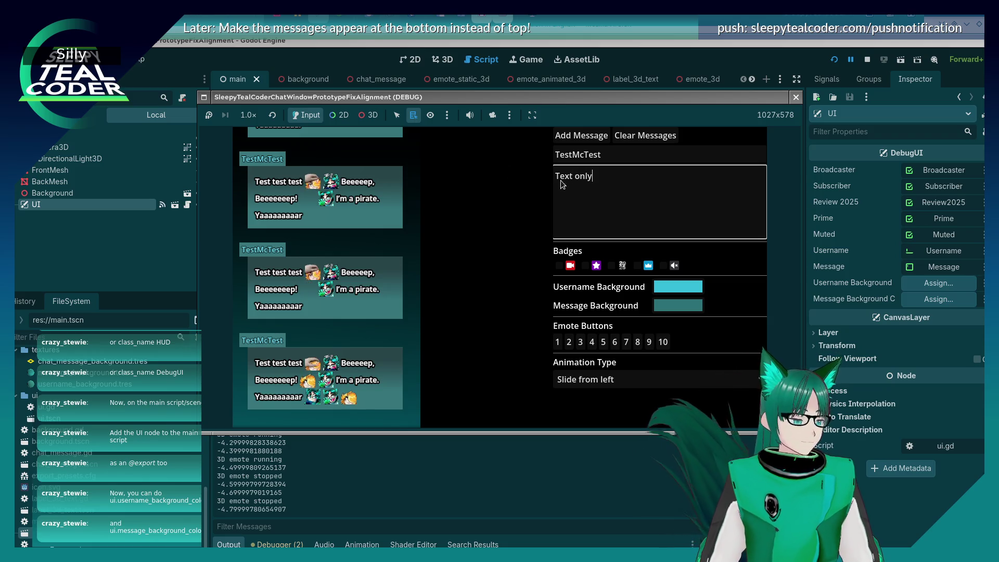
click(583, 140)
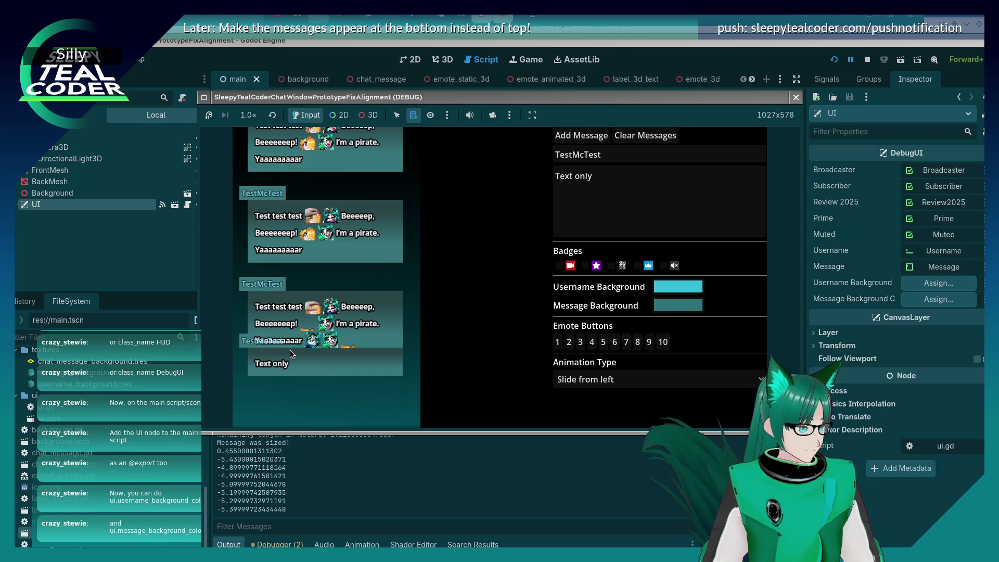
Paste the long emote test message into the message box and post it.
click(619, 190)
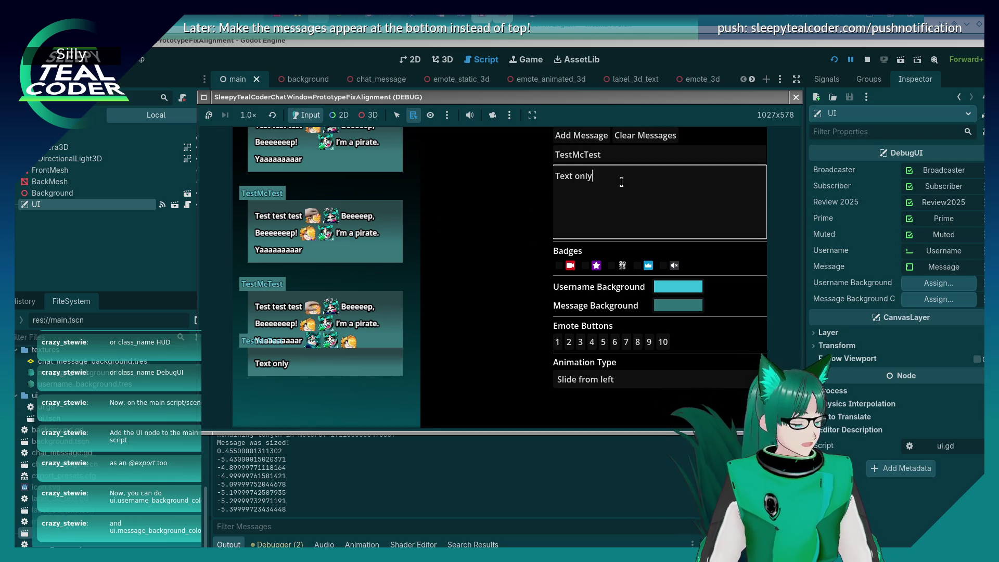
key(ctrl+a)
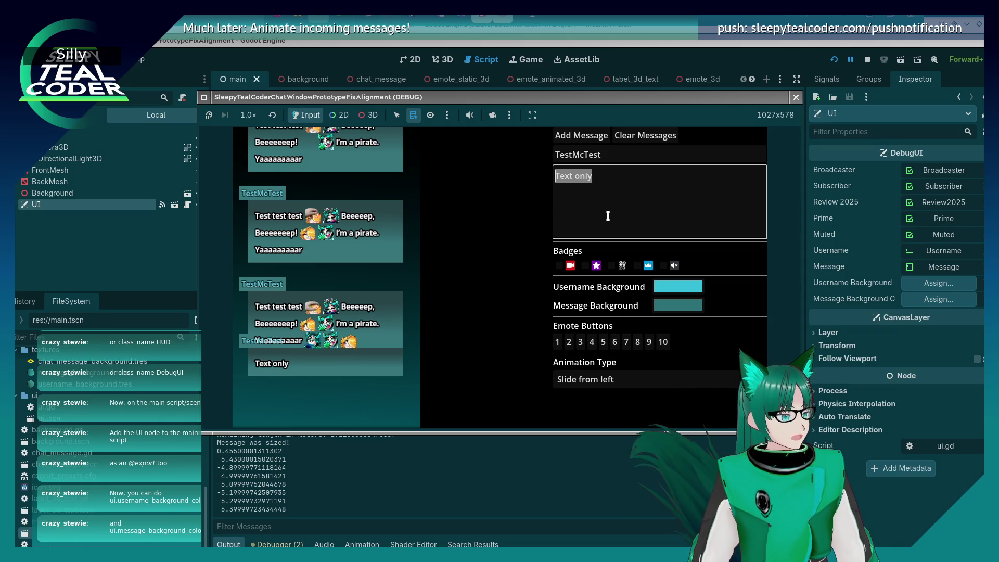
text(Te)
key(ctrl+a)
key(BackSpace)
key(ctrl+v)
key(ctrl+a)
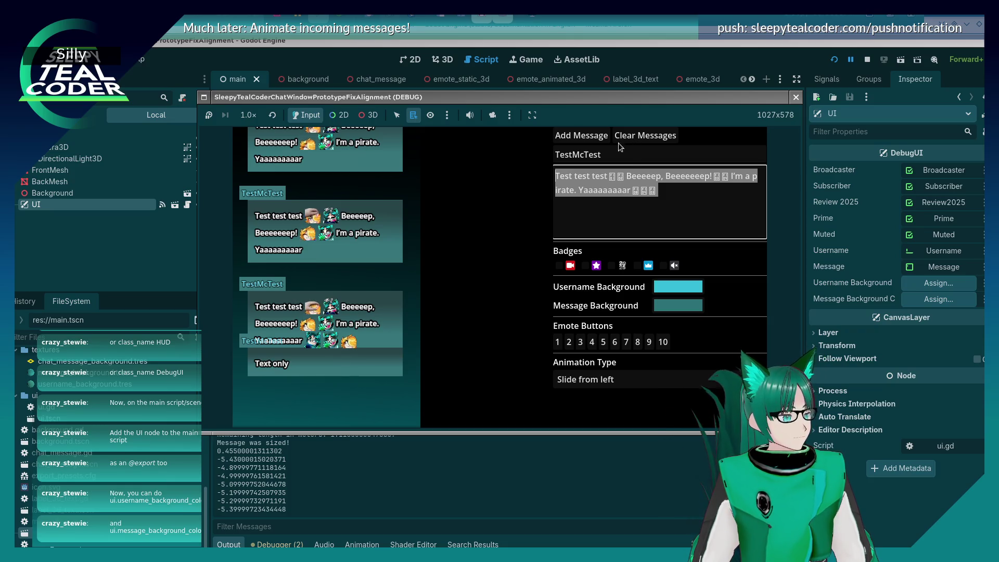
click(581, 135)
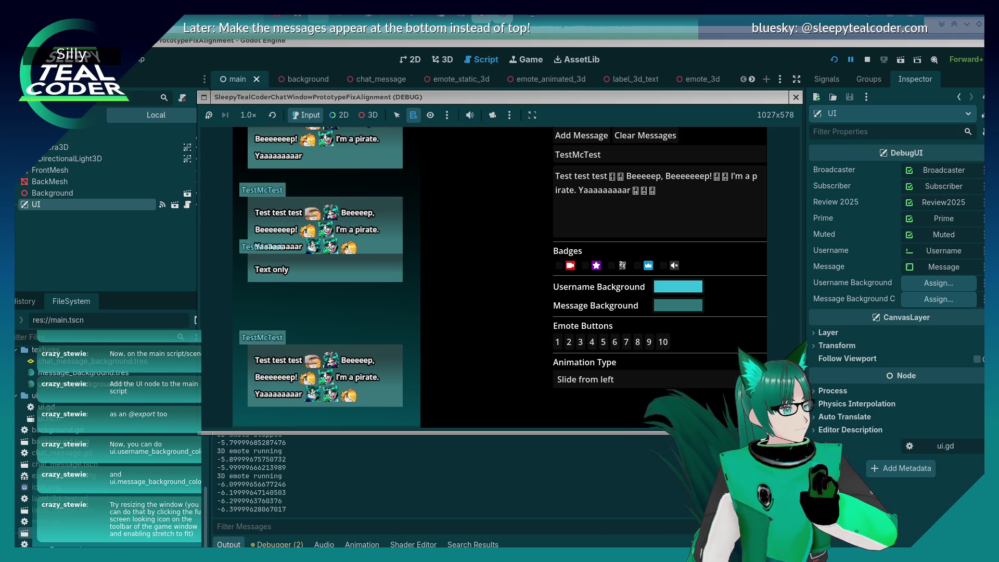
Set the embedded game to Stretch to Fit and enlarge the game workspace window.
click(529, 115)
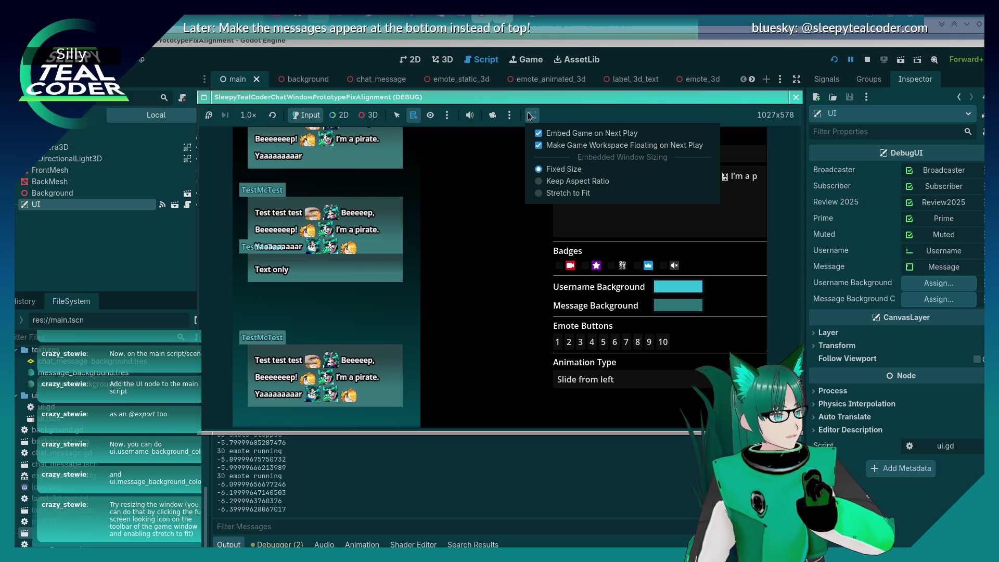
click(556, 194)
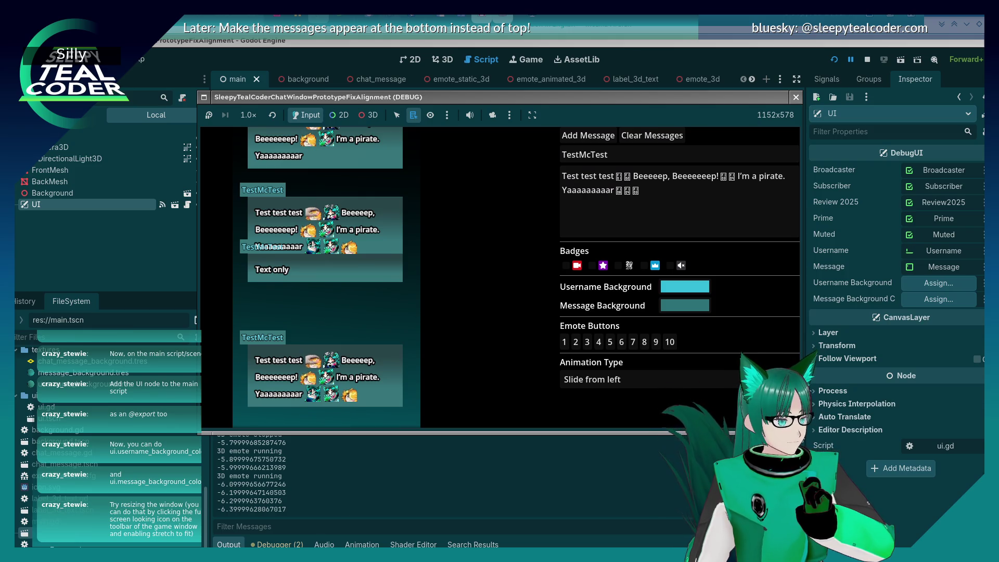
drag(801, 432, 861, 526)
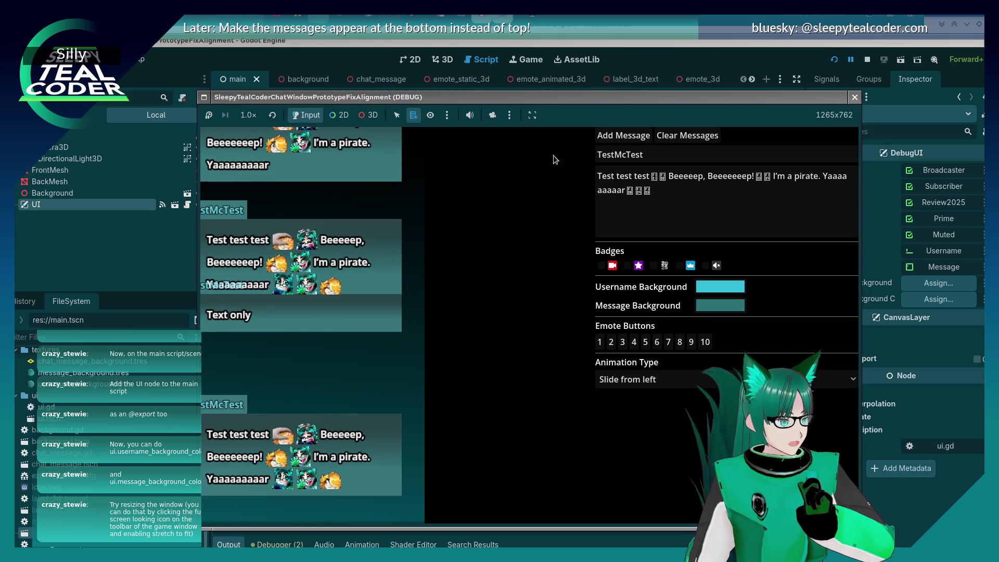
Try Keep Aspect Ratio, then settle on Fixed Size at 1152x648 and widen the window.
click(532, 115)
click(591, 183)
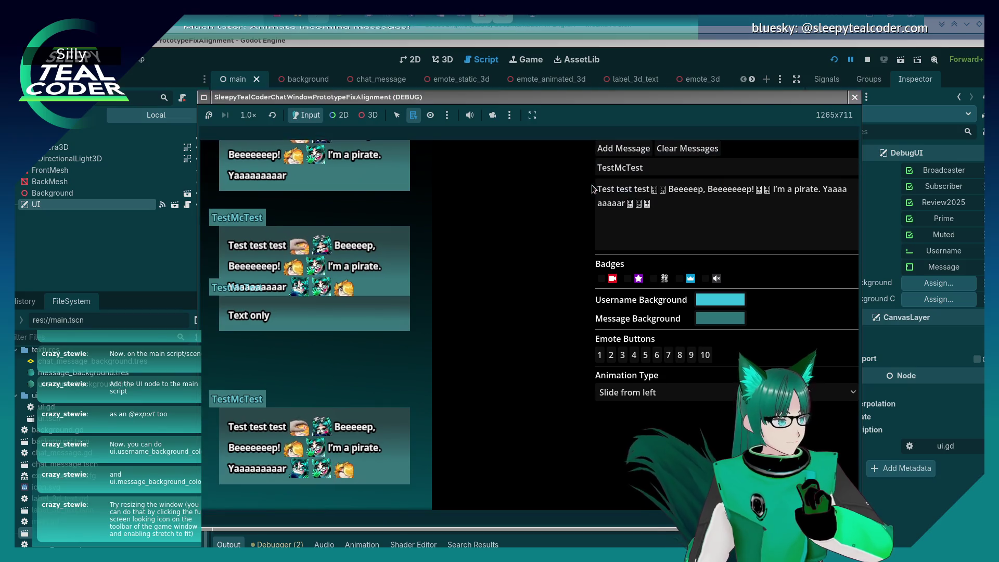
click(535, 116)
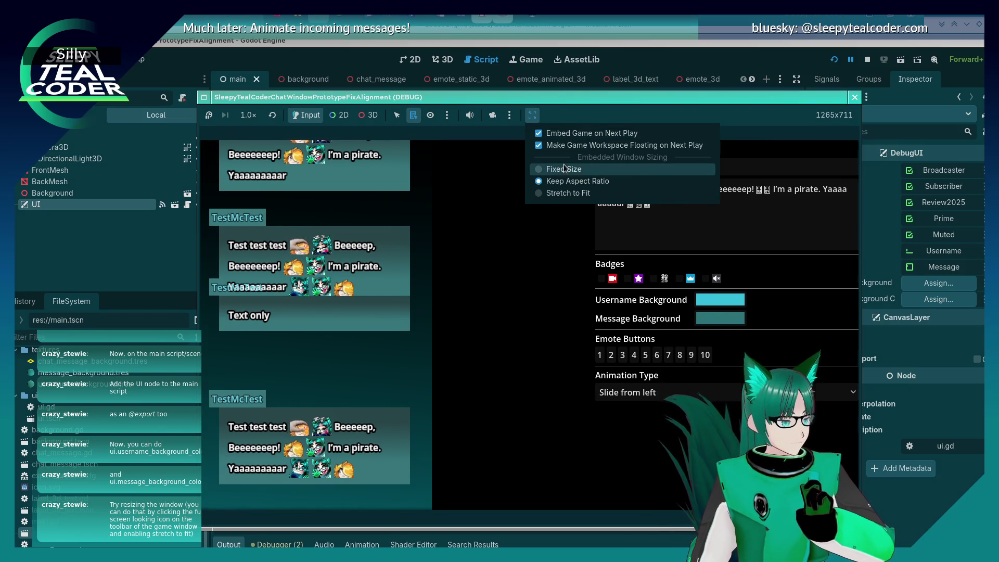
click(562, 167)
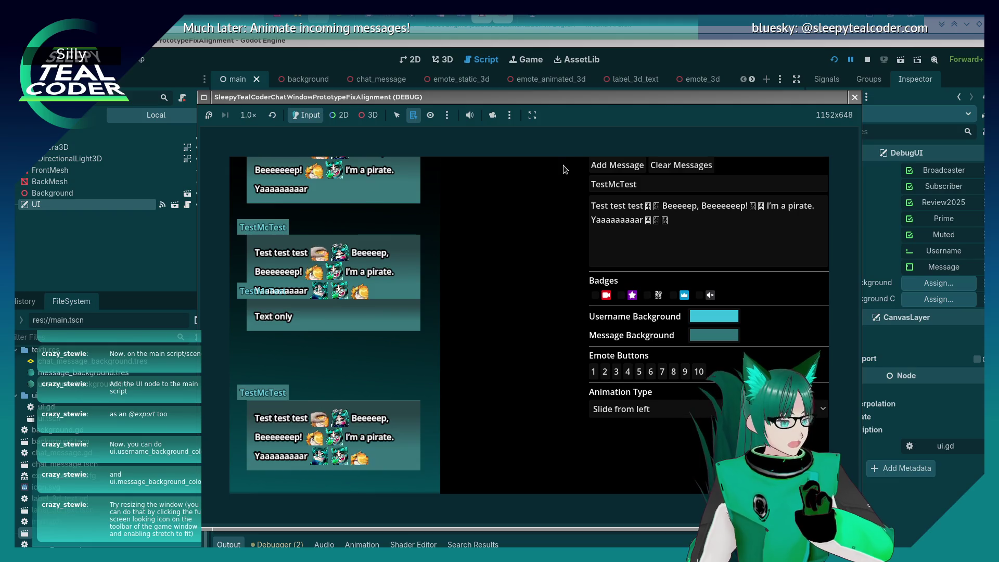
drag(858, 523, 899, 524)
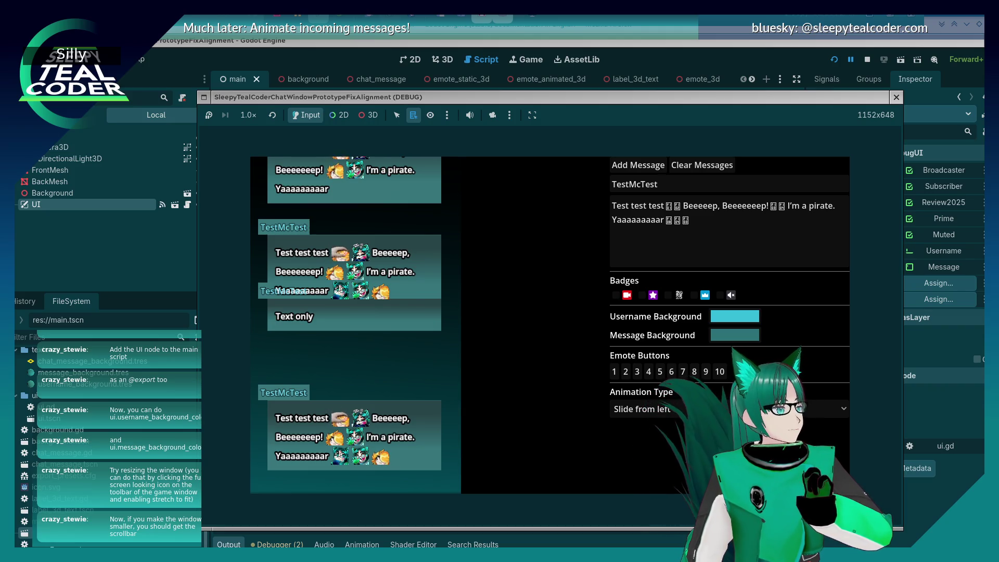
Switch the embedded game's sizing mode to Keep Aspect Ratio.
key(alt+o)
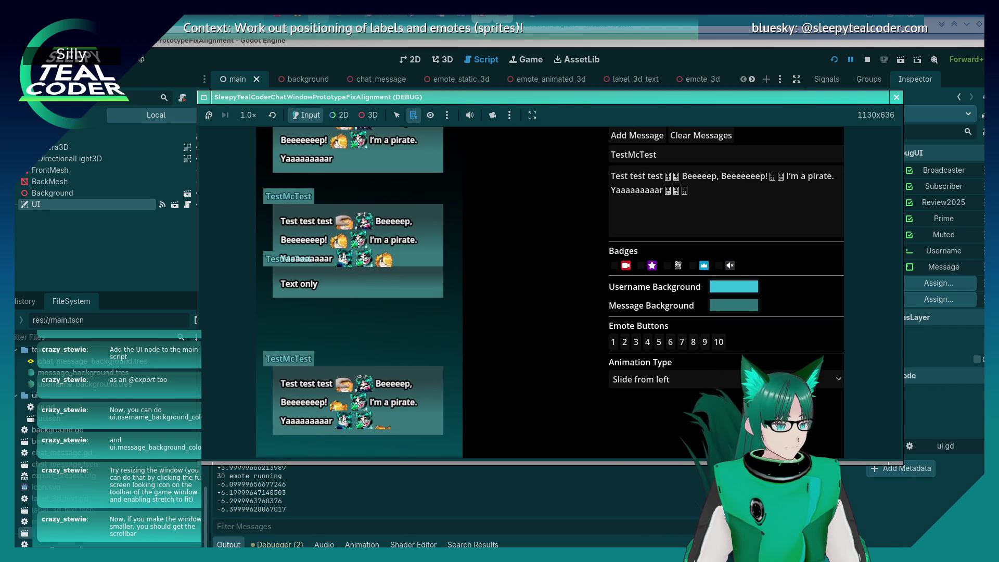
click(532, 114)
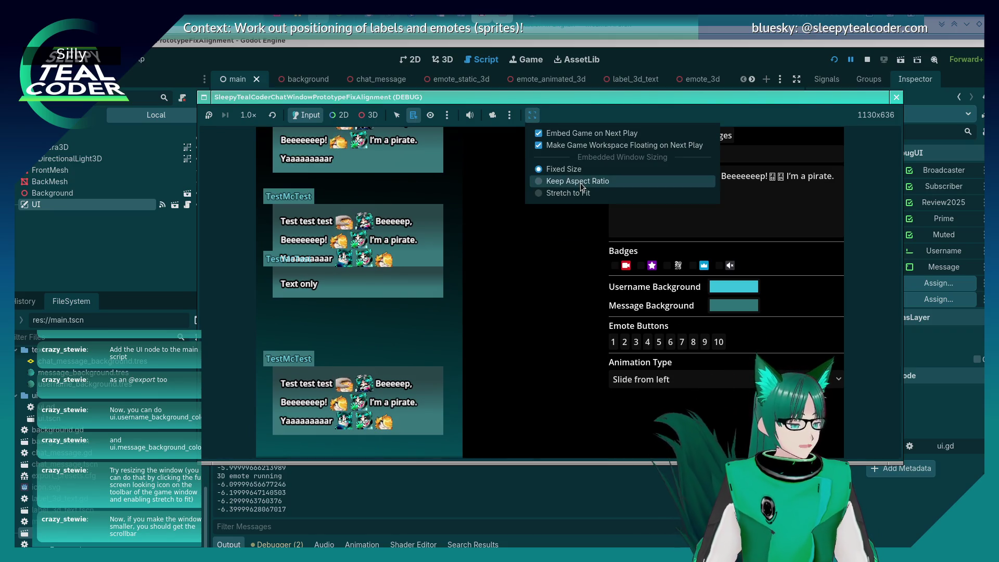
click(568, 193)
Shrink the game window to test scrolling its panel, then enlarge it to 1084x610.
drag(688, 462, 689, 344)
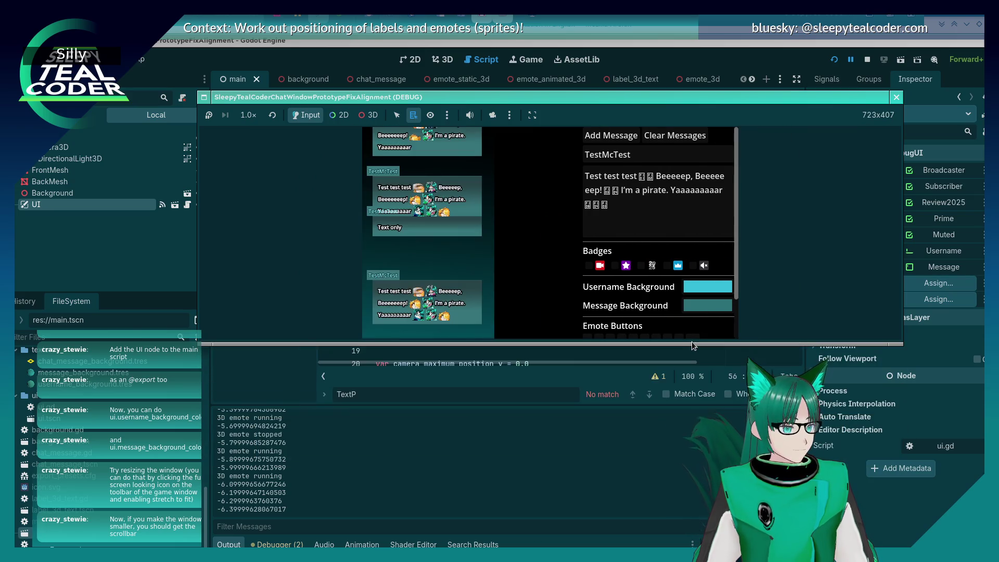
scroll(732, 273, down, 2)
scroll(730, 272, up, 2)
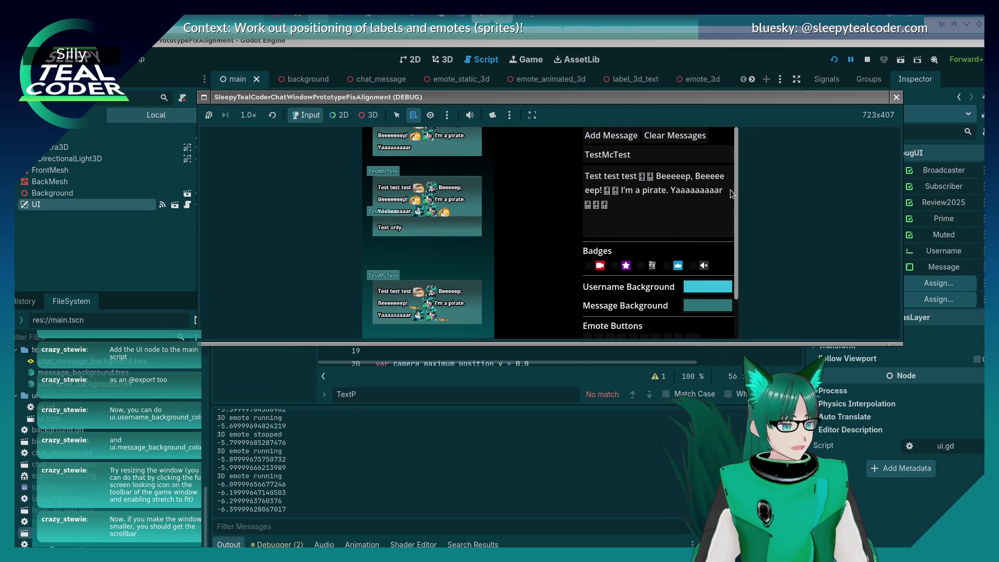
scroll(729, 270, down, 2)
scroll(727, 269, up, 2)
scroll(724, 267, down, 2)
scroll(721, 263, up, 2)
scroll(717, 258, down, 2)
scroll(717, 255, up, 2)
scroll(713, 247, down, 2)
scroll(711, 239, up, 2)
scroll(709, 234, down, 1)
scroll(712, 244, up, 2)
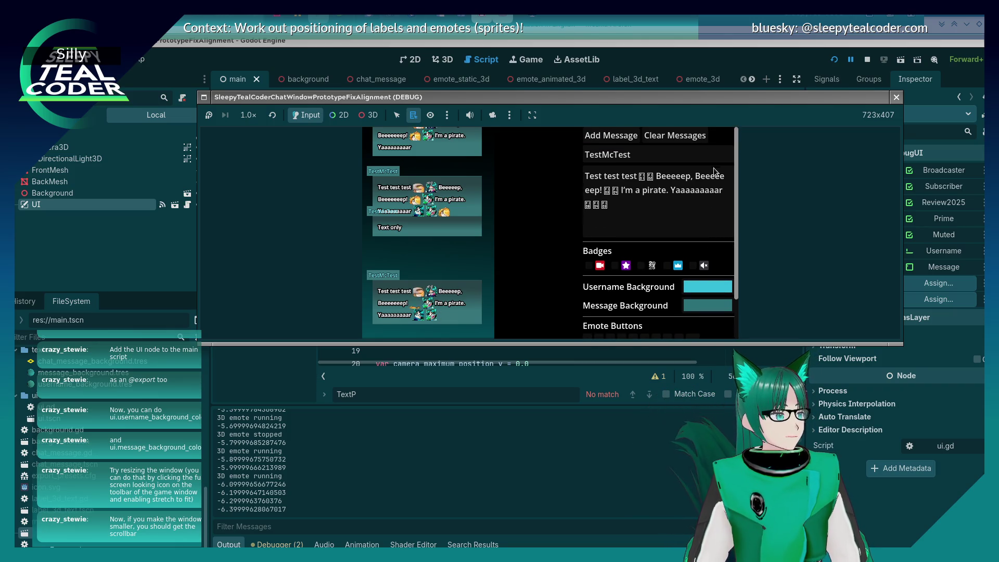
scroll(718, 255, down, 2)
scroll(720, 260, up, 2)
scroll(726, 271, down, 1)
scroll(731, 284, down, 2)
scroll(732, 276, up, 3)
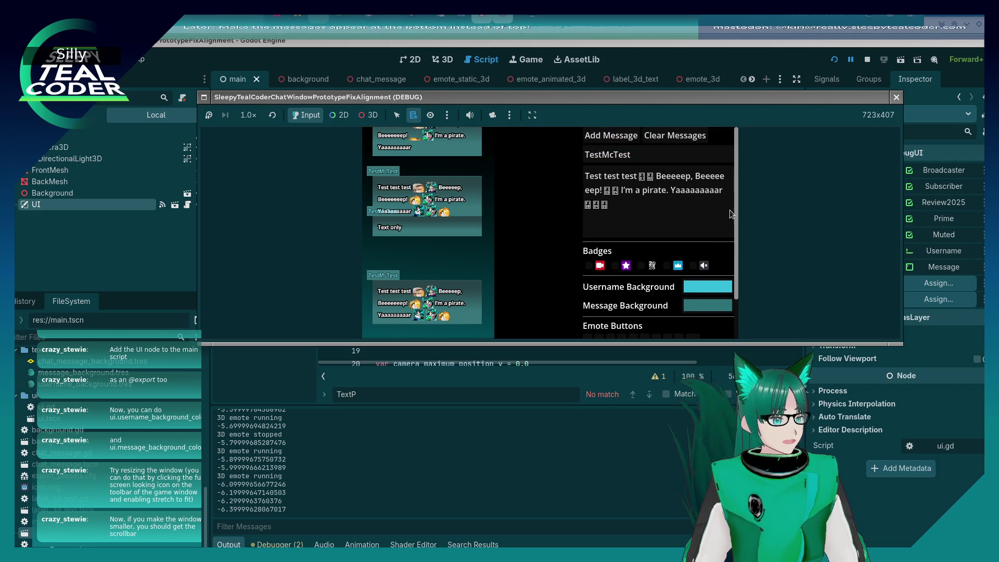
scroll(734, 265, down, 2)
scroll(734, 260, up, 2)
scroll(736, 242, down, 1)
scroll(736, 240, down, 1)
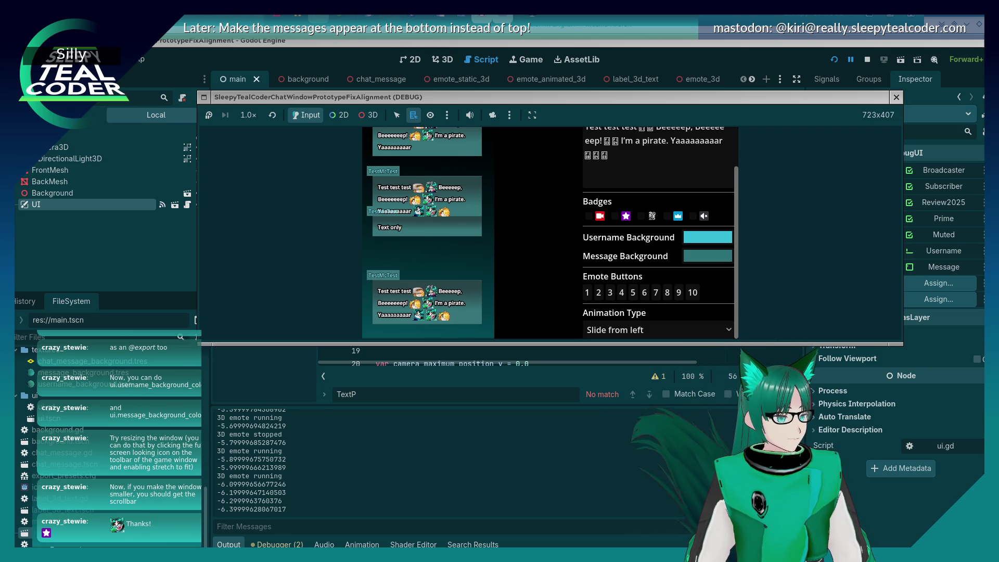
drag(437, 345, 438, 448)
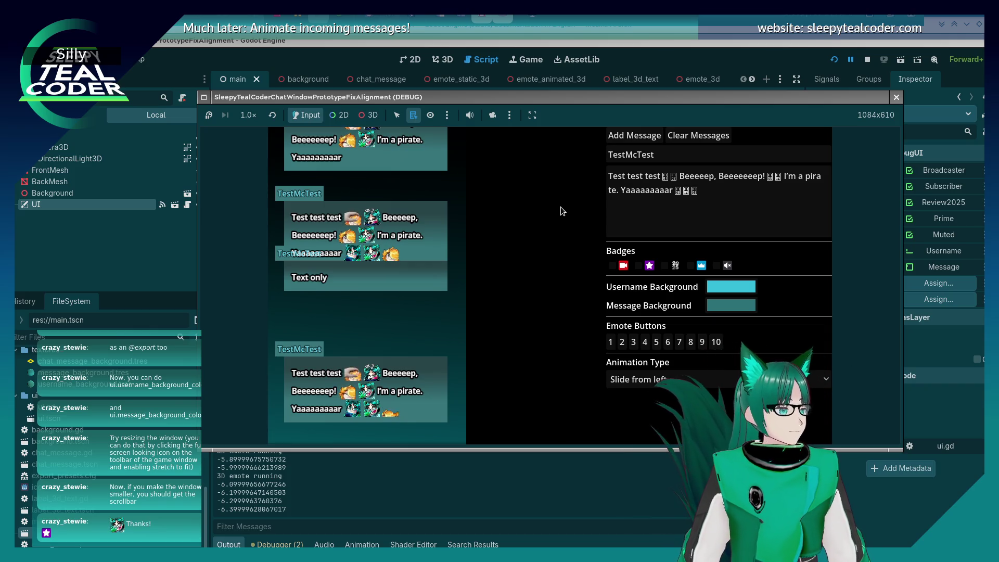
click(604, 114)
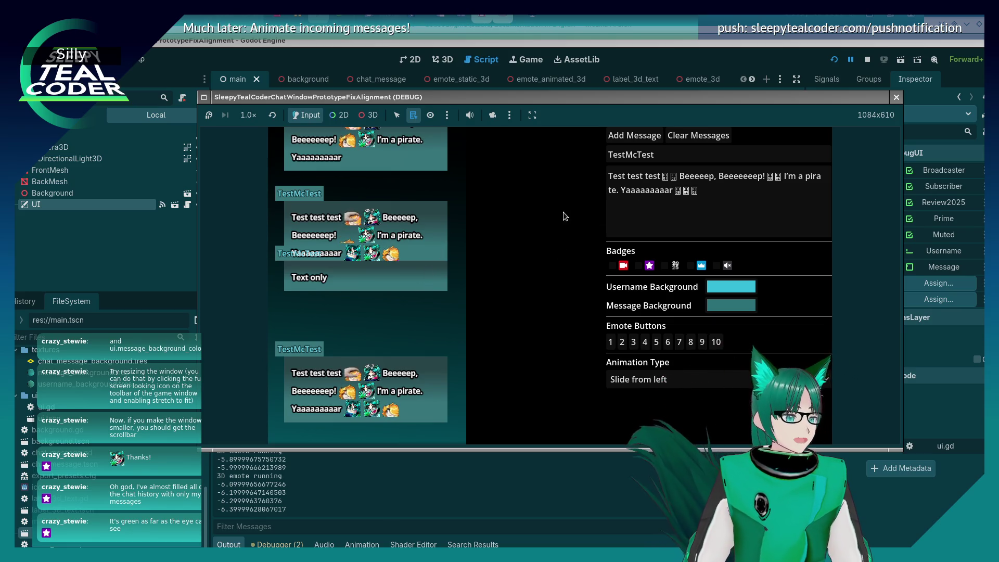
key(alt+Tab)
key(Tab)
key(Tab)
key(Tab)
scroll(408, 371, down, 5)
scroll(408, 371, down, 3)
scroll(408, 372, up, 4)
scroll(408, 372, down, 2)
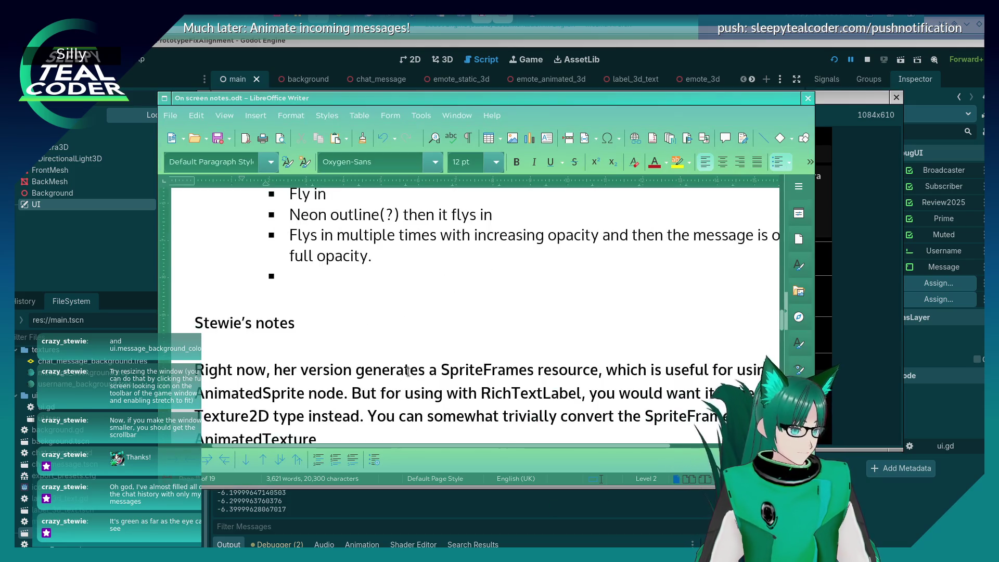
scroll(408, 371, down, 7)
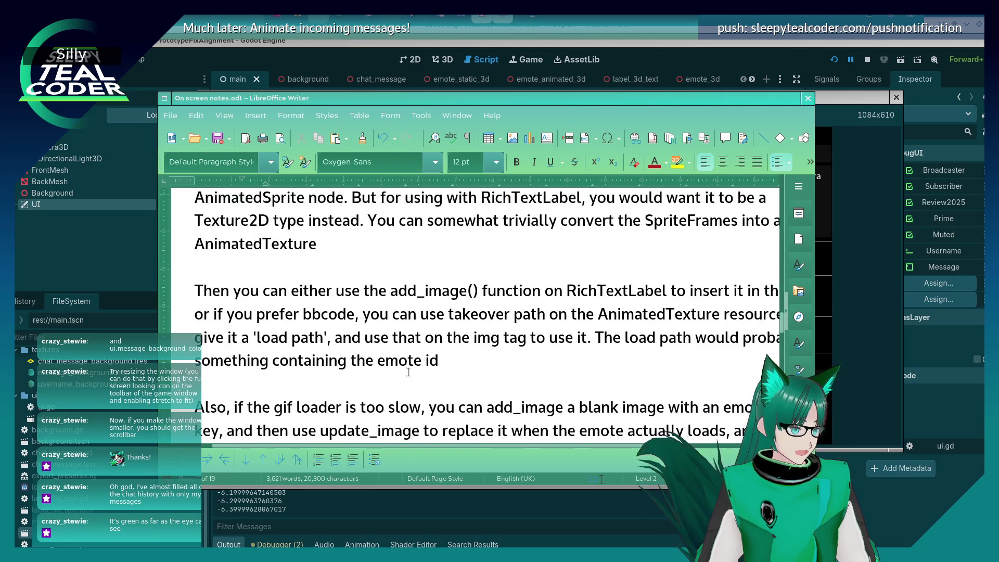
scroll(408, 371, down, 3)
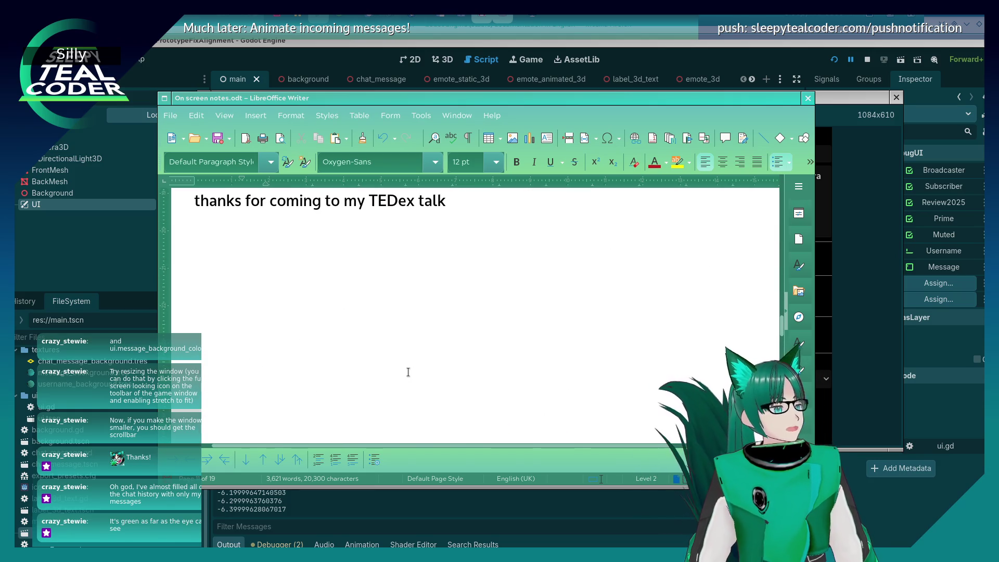
scroll(413, 359, down, 8)
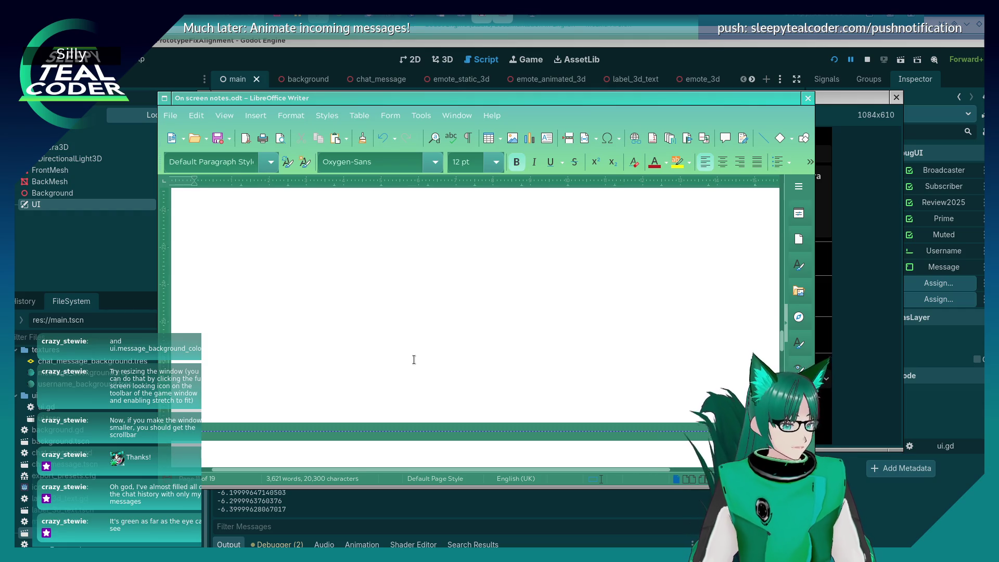
scroll(413, 360, up, 5)
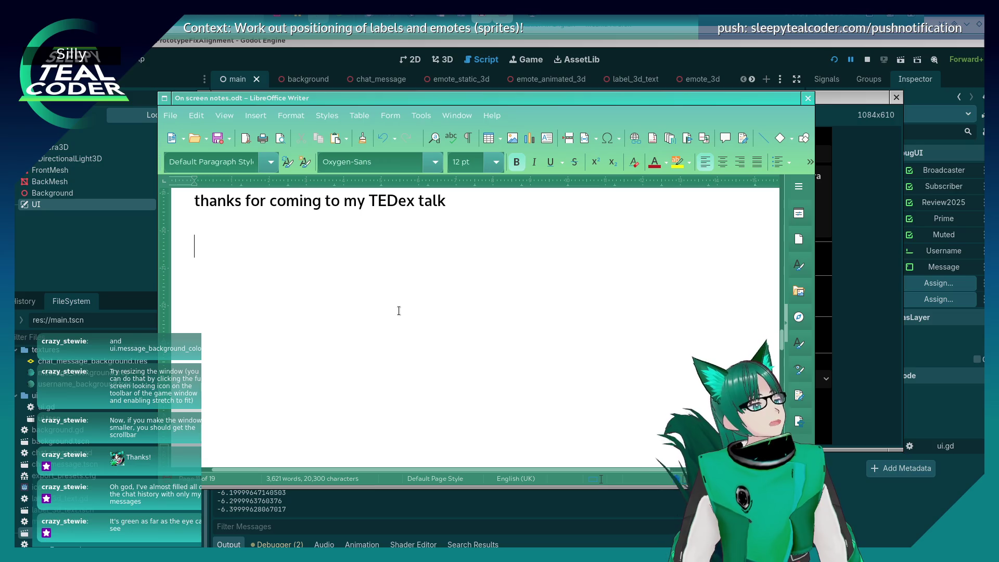
key(ctrl+b)
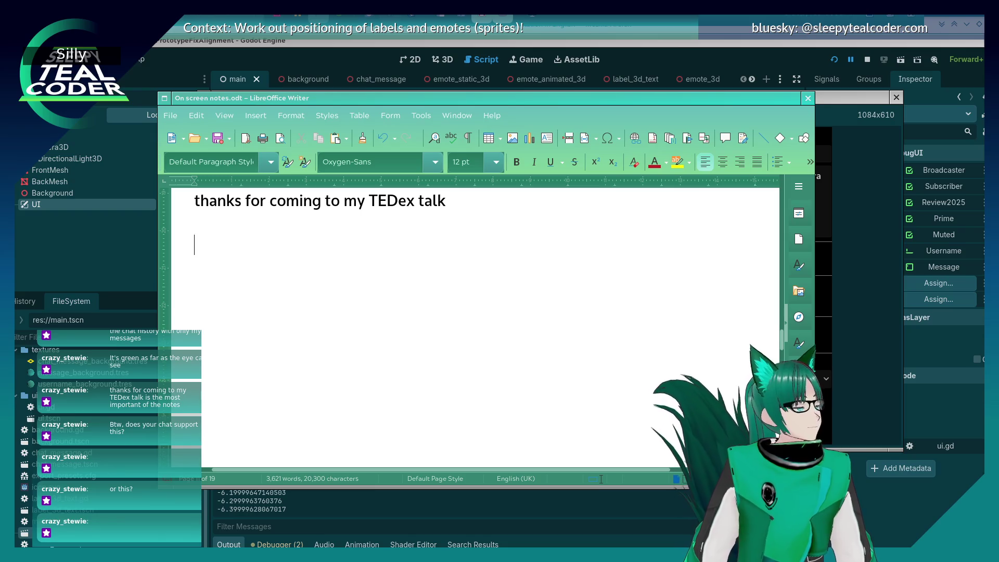
Leave the Writer notes and bring the Godot editor with main.gd to the front.
key(alt+Tab)
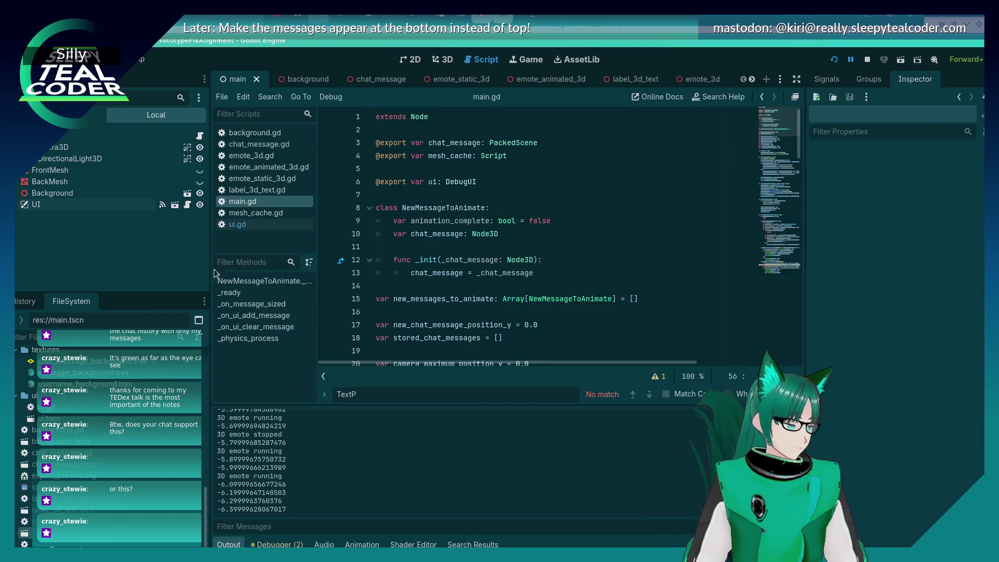
click(104, 230)
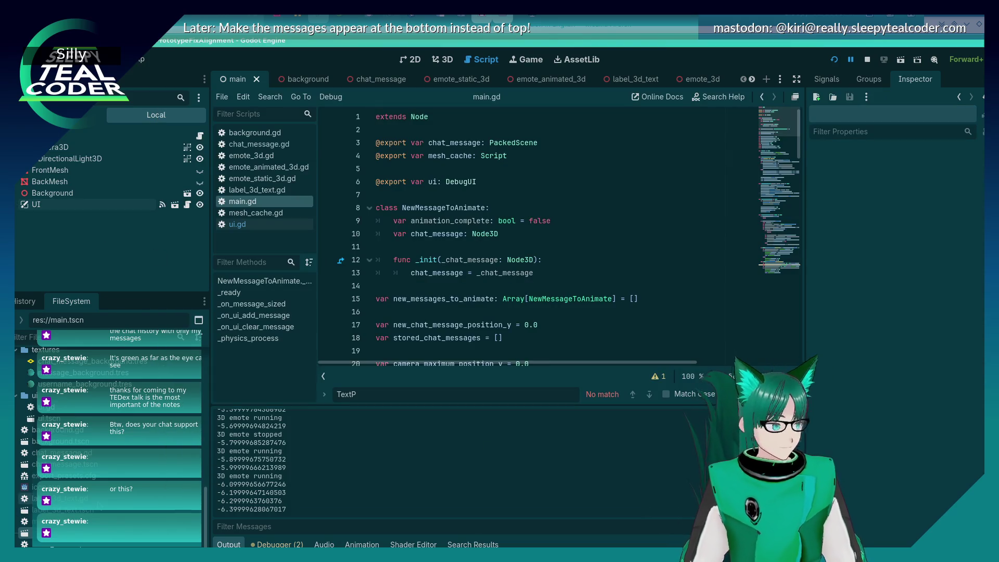
Open the ui.tscn scene and nudge the notes window up and right.
click(31, 419)
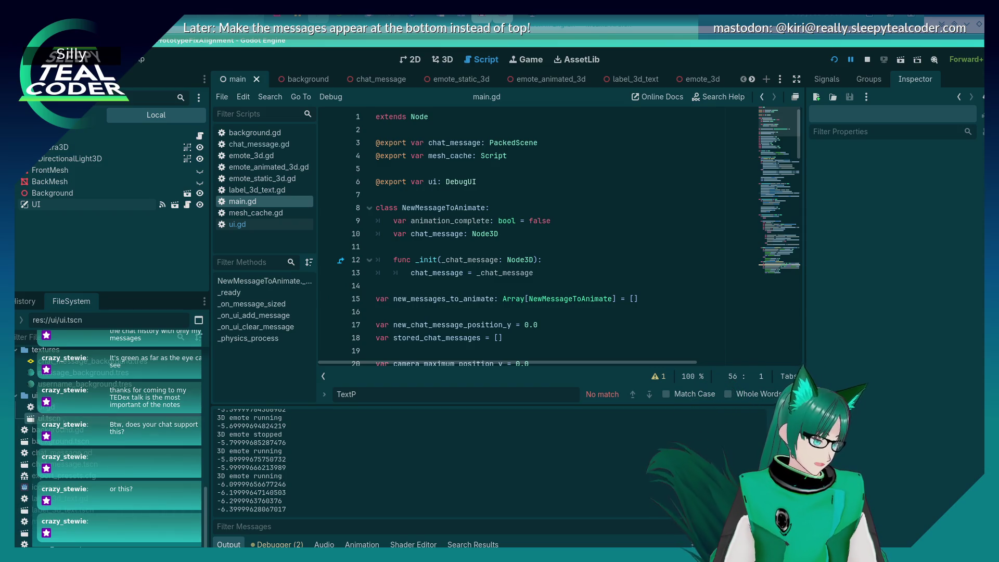
key(alt+Tab)
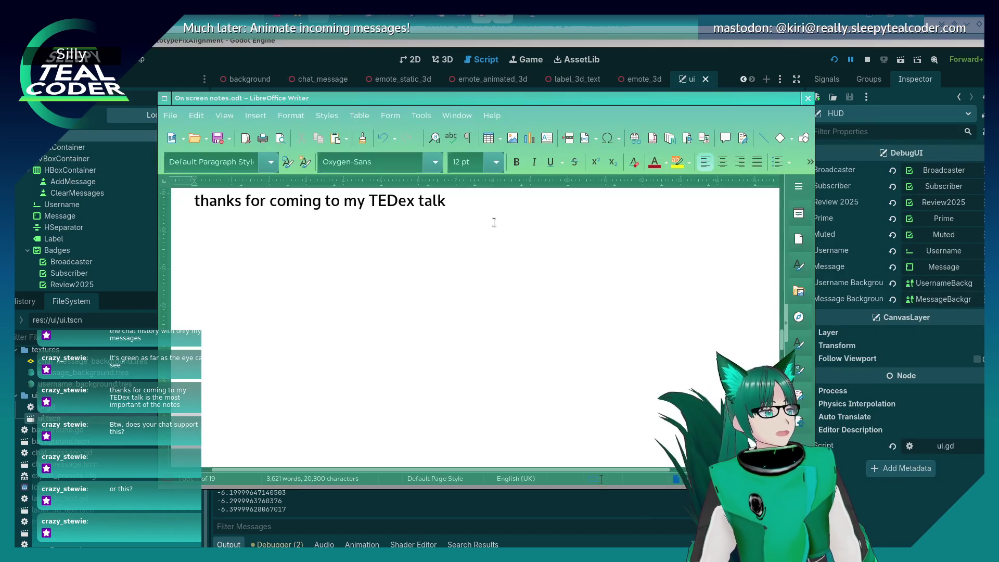
drag(370, 102, 409, 91)
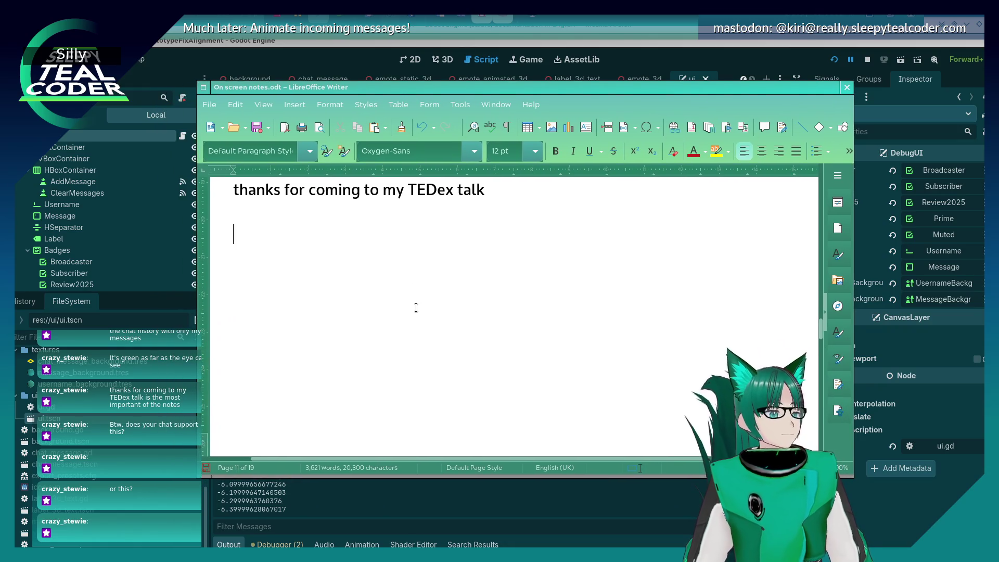
Scroll the notes to the message-animation ideas and place the cursor after the full opacity idea.
scroll(416, 307, up, 4)
scroll(416, 308, down, 10)
scroll(415, 308, up, 6)
scroll(344, 300, up, 1)
scroll(343, 300, up, 15)
scroll(364, 302, down, 5)
click(428, 293)
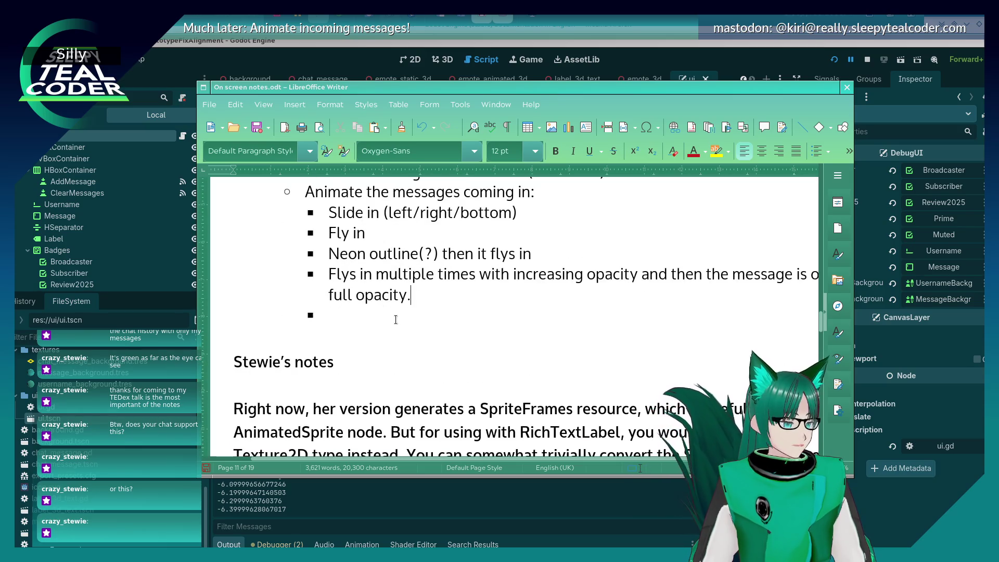
Add a 'Use the Scroll Containers for UI stuff!' bullet with VboxContainer and HboxContainer sub-items.
click(394, 318)
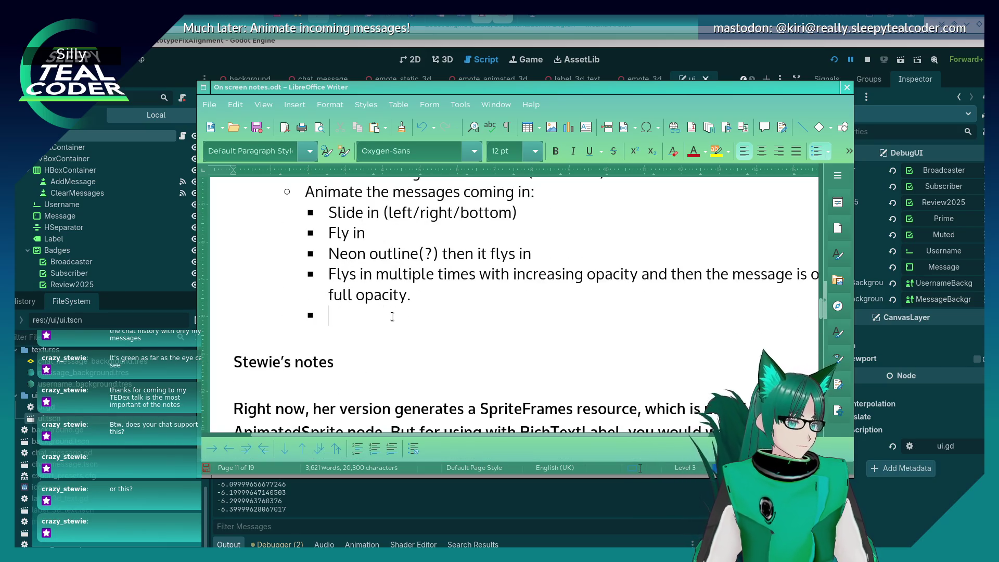
key(shift+Tab)
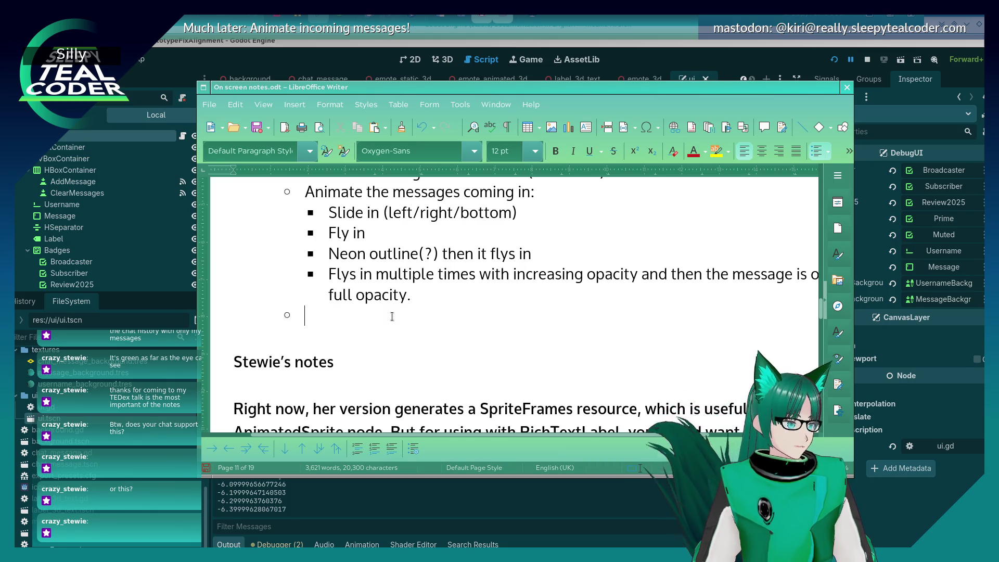
text(Use the)
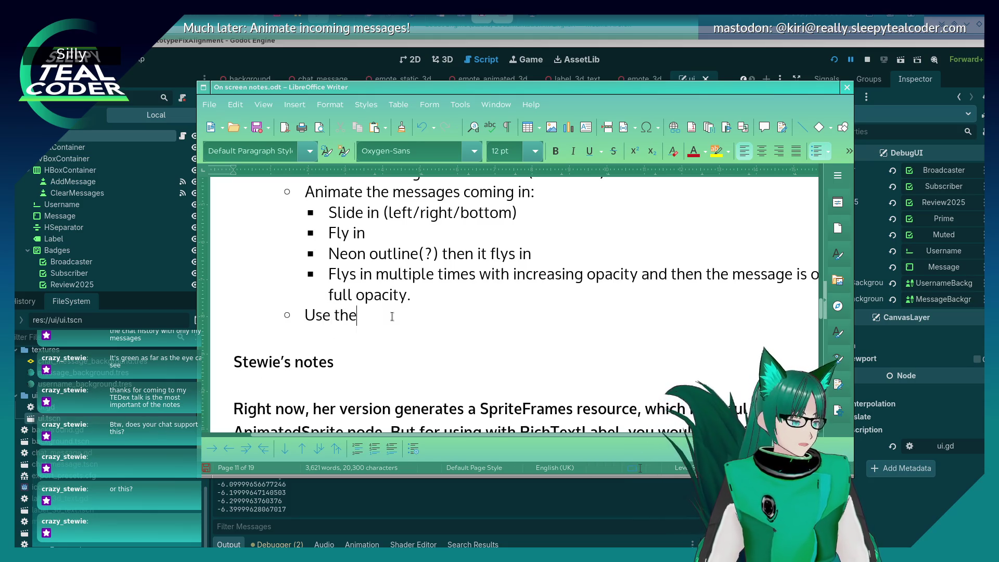
text( Scroll Conta)
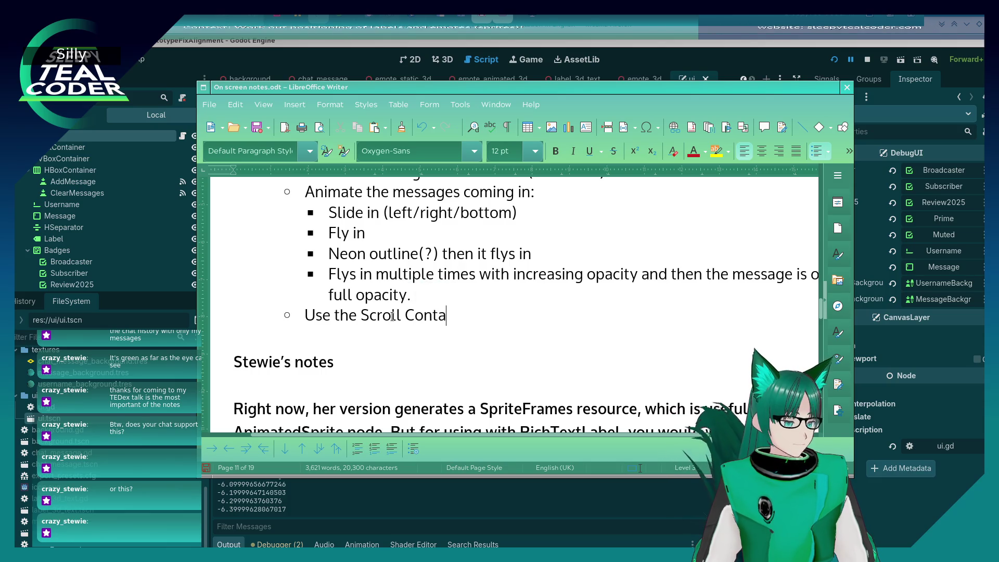
text(iners for UI stuff!)
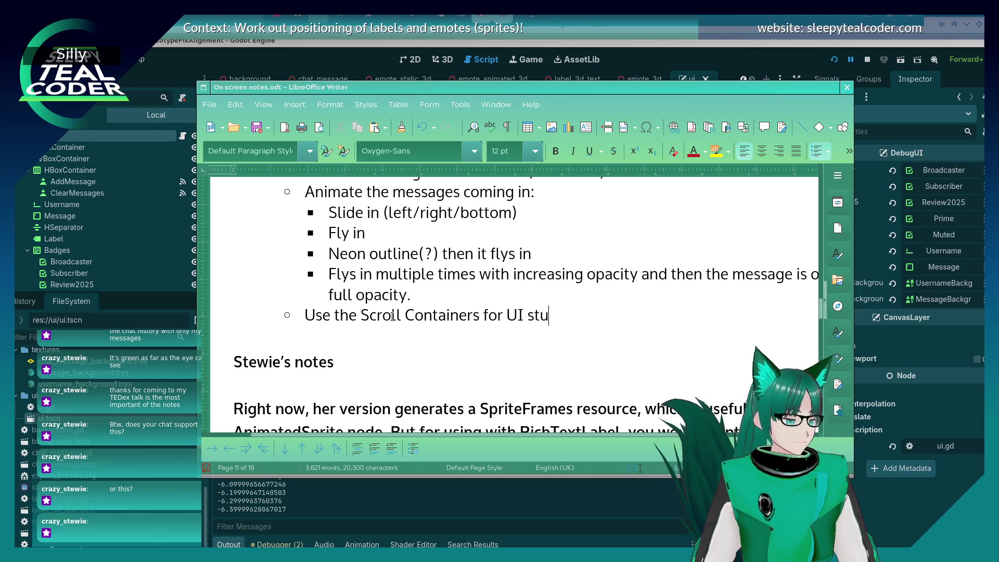
key(Return)
key(Tab)
text(VboxContainer)
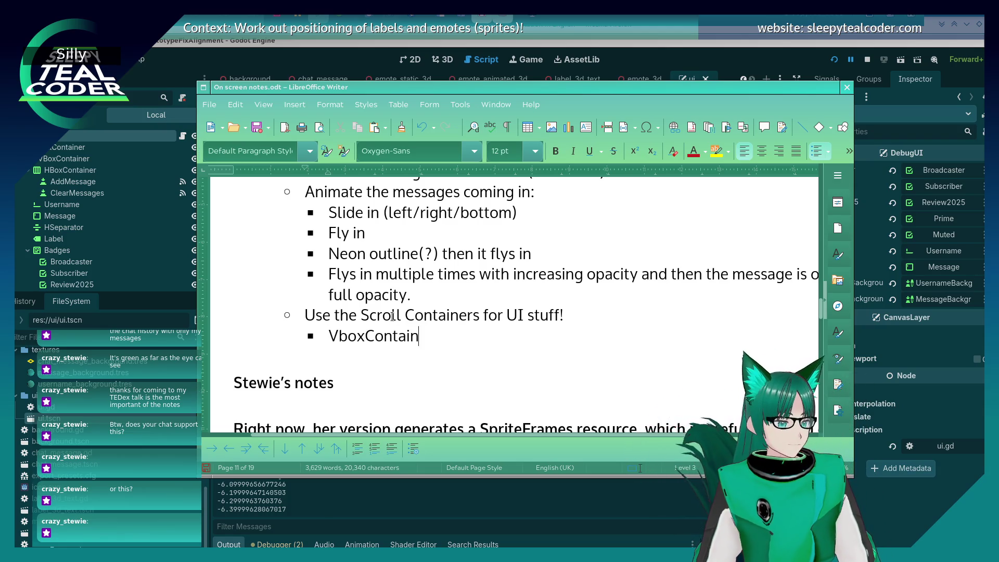
key(Return)
text(HB)
key(BackSpace)
text(box)
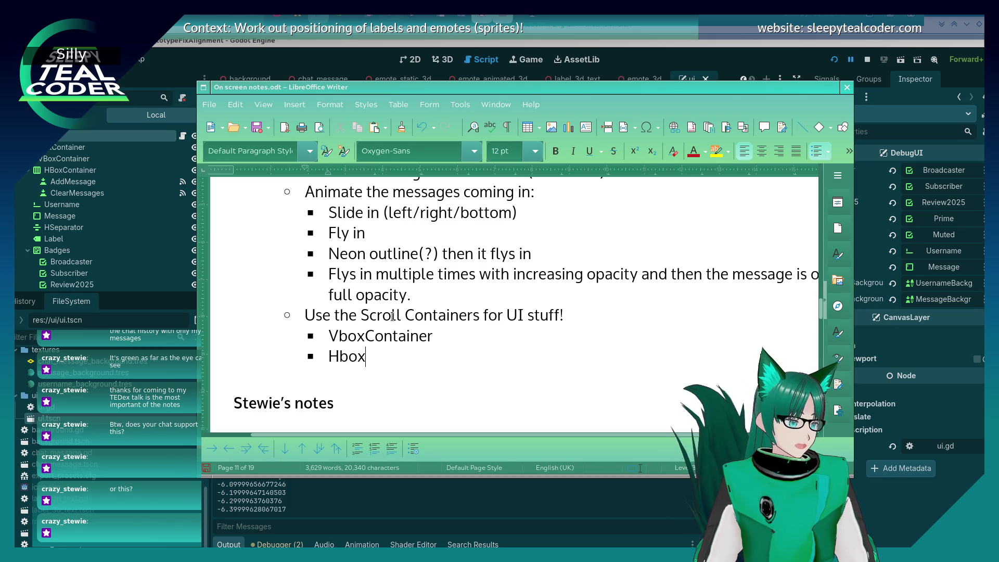
text(Container)
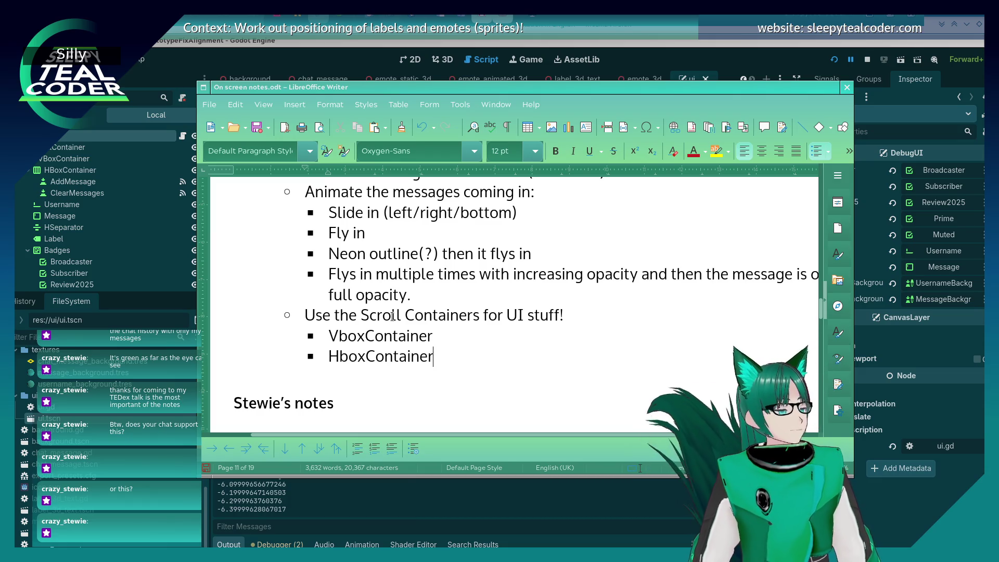
Add sub-items 'LineEdit for single lines', 'TextEdit for multiple lines' and 'HFlowContainer'.
key(Return)
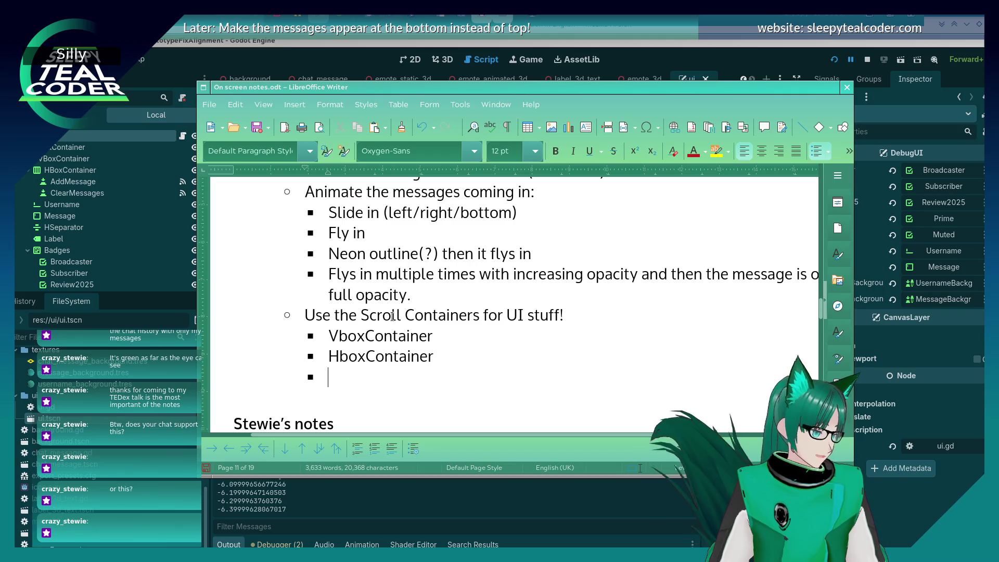
text(LineEdi)
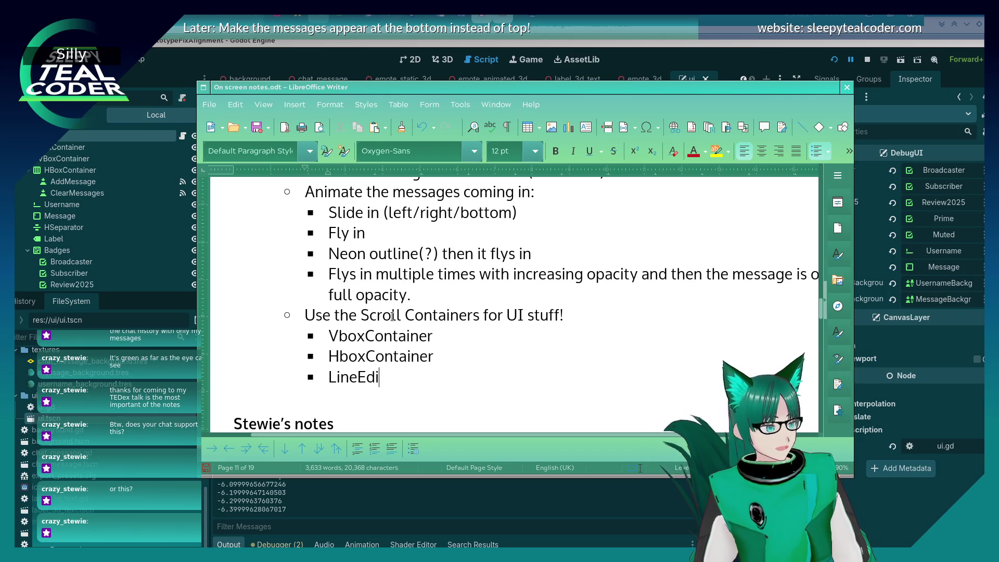
text(t for single lines)
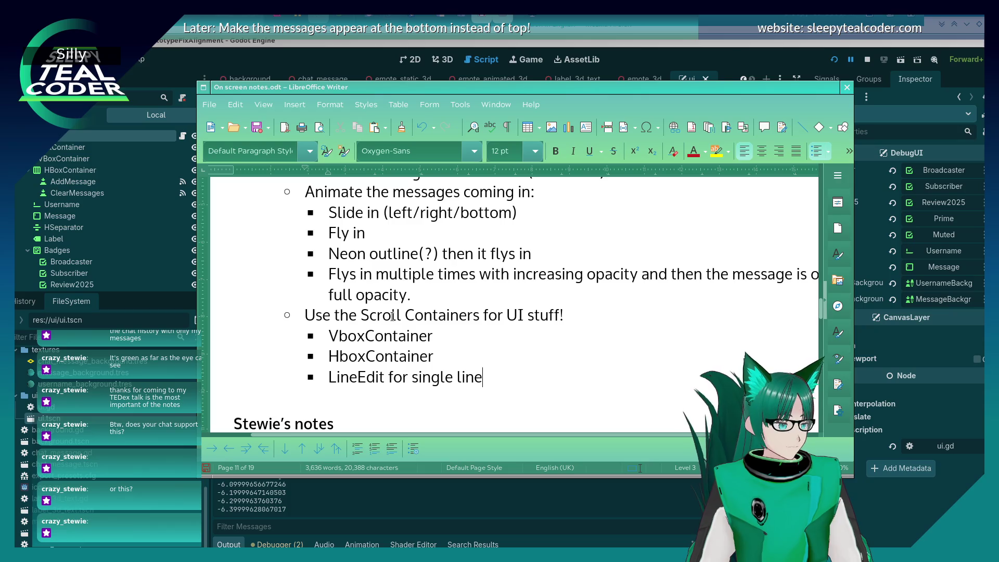
key(Return)
text(TextE)
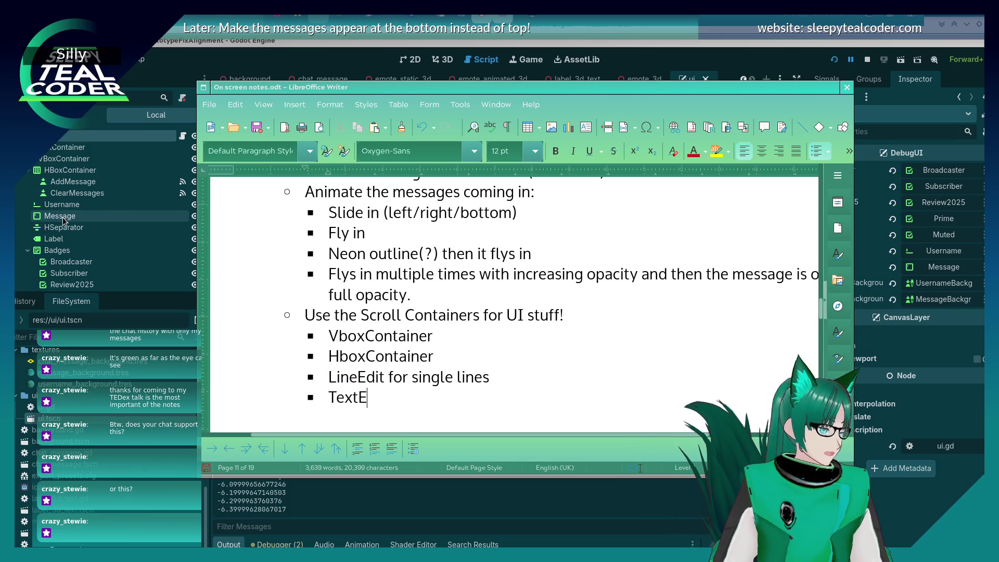
text(dit for multiple lines)
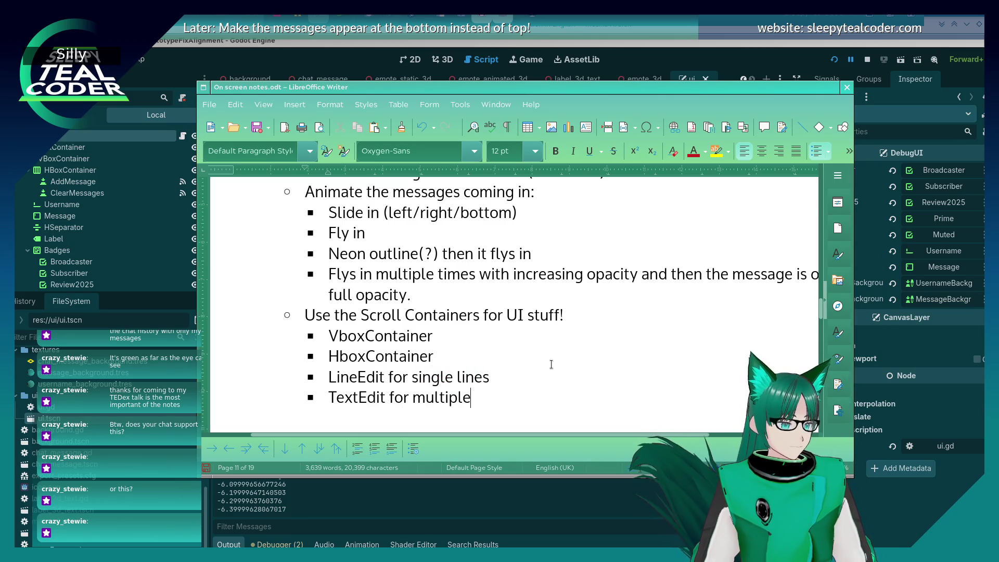
key(Return)
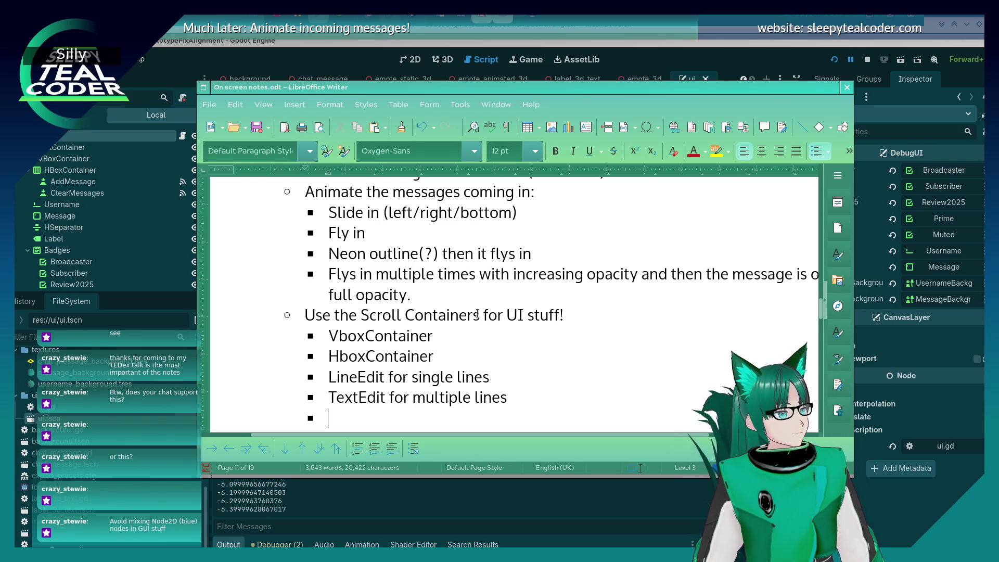
text(H)
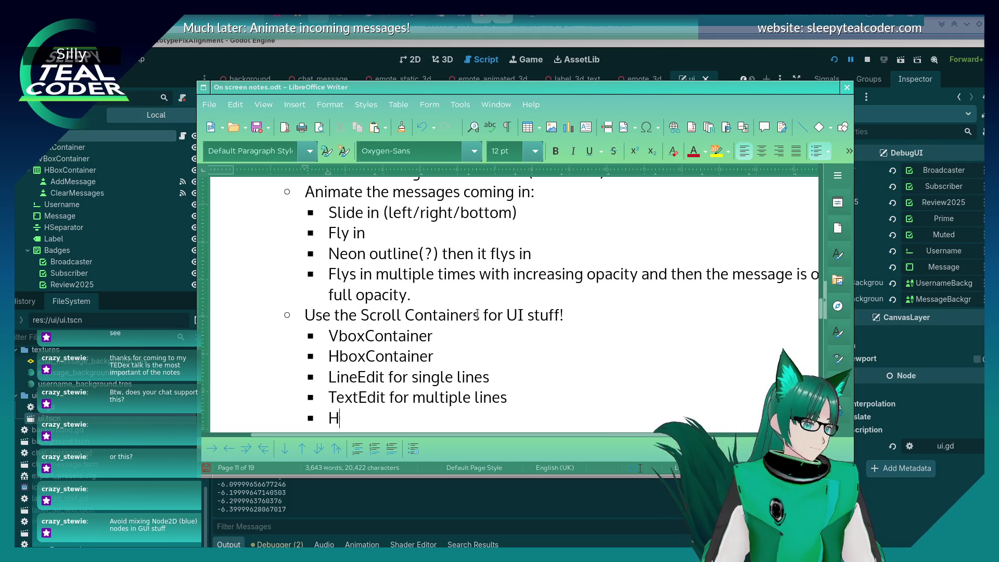
text(FlowContainer)
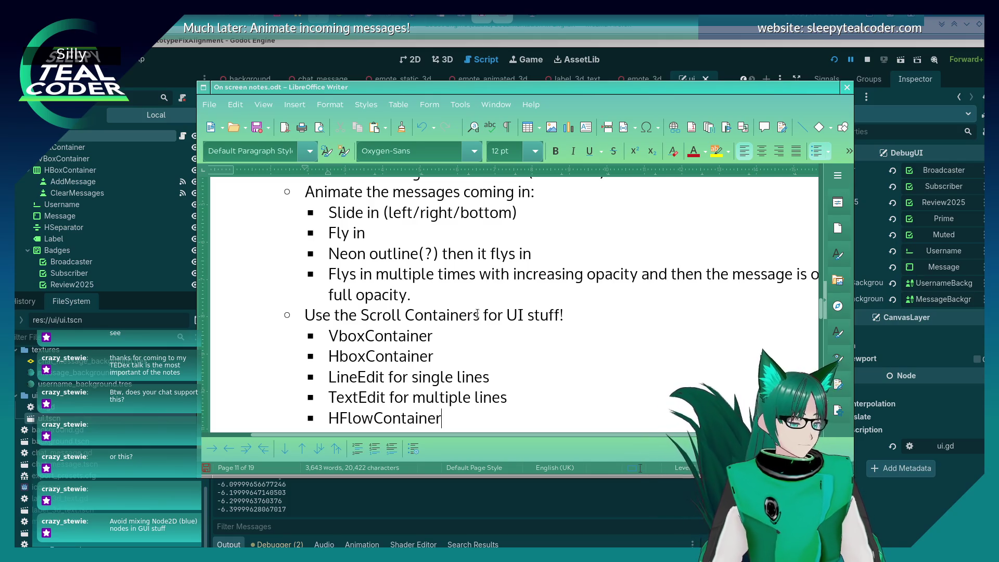
Add an 'Avoid mixing Node2D (blue) nodes in GUI stuff' bullet with an empty bullet above it.
key(Return)
text(Avoj)
key(BackSpace)
text(id )
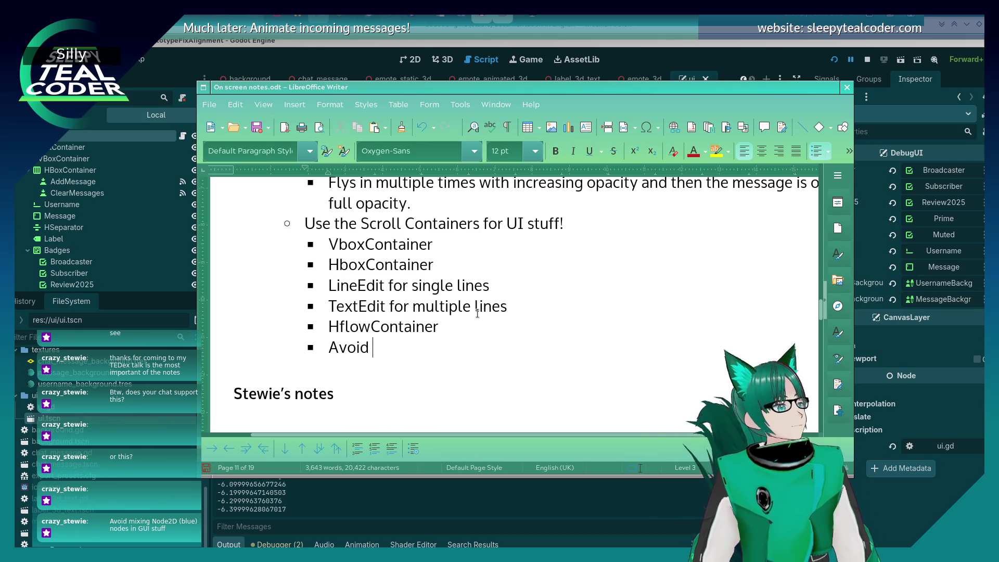
text(mixing Node2D ()
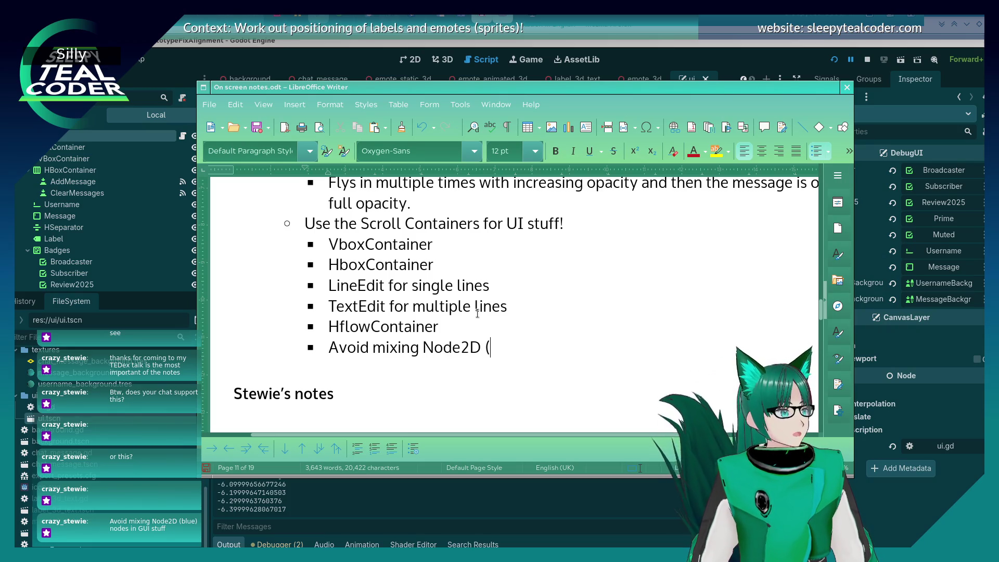
text(blue) nodes )
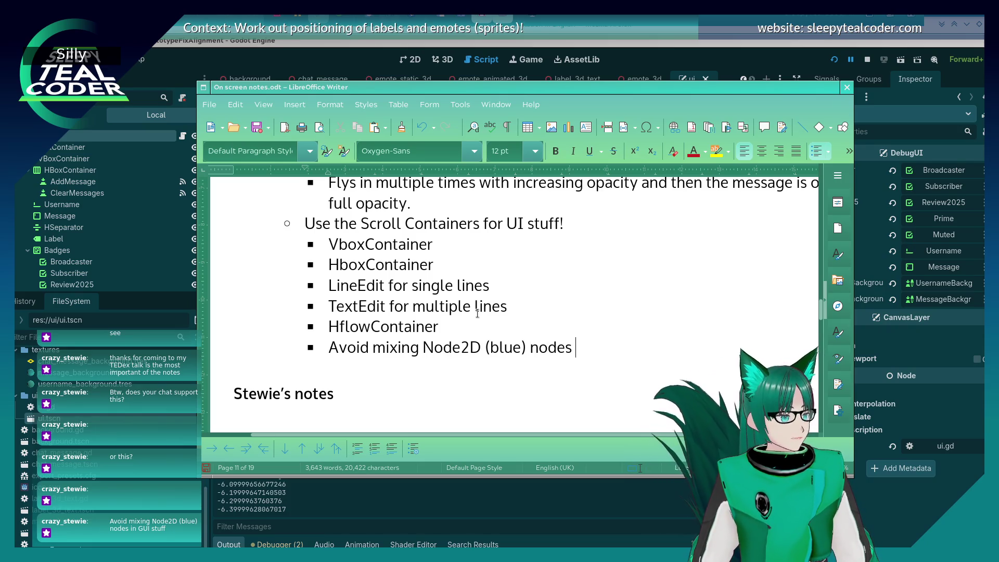
text(in GUI stuff)
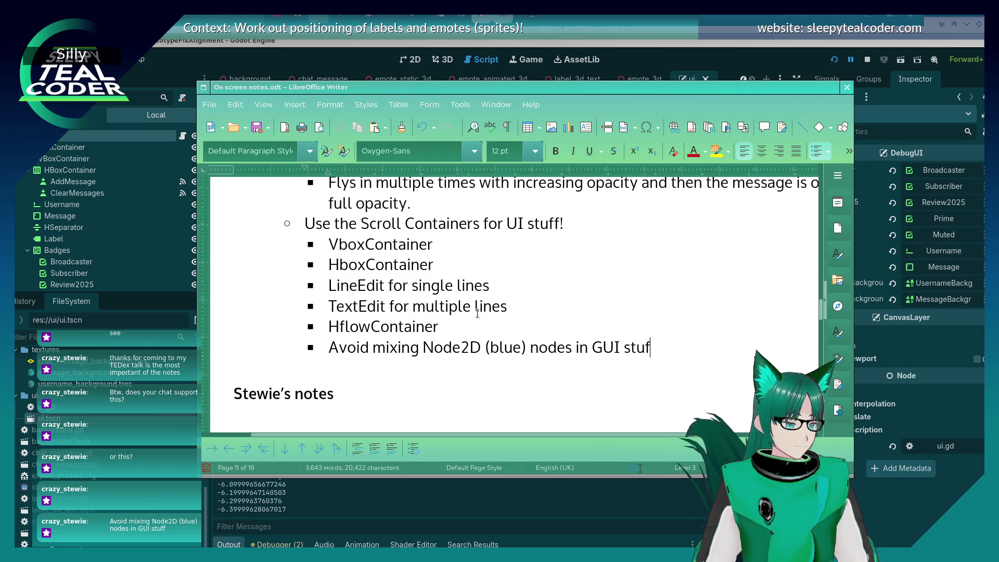
key(Home)
key(Return)
key(Up)
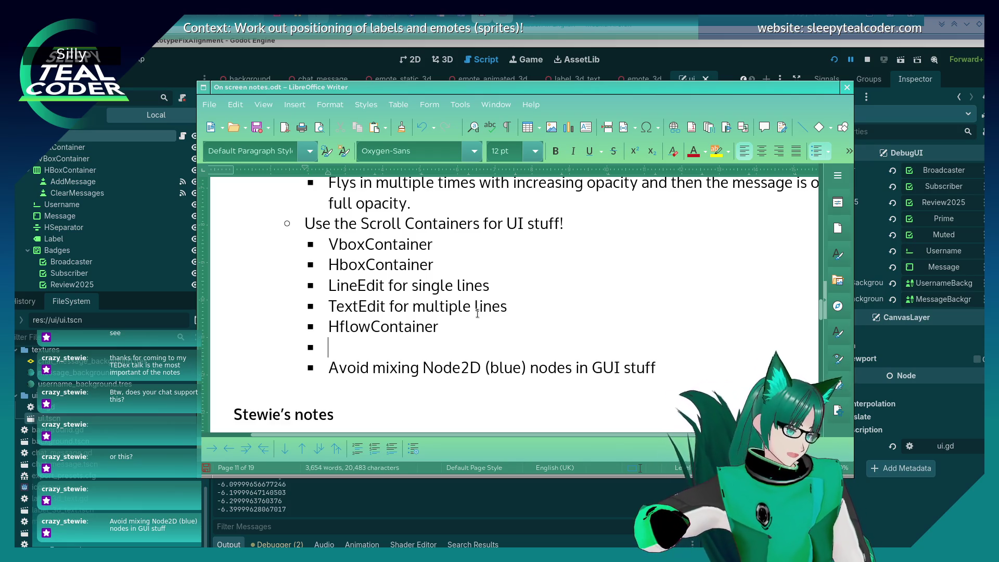
scroll(68, 213, down, 3)
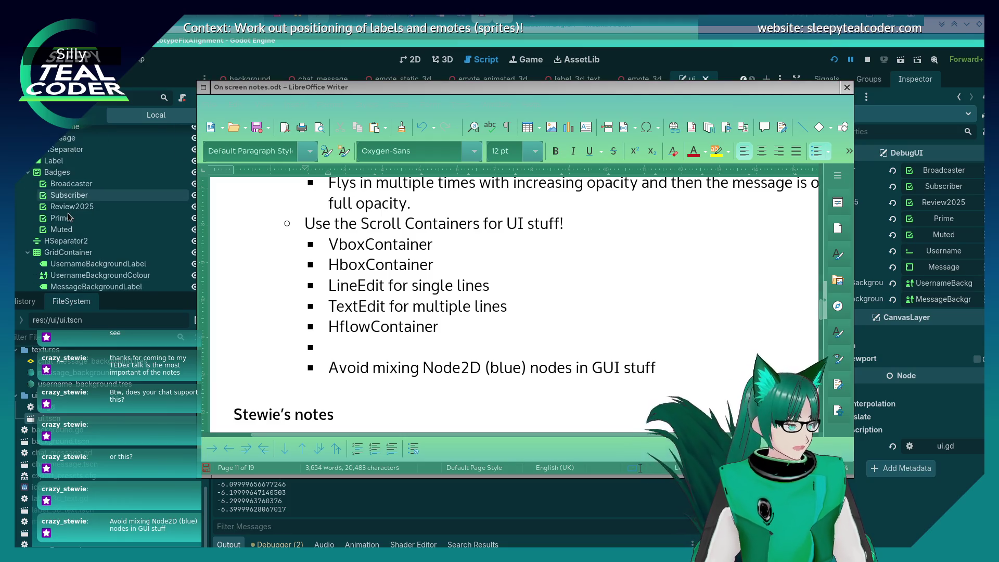
Type 'HSeparator' into the empty notes bullet, then select the HBoxContainer node in Godot.
click(379, 353)
text(HSeparator)
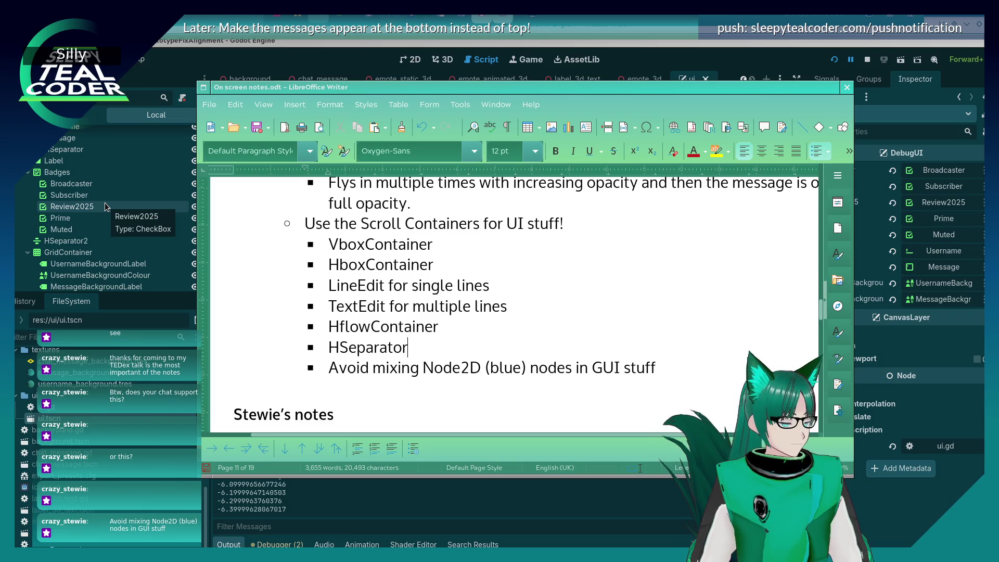
scroll(106, 206, down, 1)
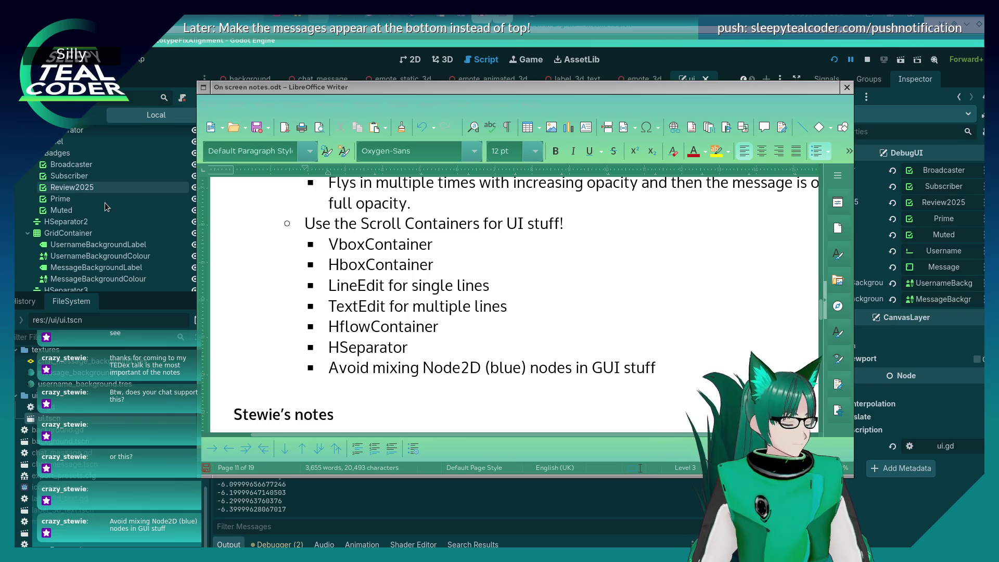
scroll(106, 204, down, 1)
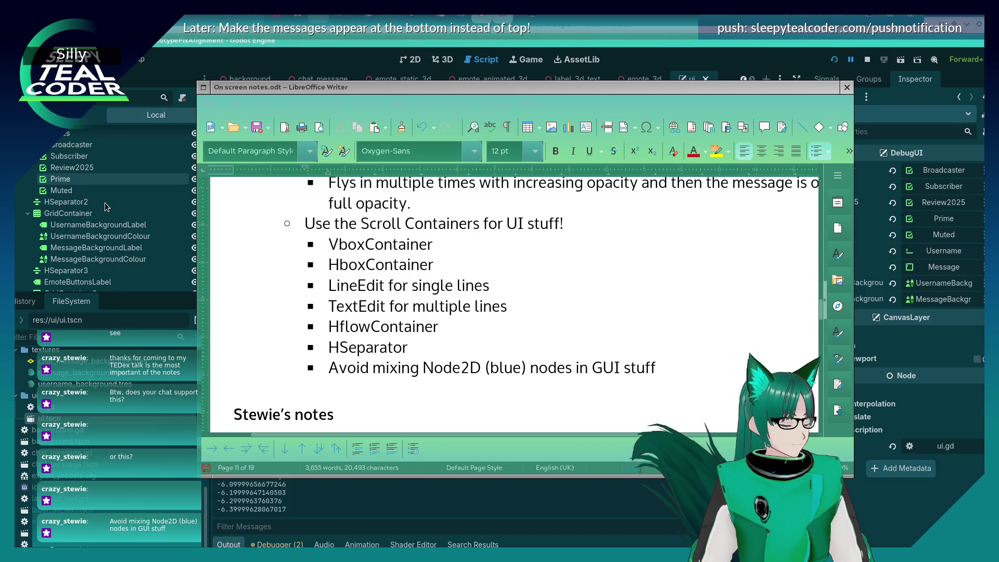
scroll(58, 208, down, 3)
scroll(54, 208, down, 5)
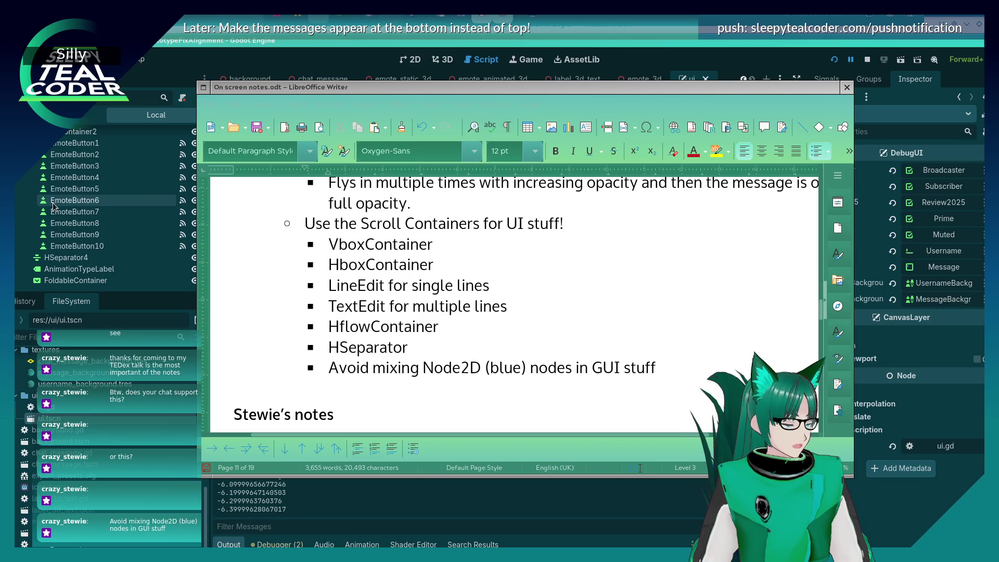
scroll(53, 207, up, 7)
scroll(60, 214, up, 1)
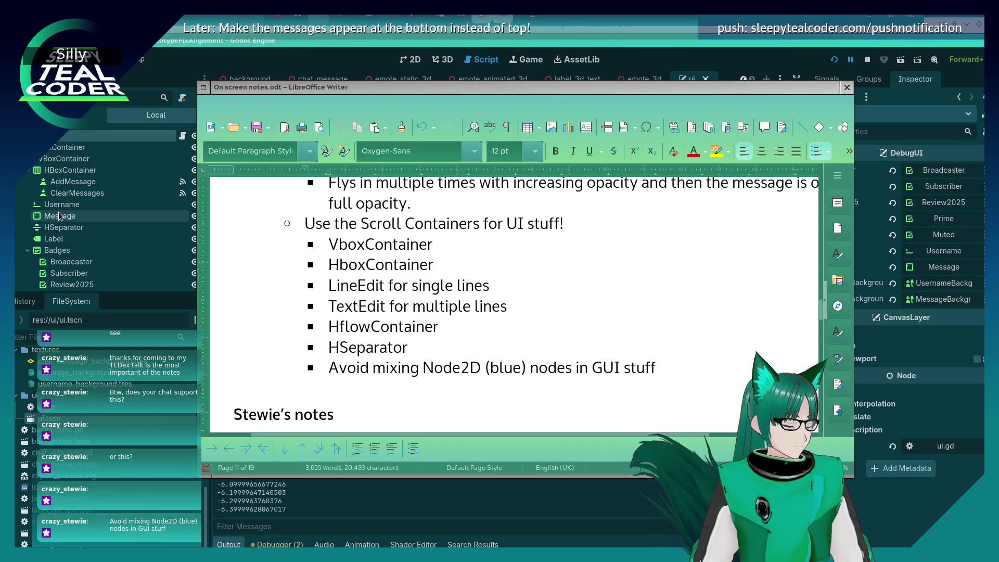
click(71, 170)
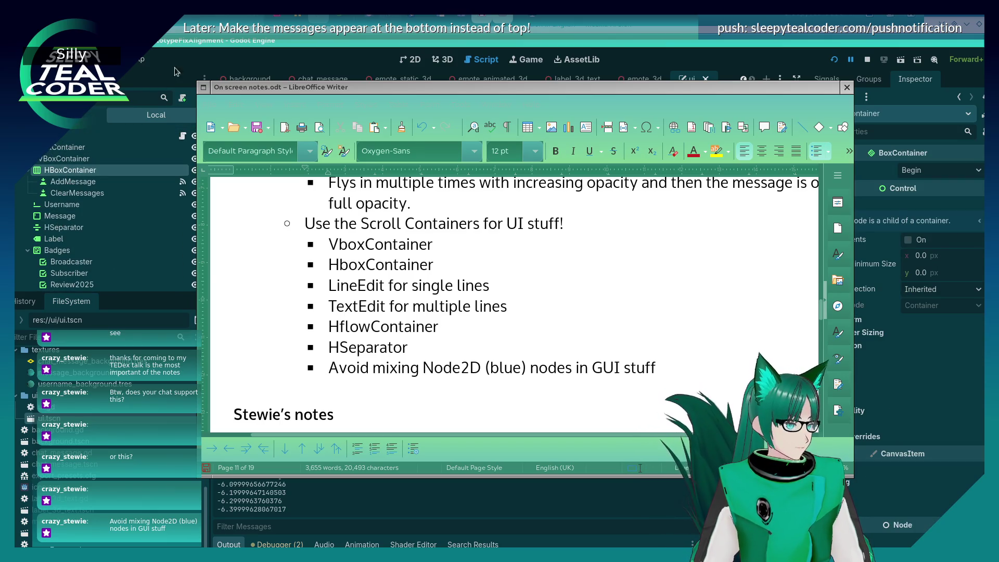
In Godot, select the top ScrollContainer node, abandon a rename, then switch windows.
click(174, 68)
click(71, 147)
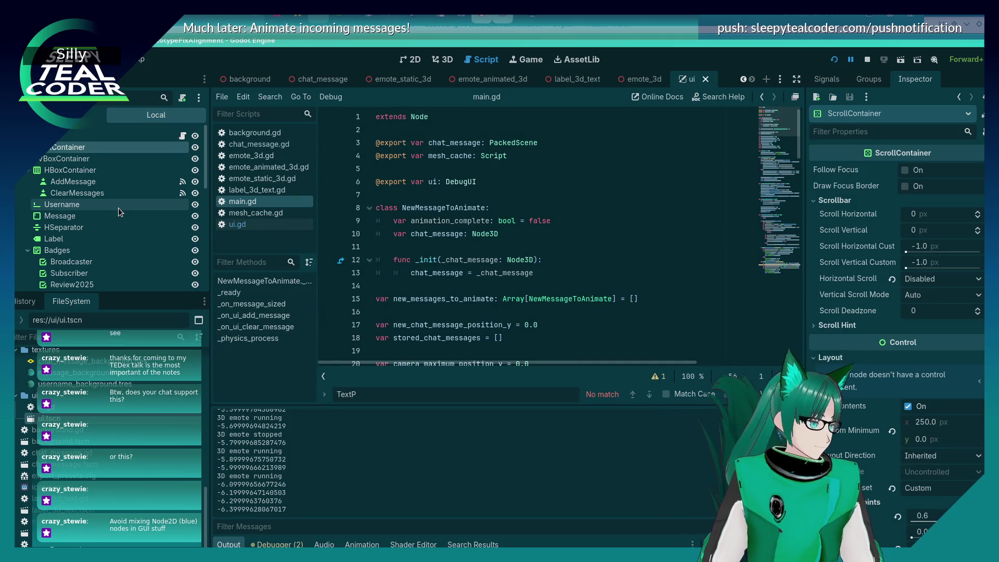
key(F2)
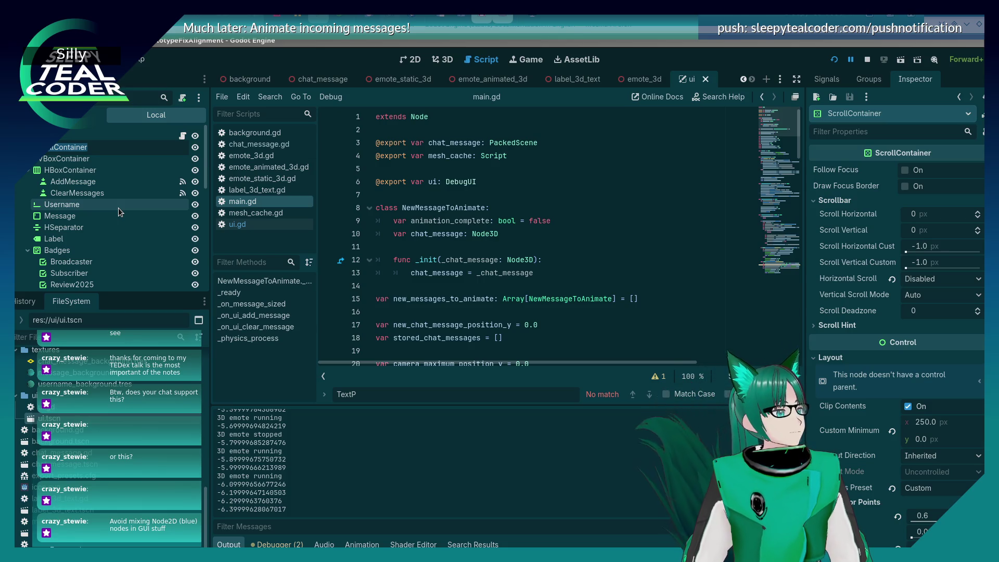
click(466, 192)
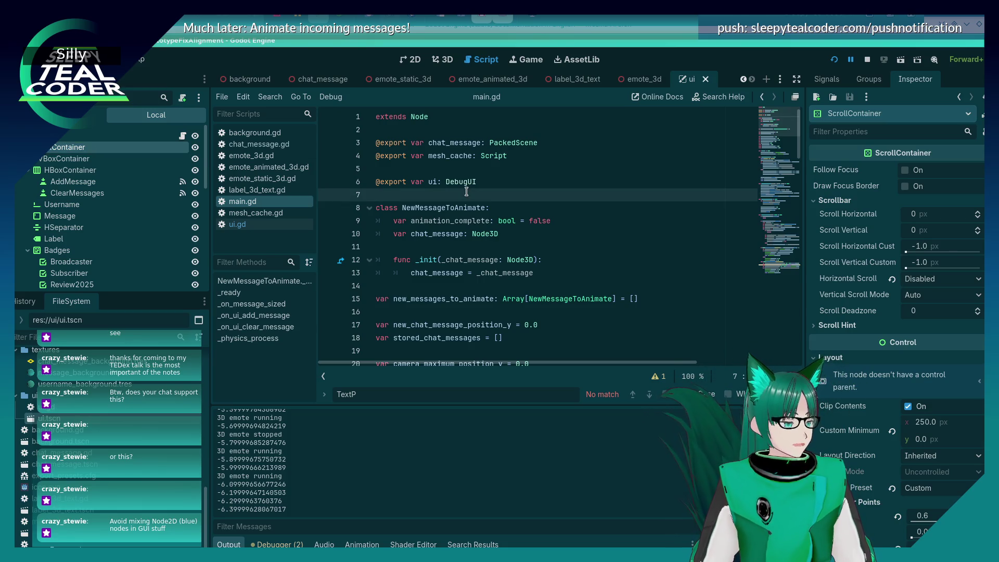
key(alt+Tab)
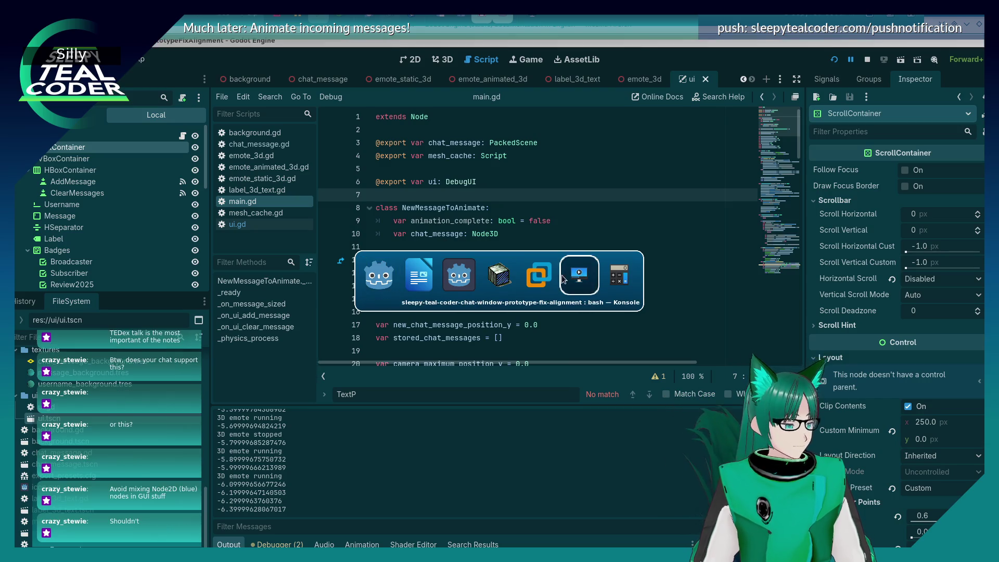
Run 'git add main.gd' in Konsole with Tab completion, then return to Godot.
click(576, 282)
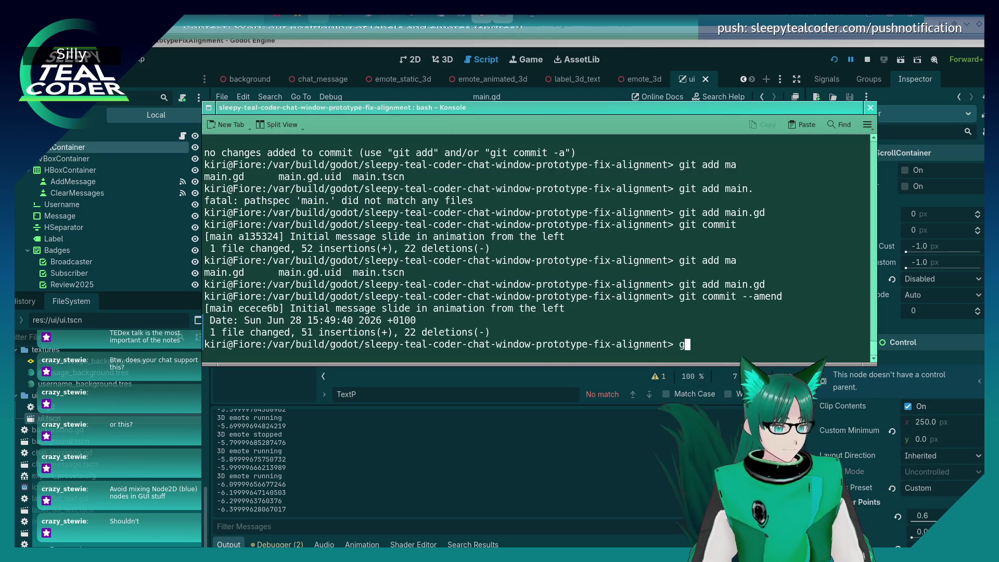
text(git add m)
text(a)
key(Tab)
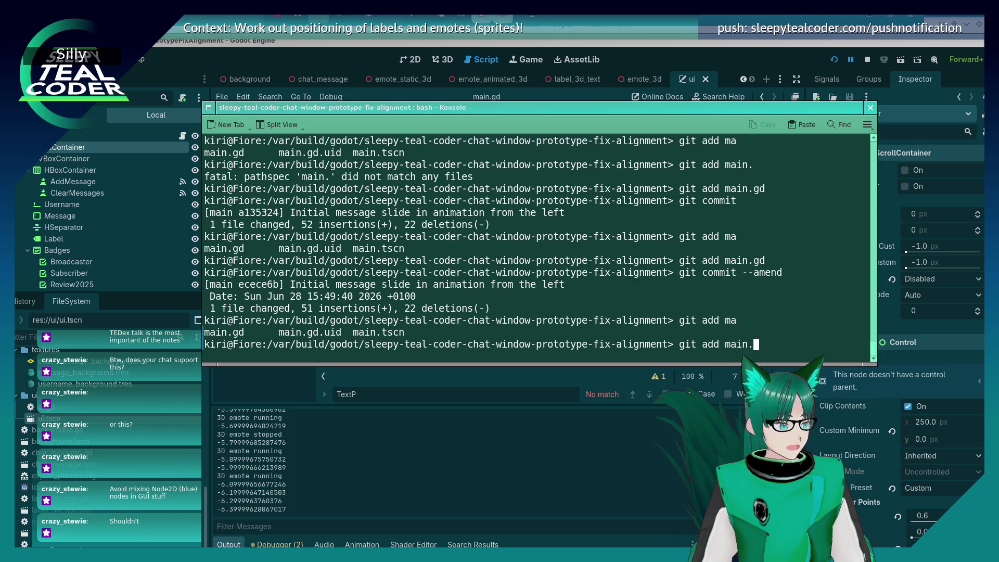
key(Tab)
text(d)
key(Return)
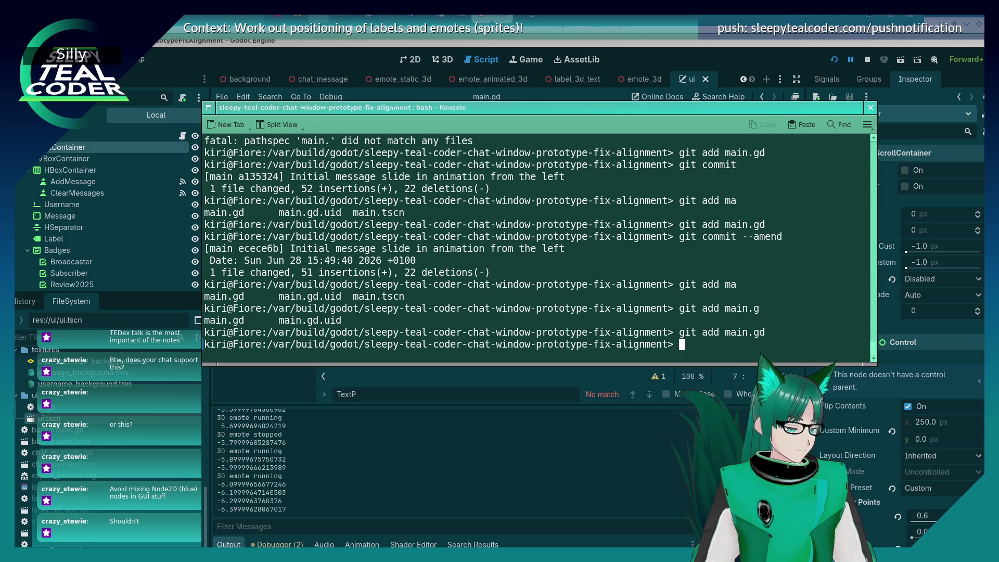
key(alt+Tab)
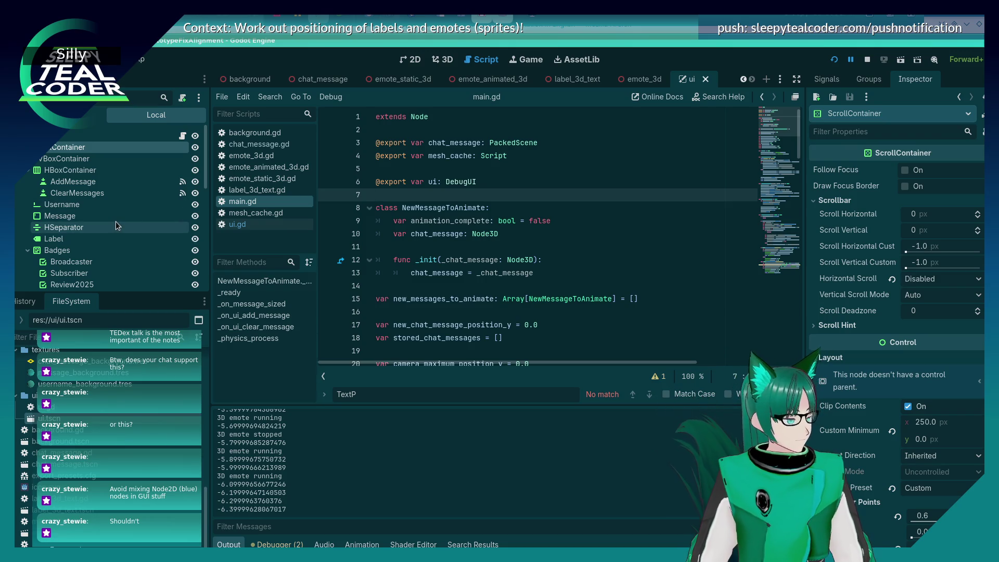
Rename the top ScrollContainer node to DebugUIContainer, then to DebugUIScrollContainer.
double_click(63, 147)
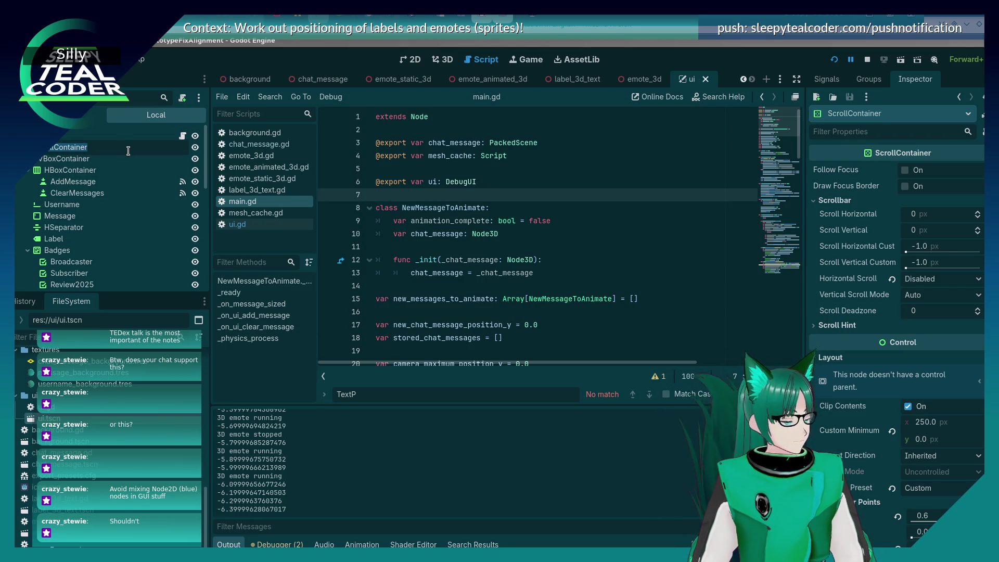
key(BackSpace)
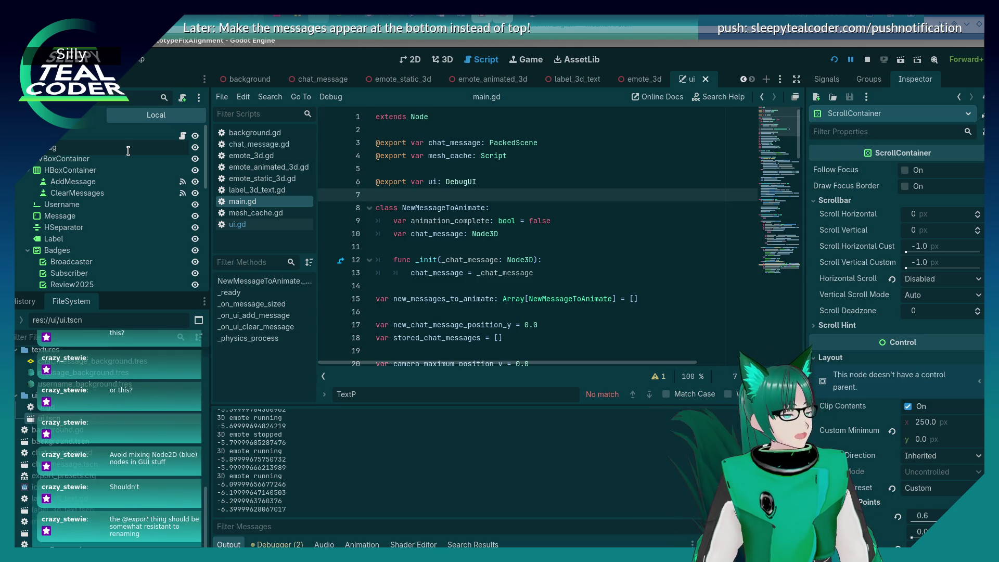
text(UIContainer)
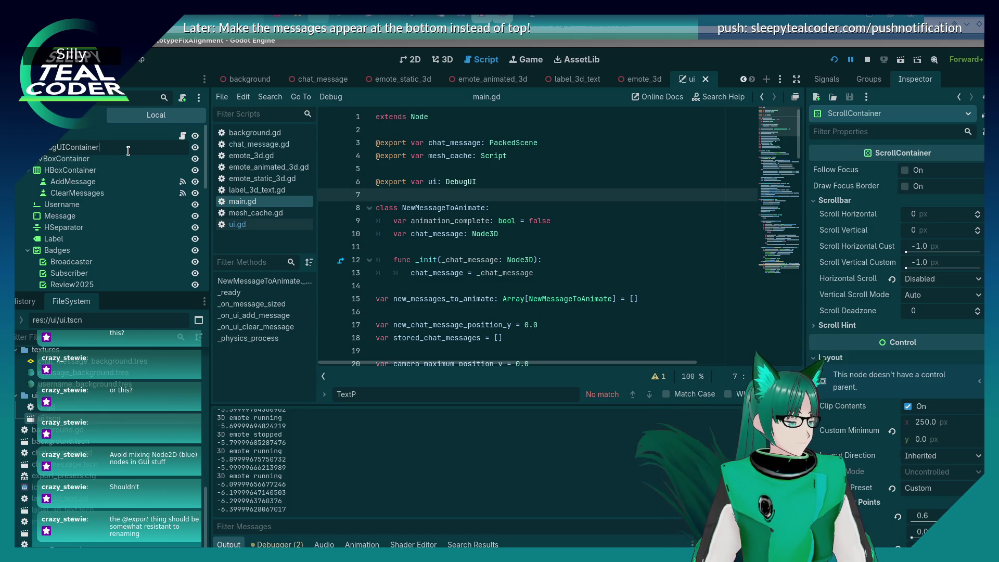
key(Return)
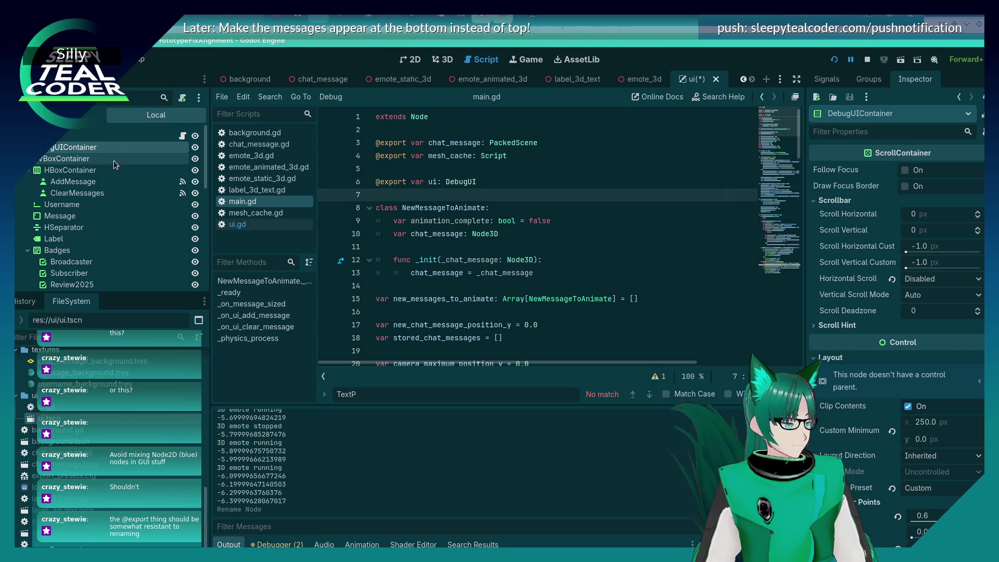
double_click(68, 147)
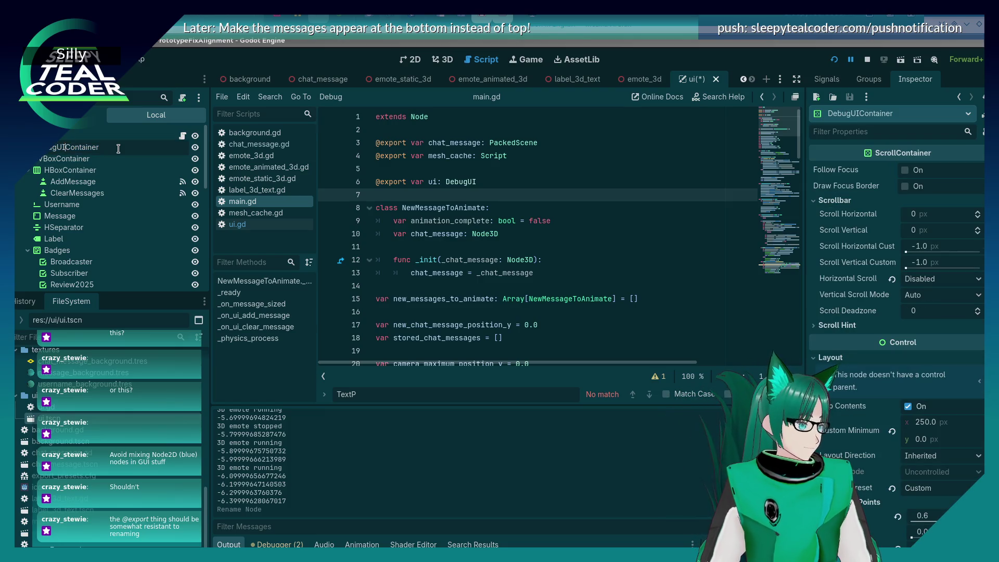
text(Scroll)
key(Return)
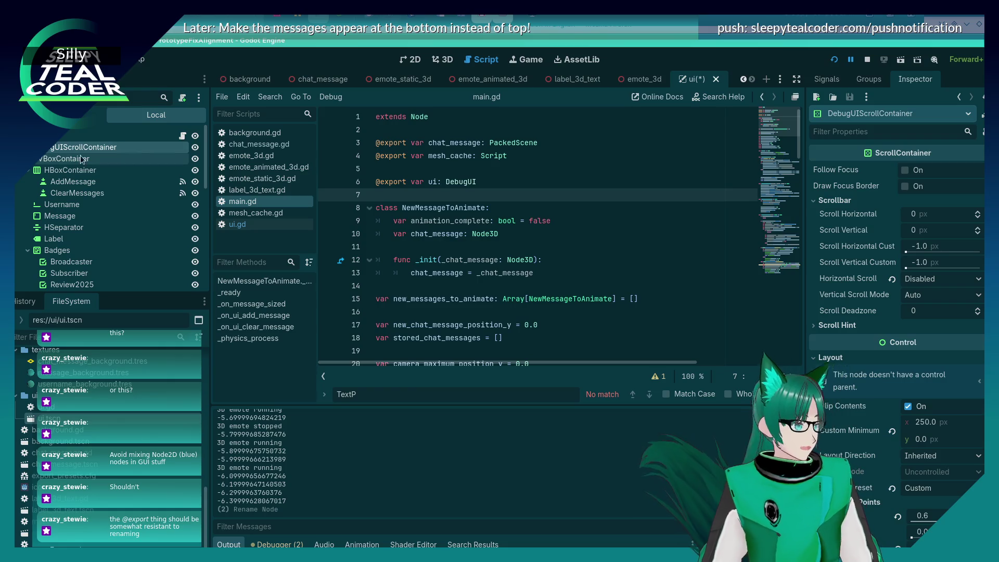
Rename the HBoxContainer node to AddClearMessagesContainer.
click(69, 160)
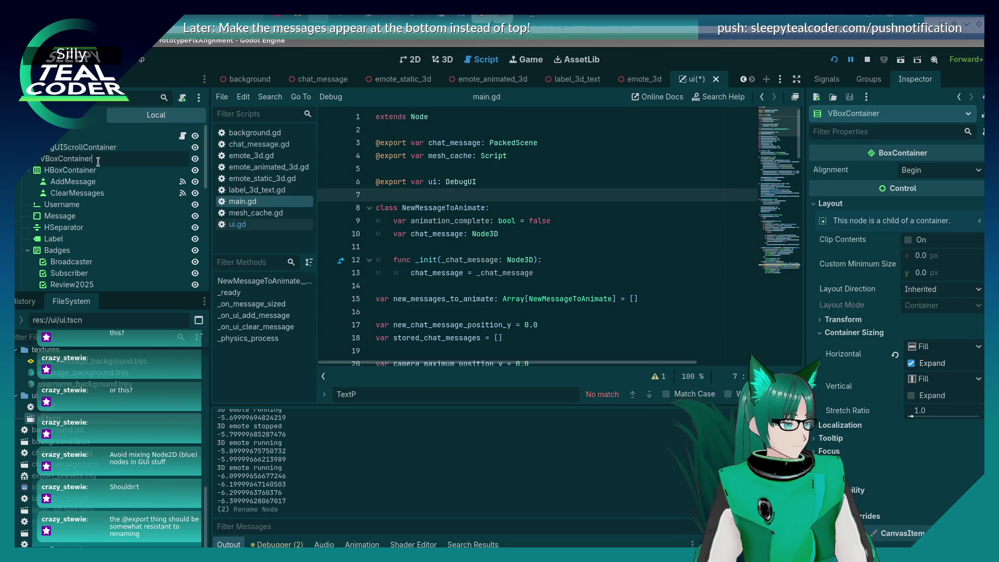
click(95, 172)
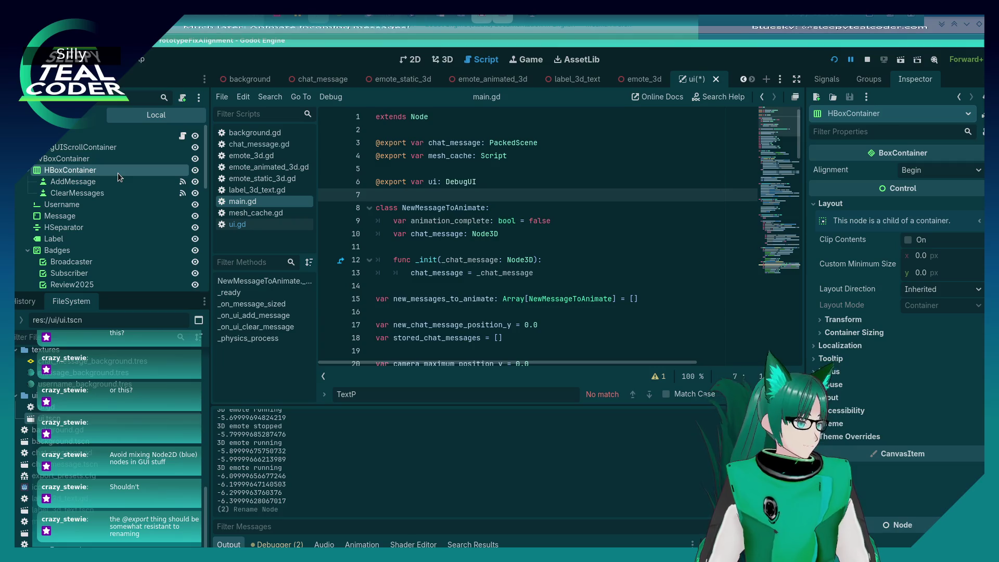
click(117, 173)
text(AddC)
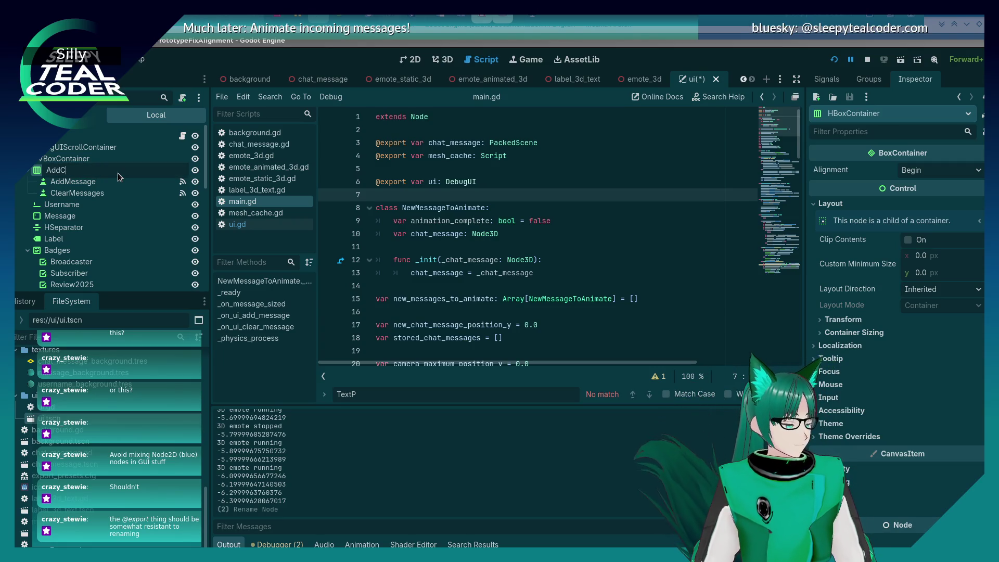
text(learMessagesContainer)
key(Return)
Rename Badges to BadgesContainer and Label to BadgesLabel, then check the HUD node's exports.
scroll(61, 215, down, 1)
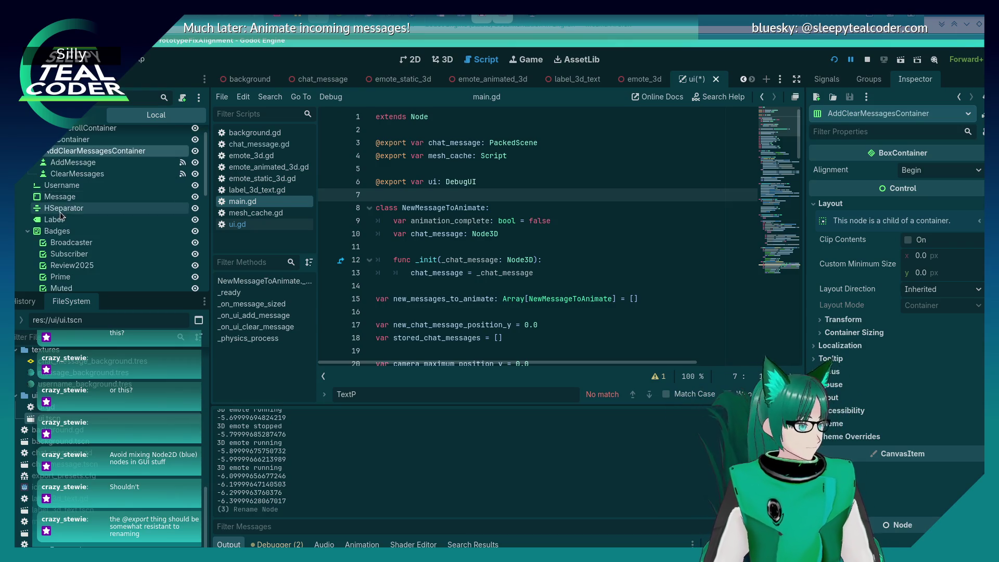
double_click(57, 231)
text(Container)
key(Return)
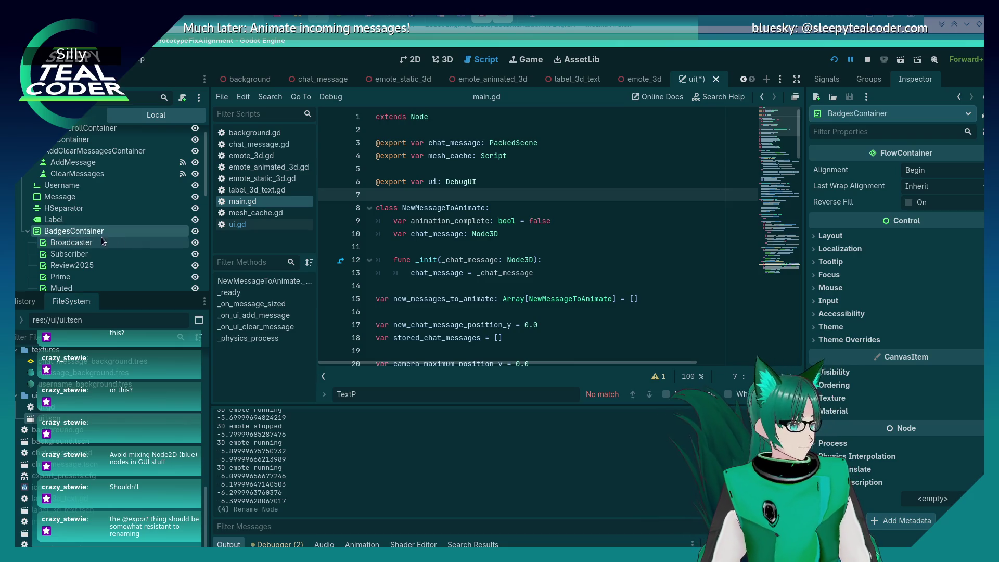
double_click(79, 220)
key(Home)
text(Bad)
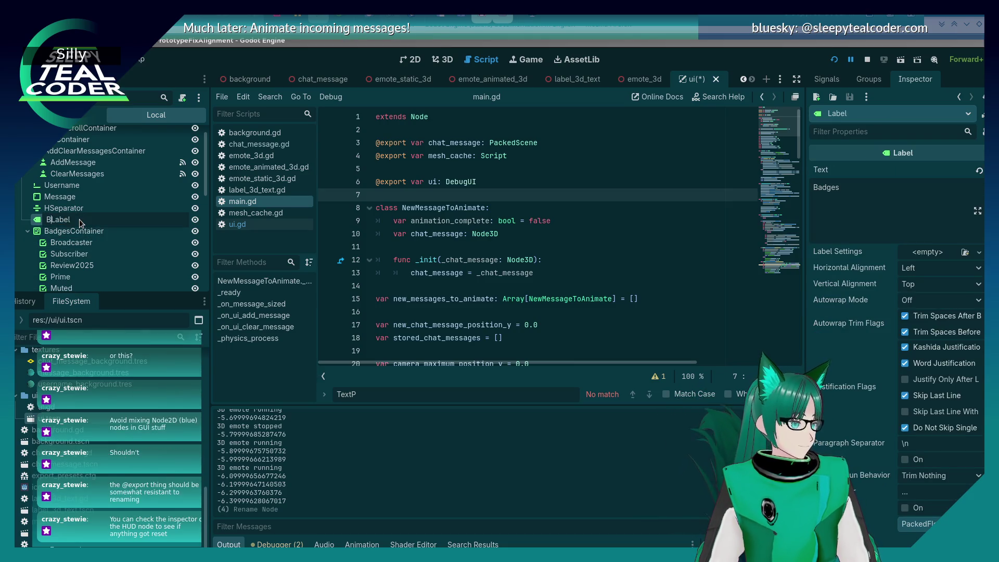
text(ges)
key(Return)
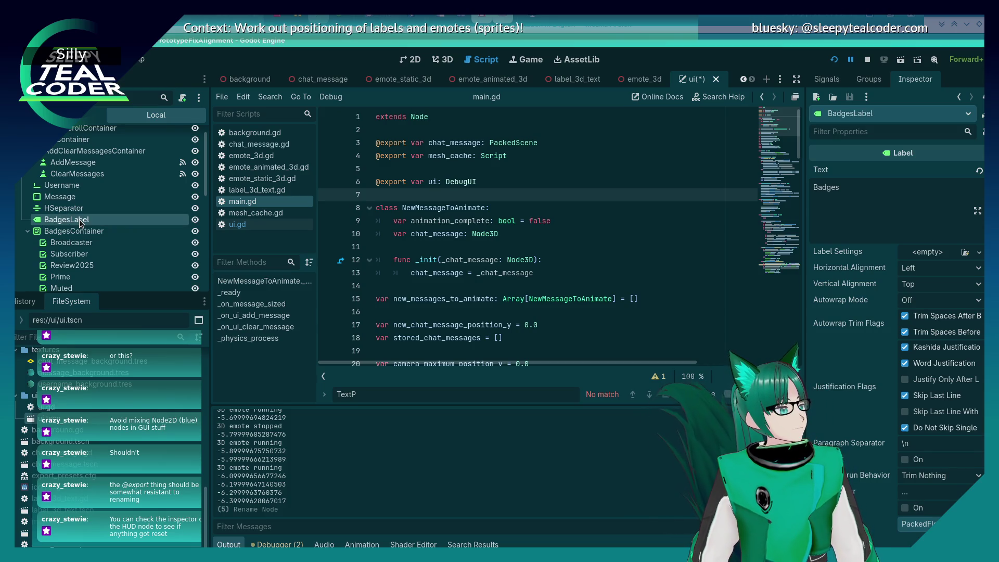
scroll(80, 223, up, 1)
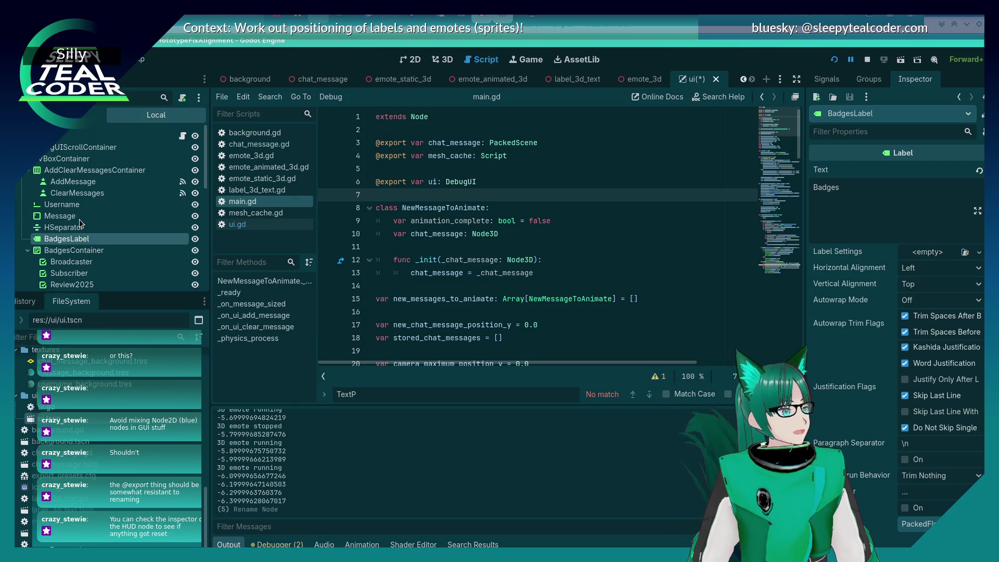
click(78, 136)
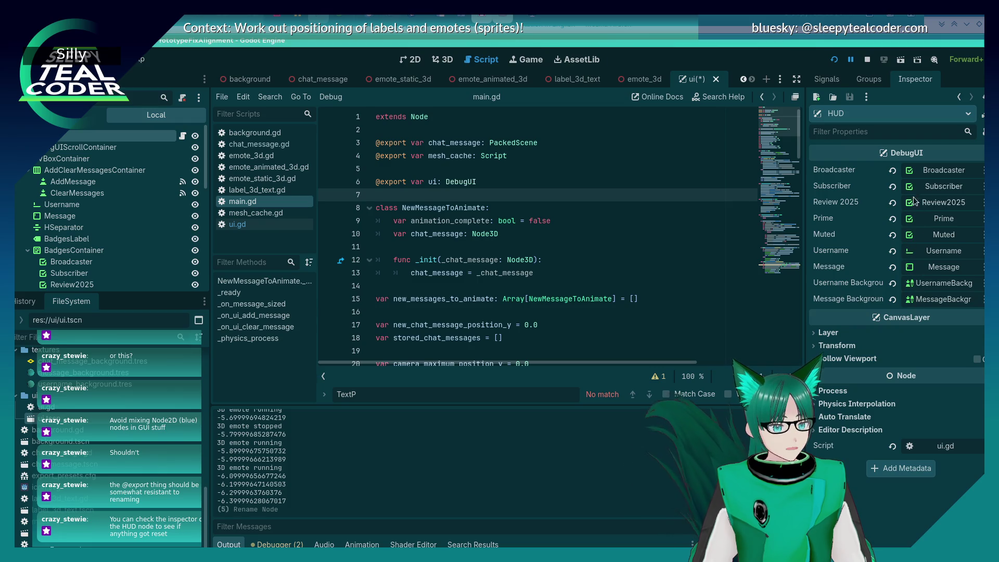
Rename HSeparator to BadgesSeparator and HSeparator2 to UsernameSeparator in the Scene dock.
scroll(45, 221, down, 2)
scroll(46, 221, down, 3)
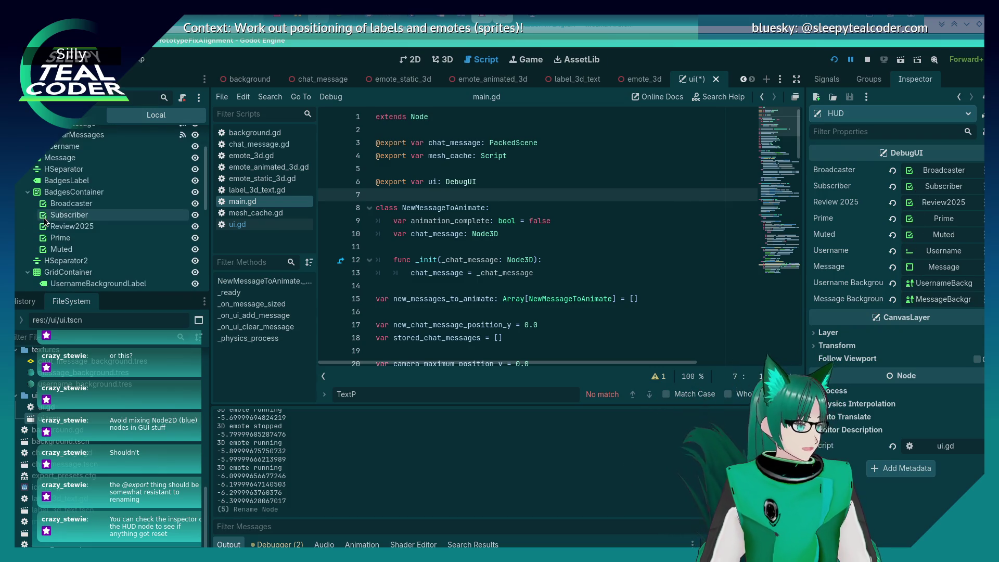
click(69, 242)
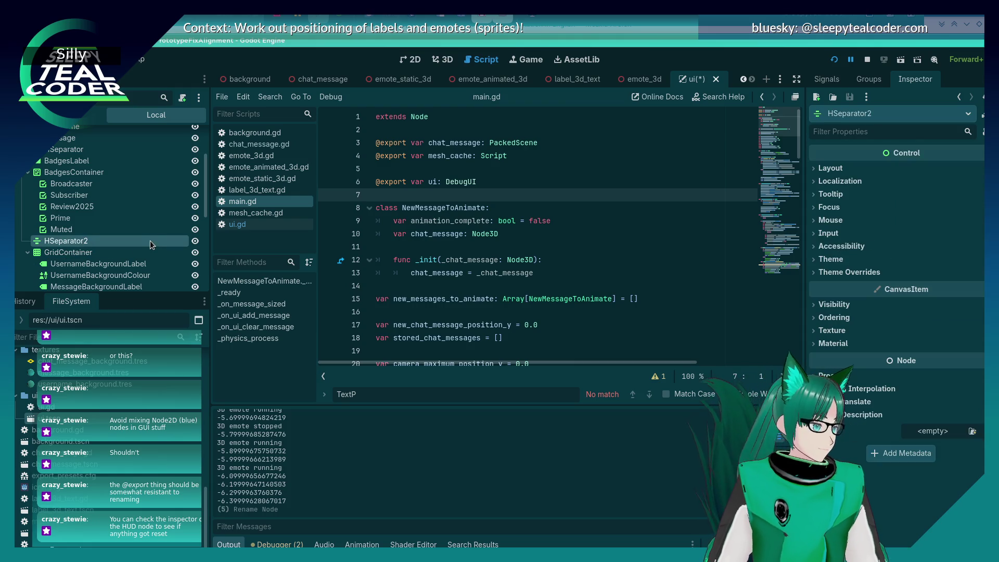
scroll(75, 186, up, 3)
click(86, 207)
click(86, 208)
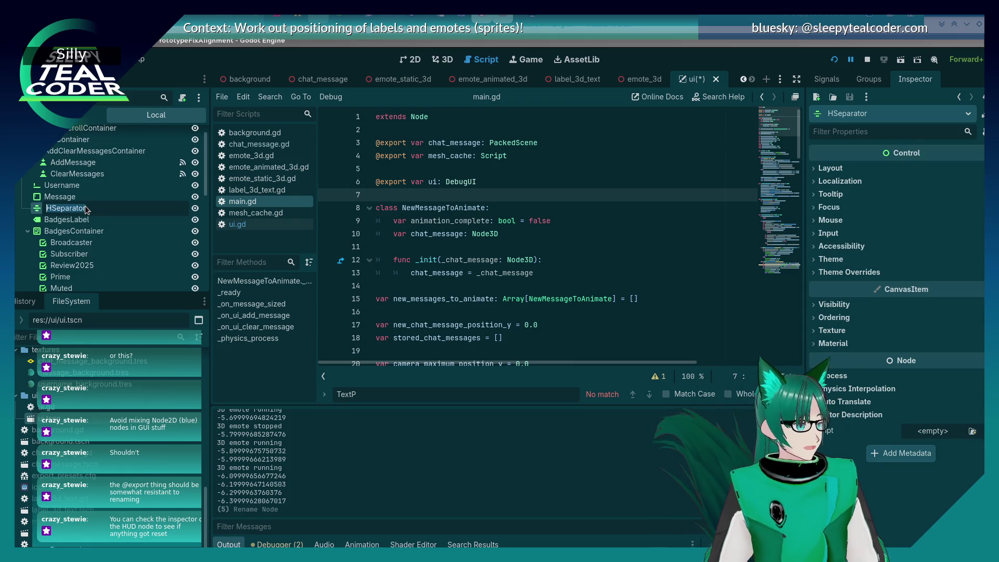
text(BadgesS)
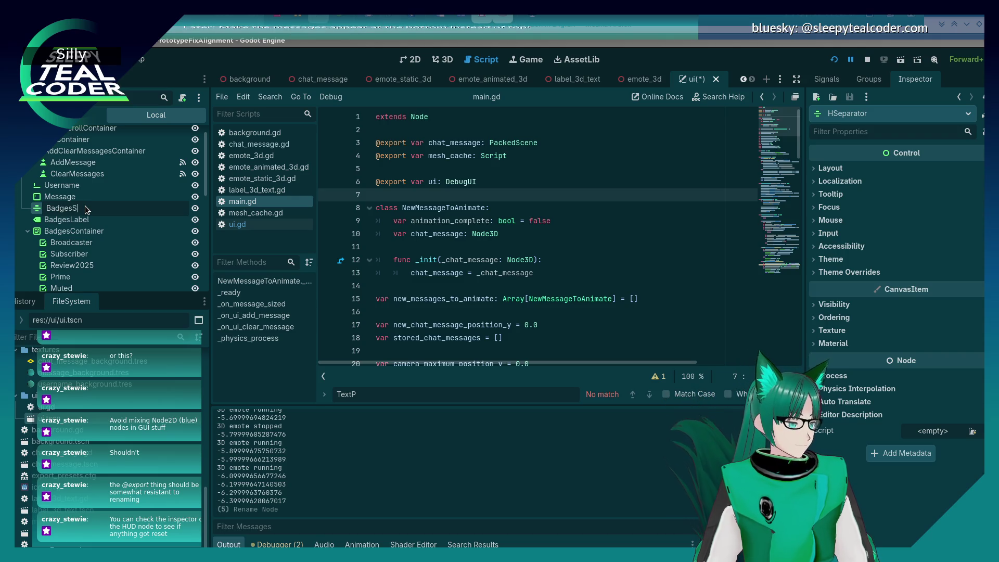
text(eparator)
key(Return)
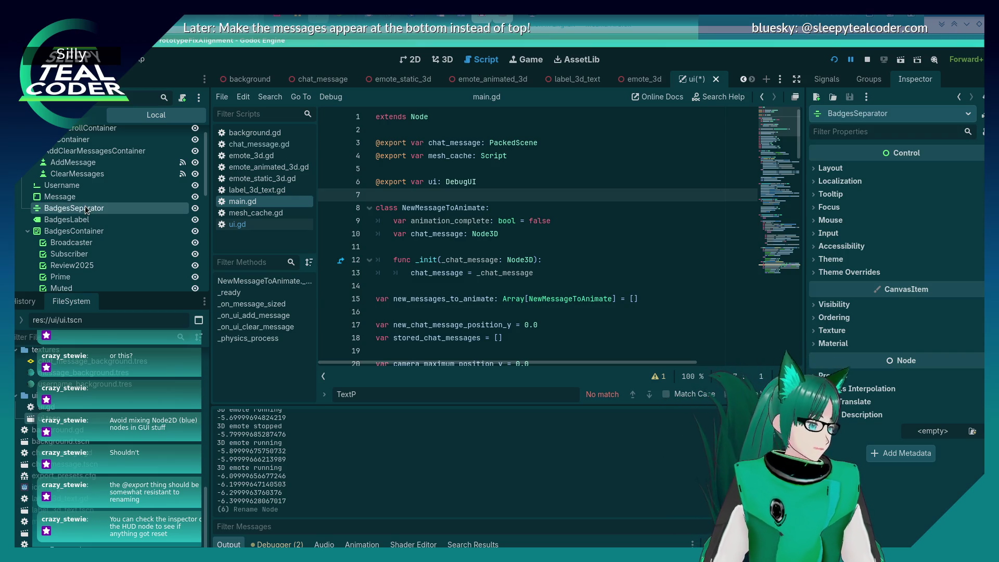
scroll(91, 214, down, 2)
scroll(90, 210, down, 1)
click(90, 240)
click(104, 237)
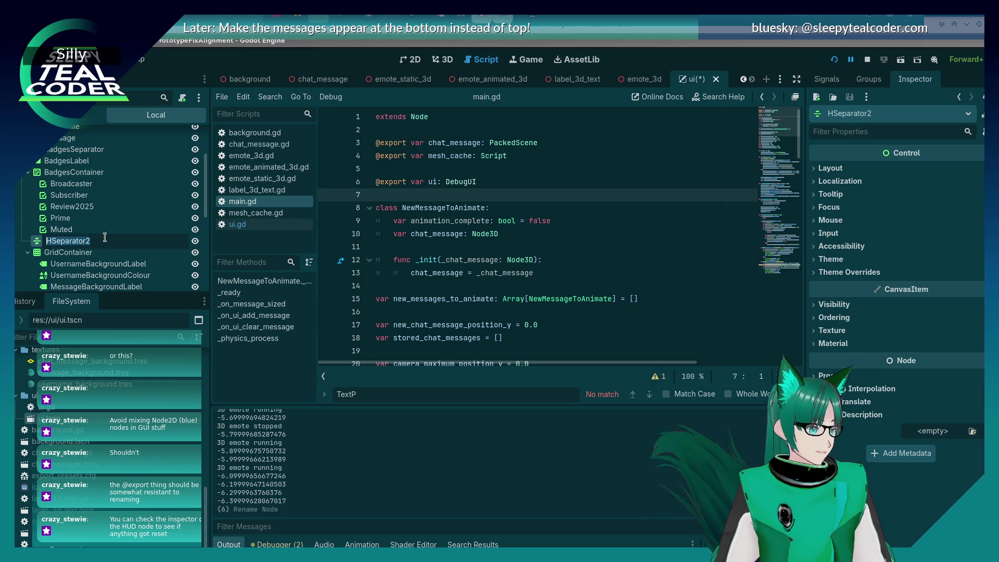
text(UsernameS)
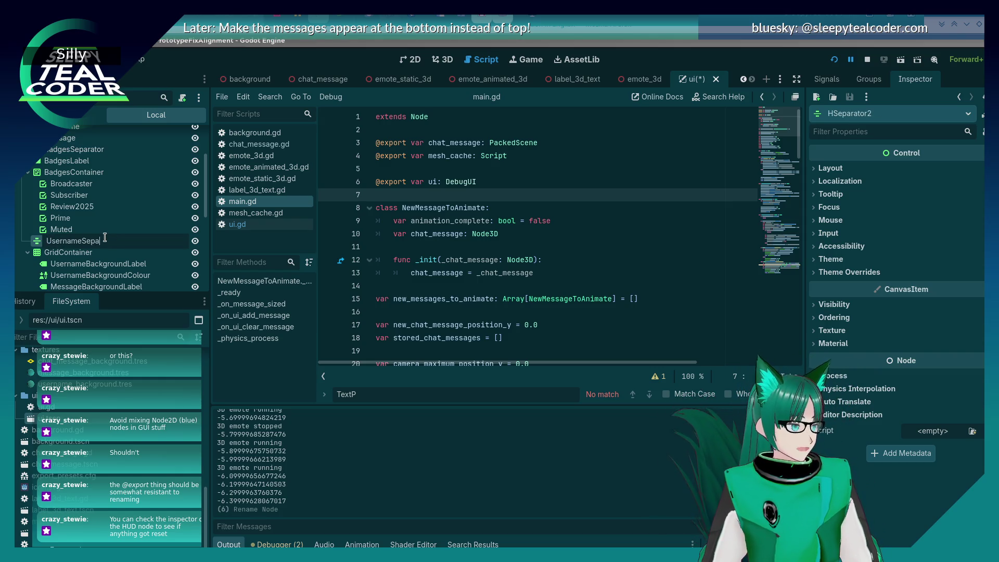
key(Return)
Rename UsernameSeparator to BackgroundSeparator and GridContainer to BackgroundsContainer.
scroll(83, 219, down, 2)
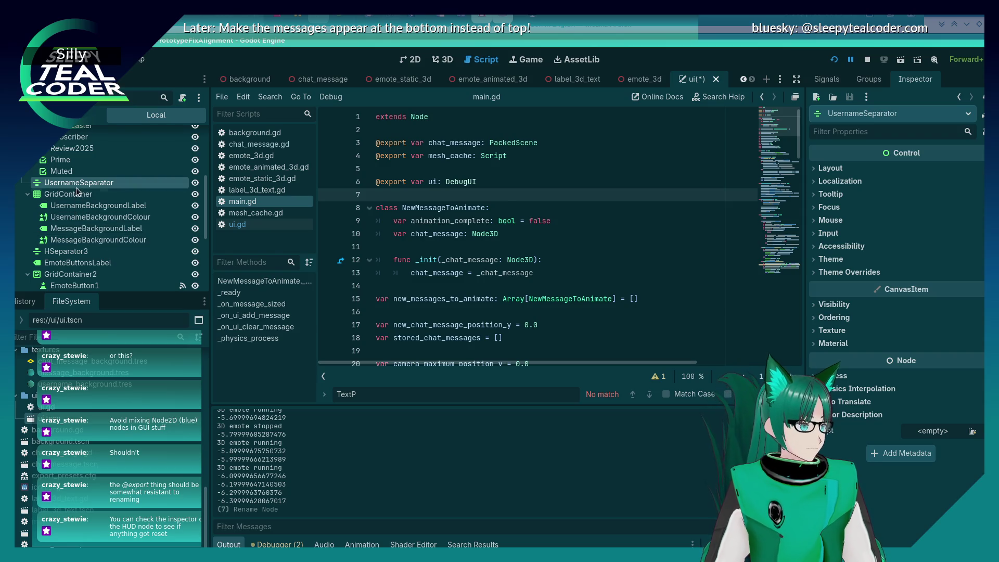
click(75, 194)
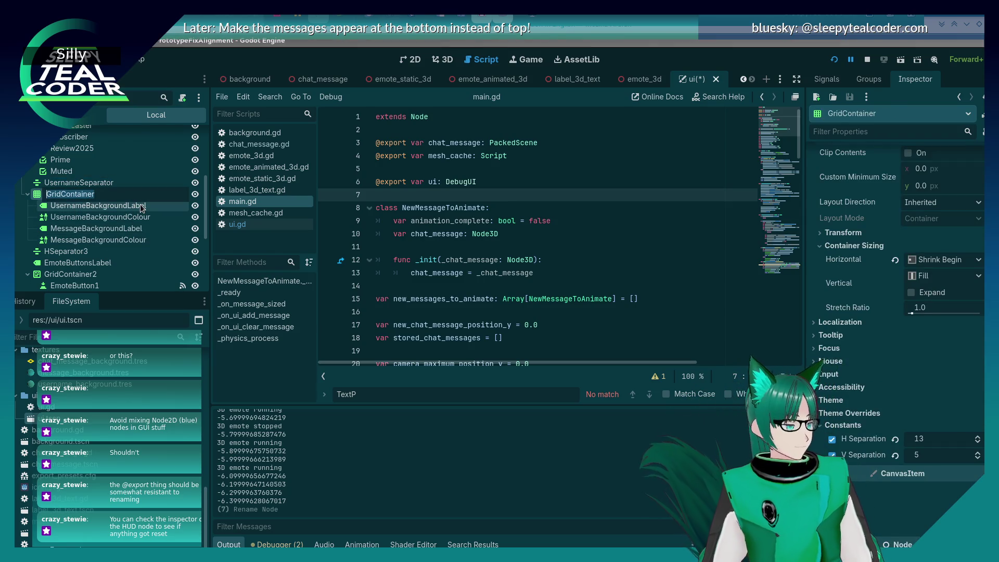
click(86, 183)
click(87, 182)
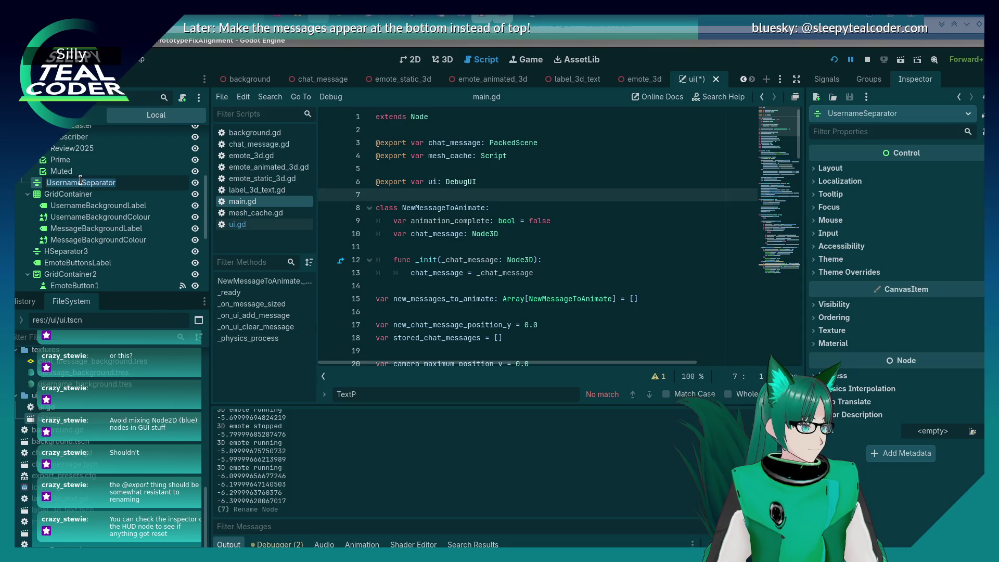
text(Background)
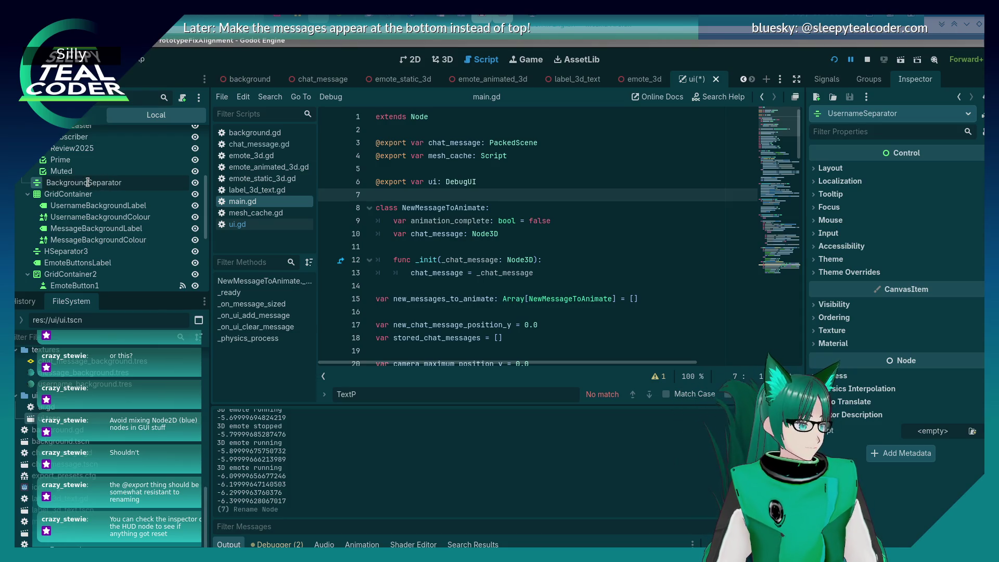
key(Return)
click(89, 194)
click(158, 195)
key(Home)
key(Delete)
key(Delete)
key(Delete)
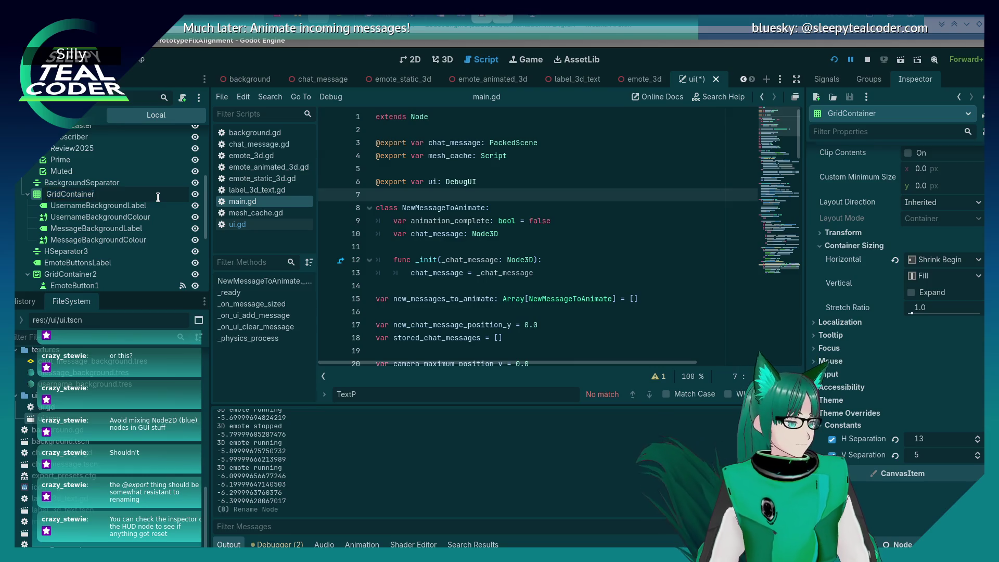
text(Backgroun)
key(Right)
text(s)
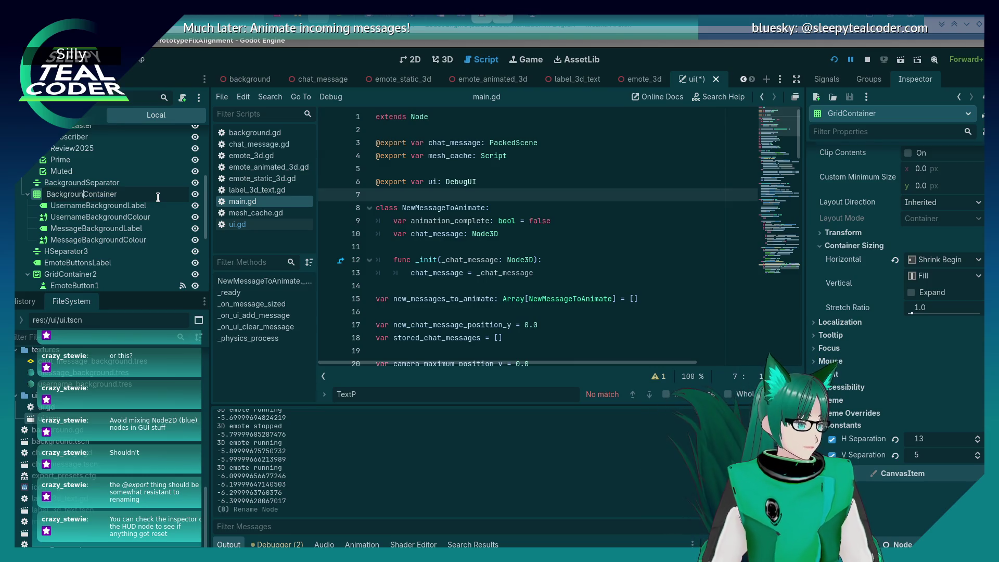
key(Return)
Rename HSeparator3 to EmotesSeparator and the emote buttons' GridContainer2 to EmotesContainer.
scroll(115, 208, down, 3)
click(74, 213)
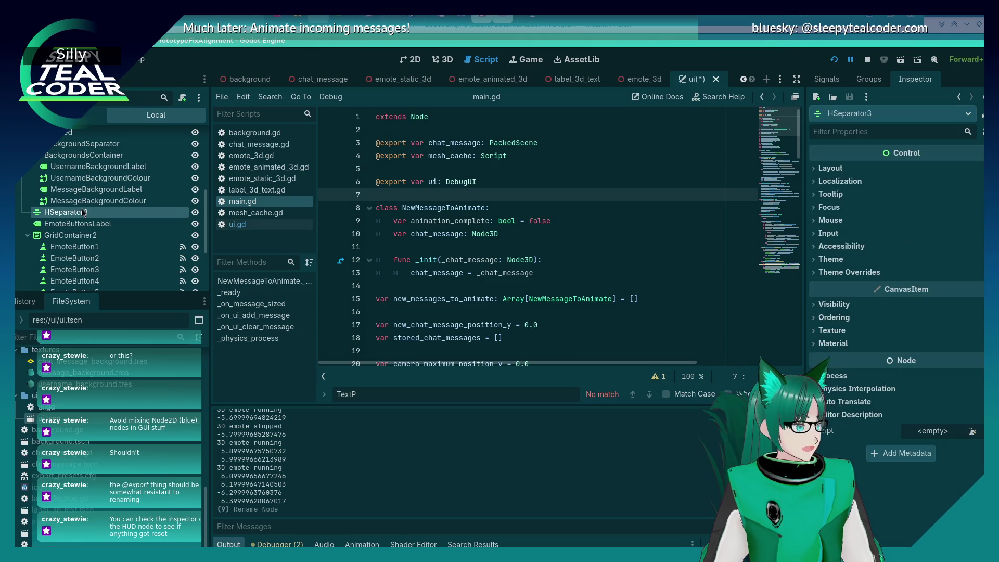
key(F2)
text(EmoteButt)
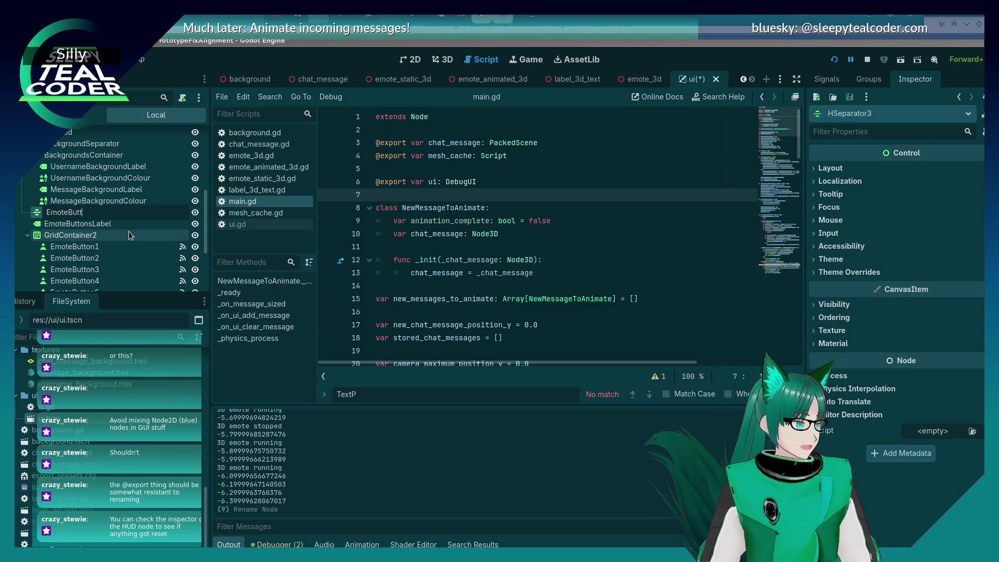
key(BackSpace)
key(BackSpace)
key(BackSpace)
key(BackSpace)
text(sS)
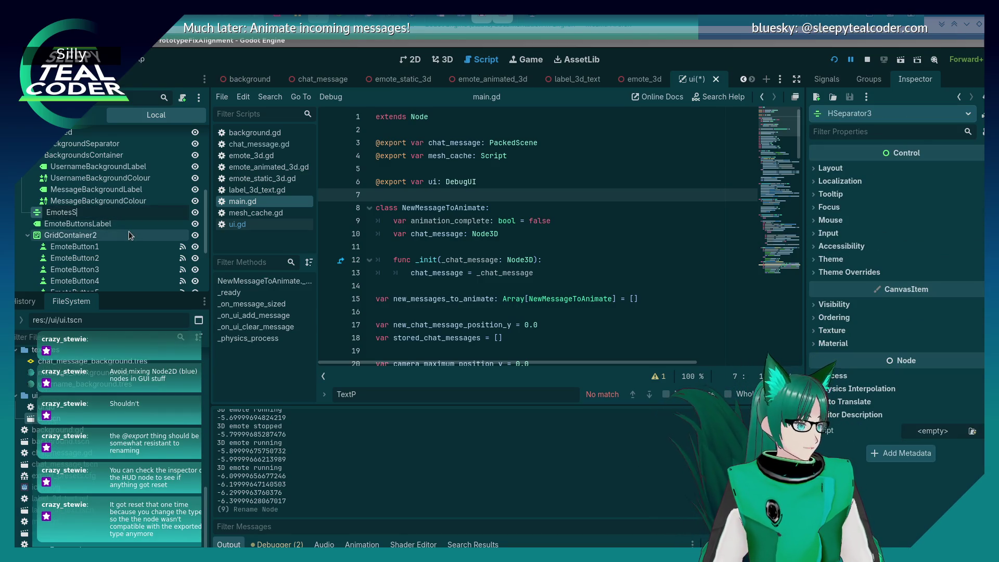
text(eparator)
key(Return)
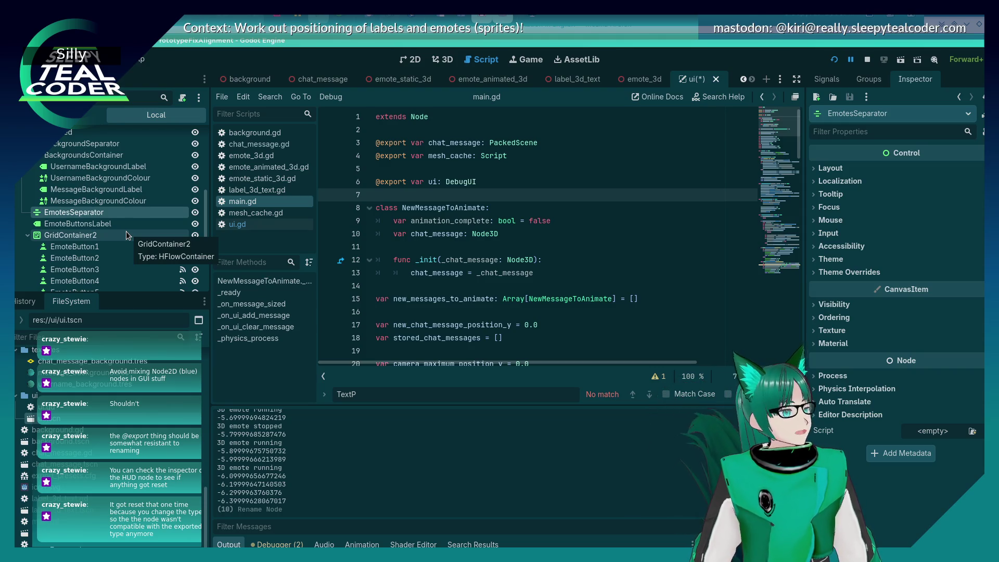
click(126, 223)
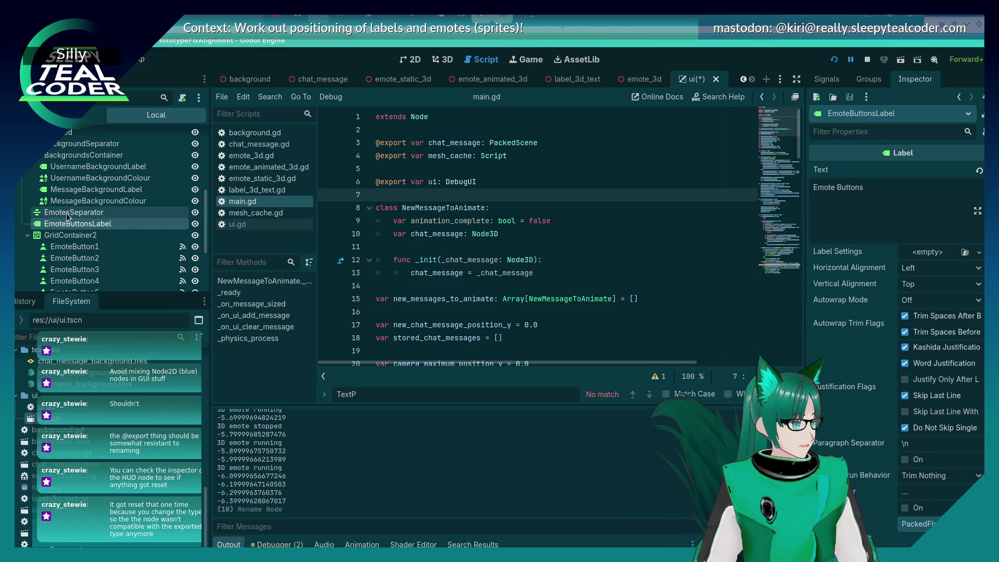
click(61, 237)
scroll(83, 223, down, 2)
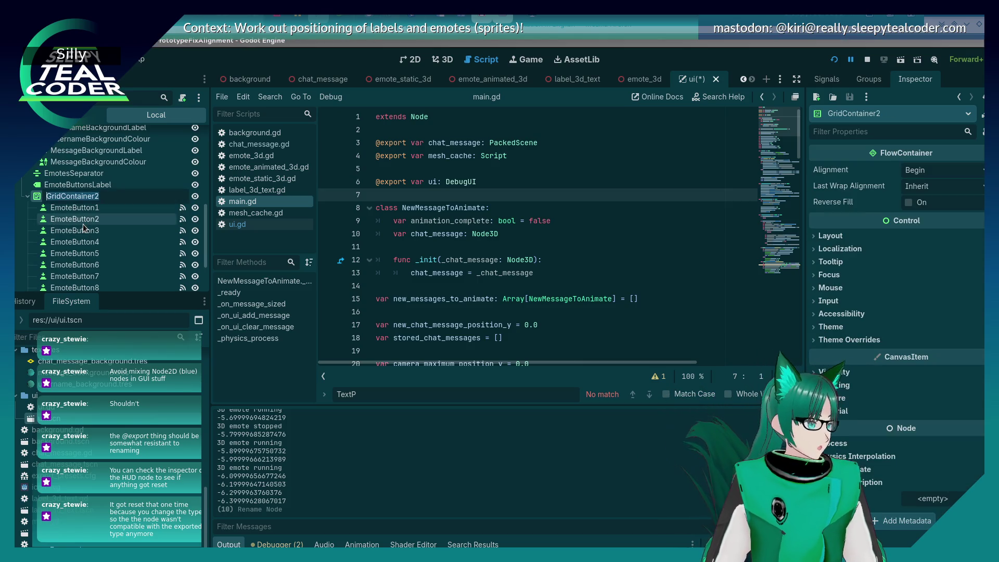
text(E)
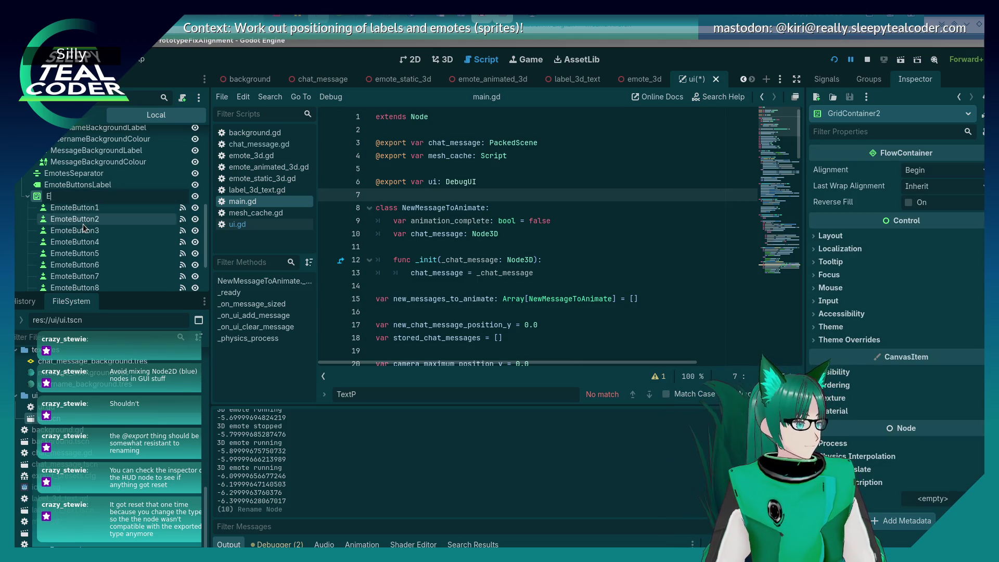
text(ainer)
key(Return)
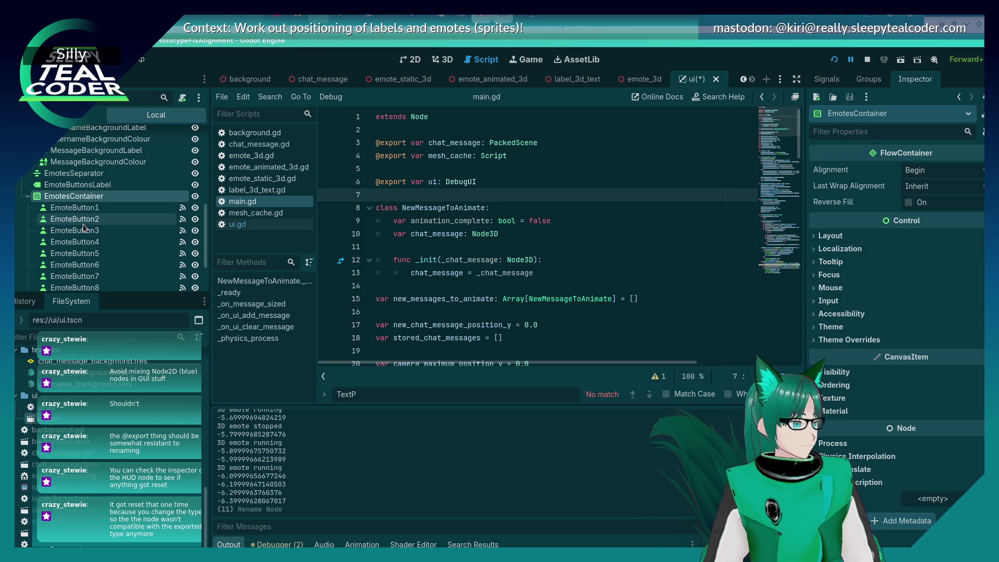
Rename HSeparator4 to AnimationTypeSeparator and FoldableContainer to AnimationType, then save the ui scene.
scroll(82, 224, down, 2)
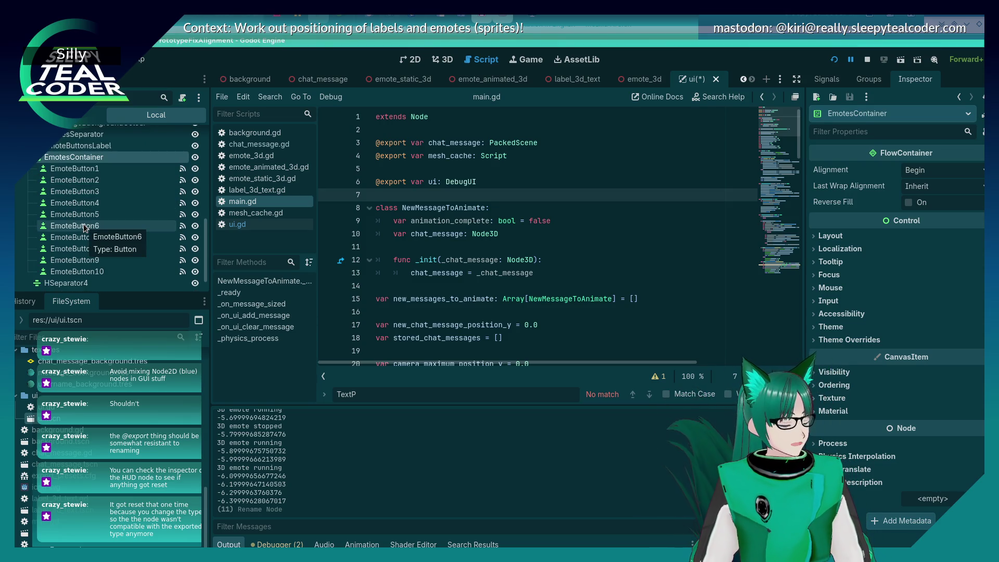
scroll(84, 228, down, 2)
click(68, 257)
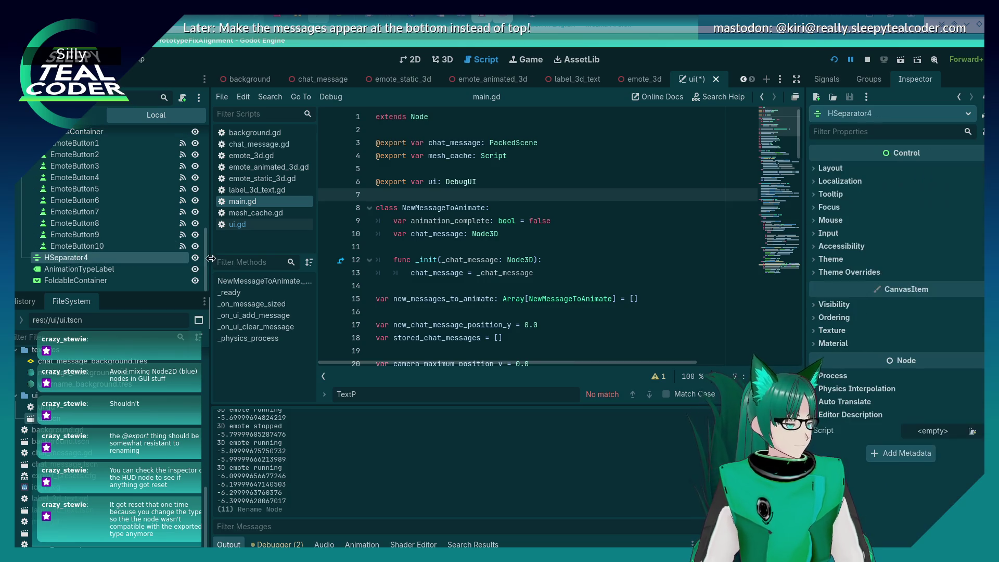
key(F2)
text(AnimationTy)
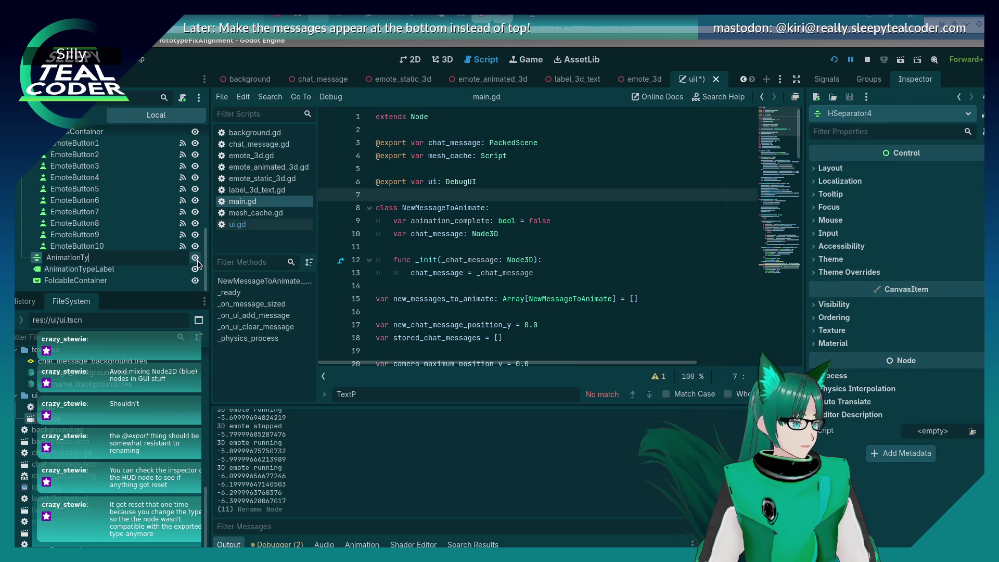
text(peSepa)
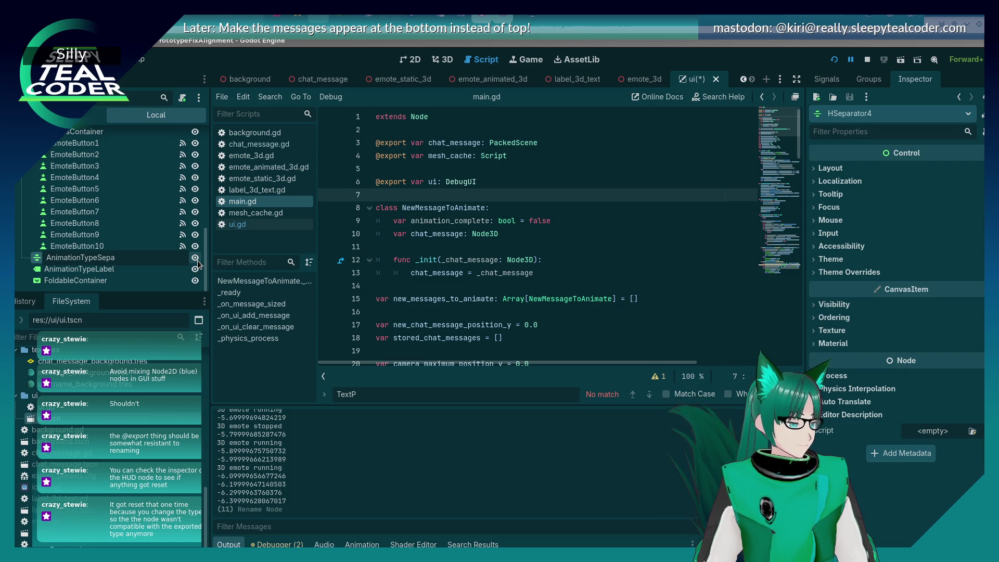
key(Return)
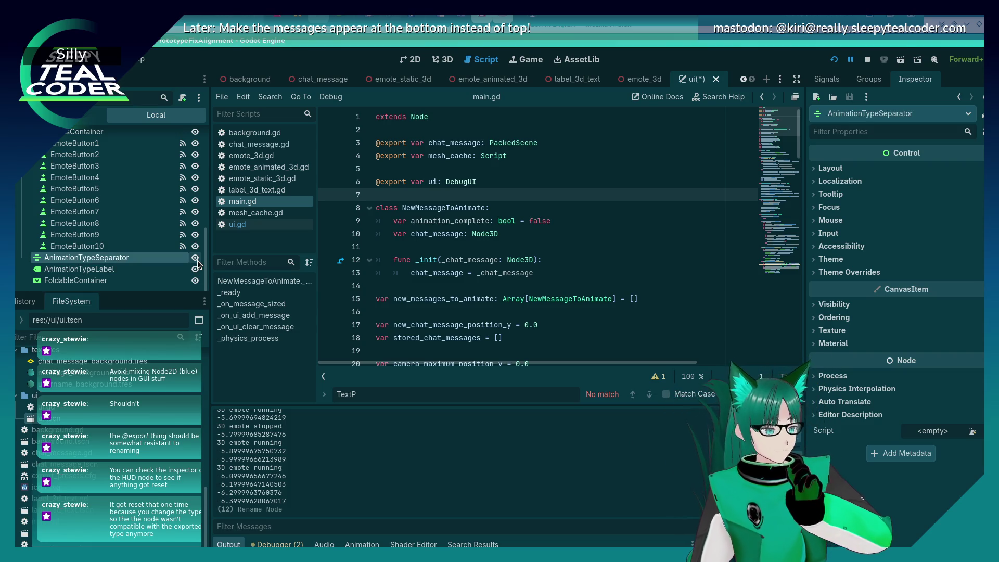
click(73, 284)
key(F2)
text(AnimationType)
key(Return)
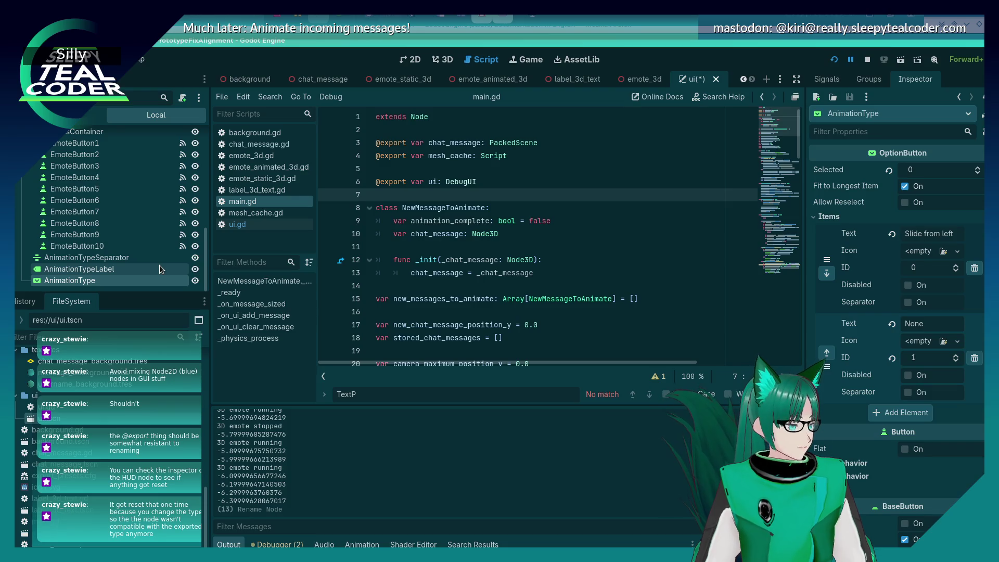
click(447, 235)
key(ctrl+s)
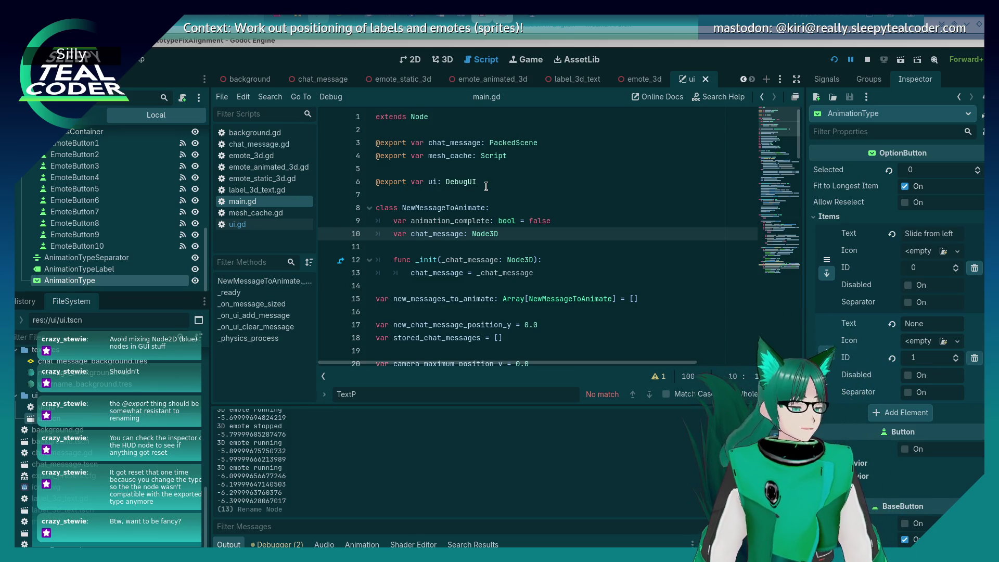
key(alt+Tab)
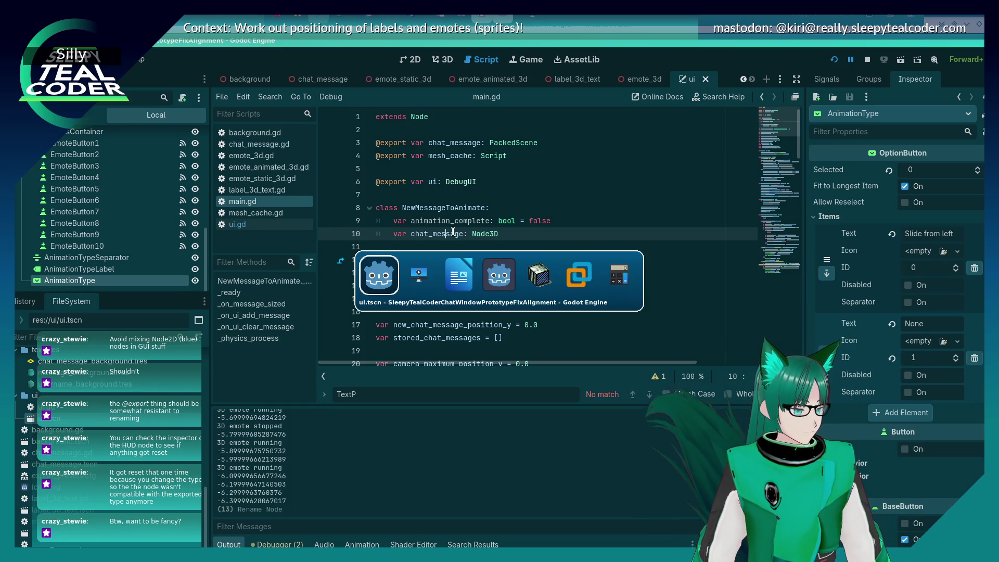
In the running game, clear messages, relaunch, add one TestMcTest message, then open ui.gd.
key(alt+Tab)
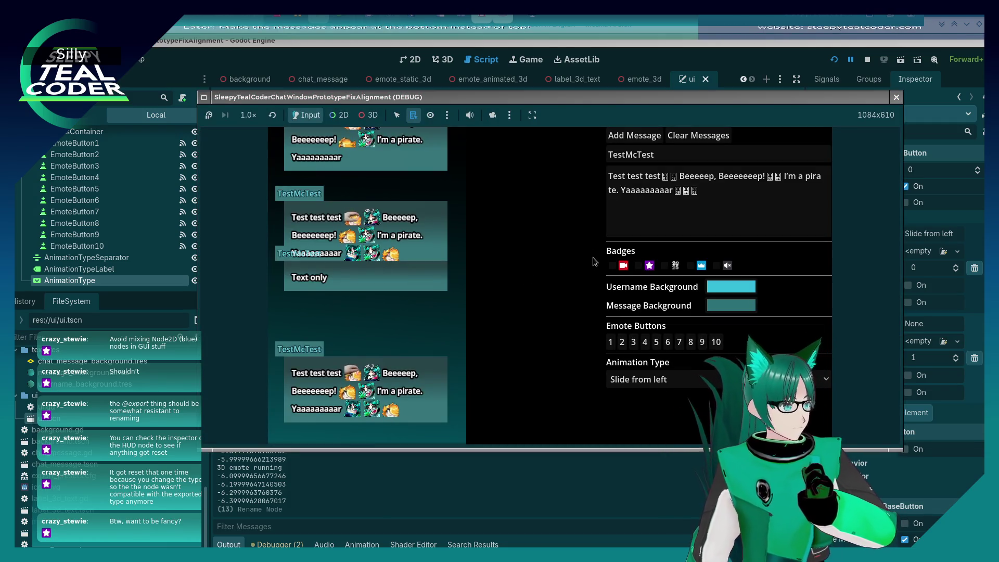
click(676, 131)
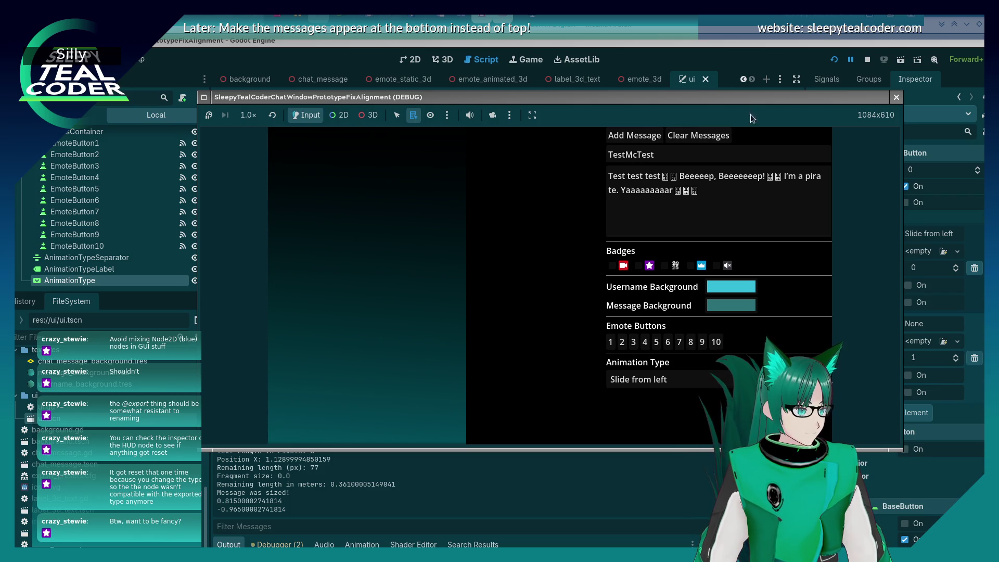
click(834, 60)
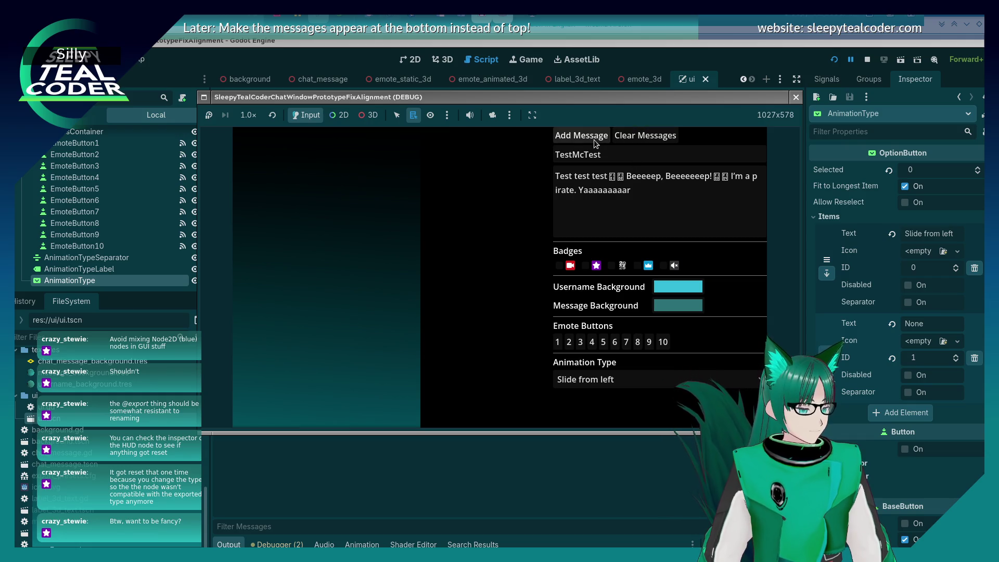
click(594, 139)
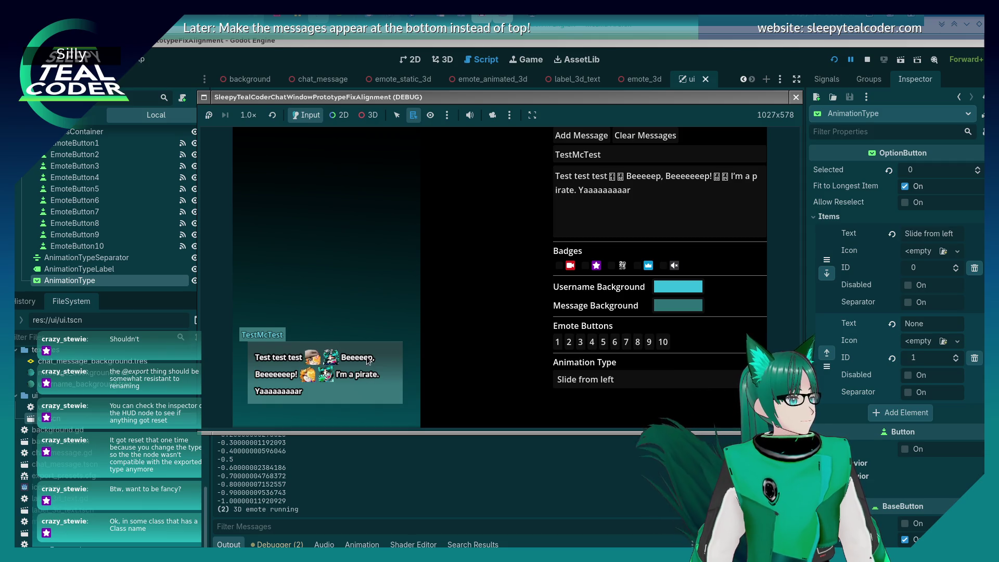
click(392, 439)
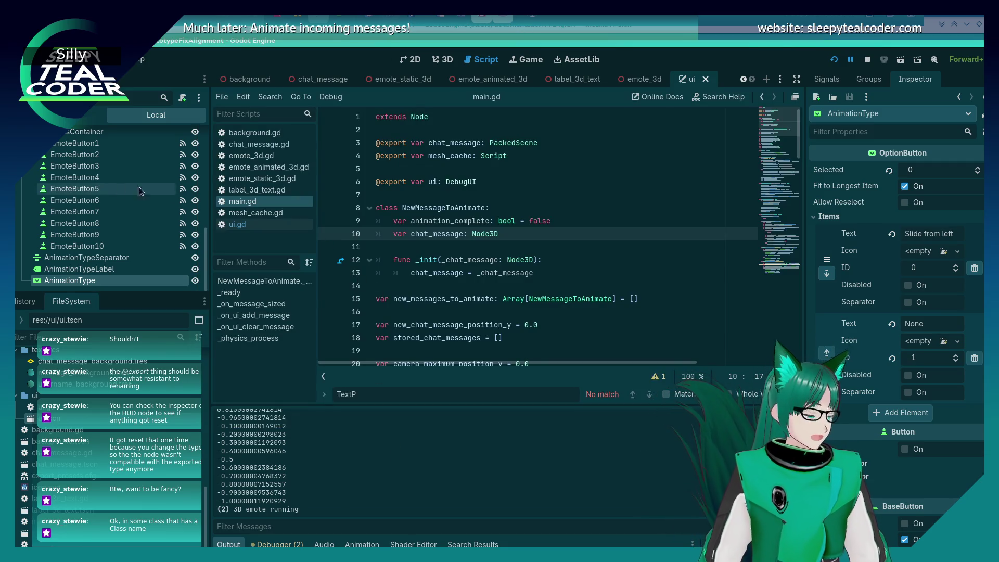
double_click(66, 410)
Read the LineEdit documentation popup in ui.gd, then dismiss it.
scroll(492, 278, up, 2)
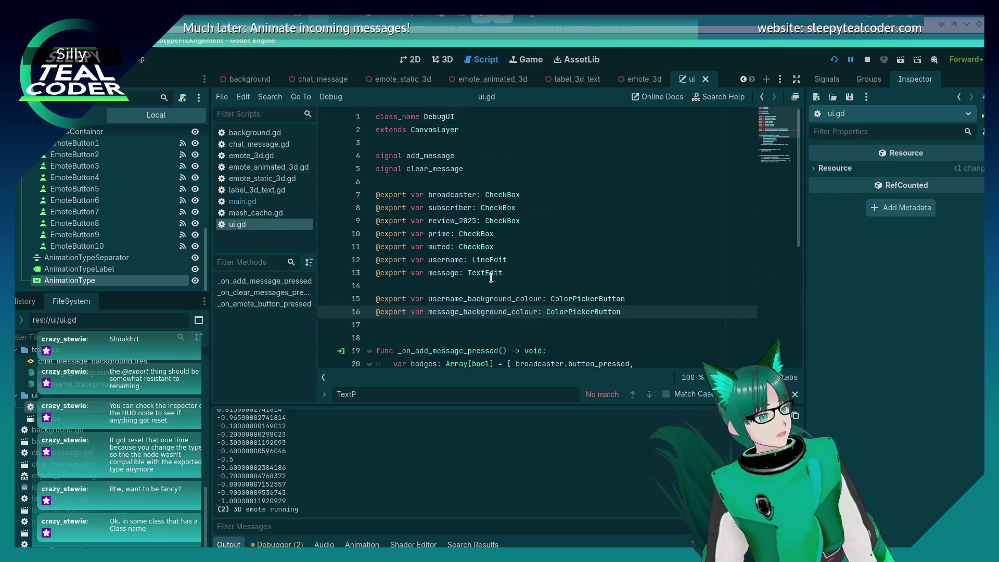
mouse_move(492, 265)
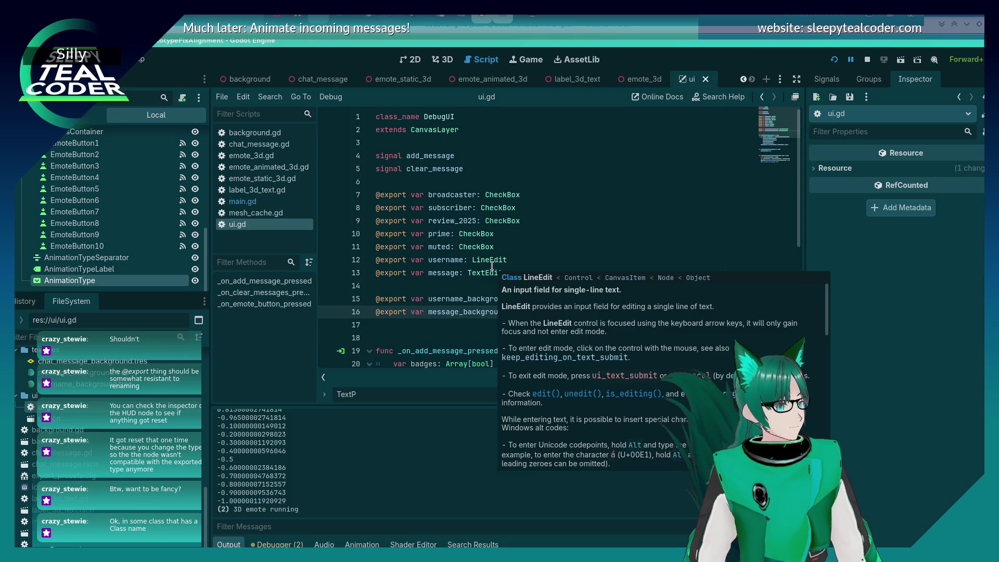
click(631, 170)
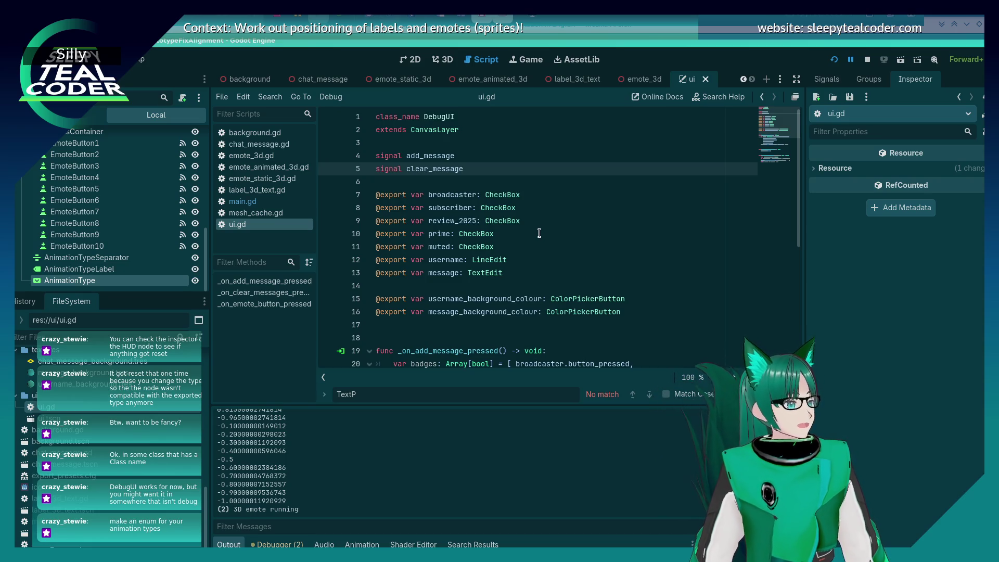
scroll(539, 233, down, 4)
scroll(494, 250, up, 2)
Insert an enum MessageAnimationType declaration above the functions with NONE as its first value.
click(468, 273)
click(469, 255)
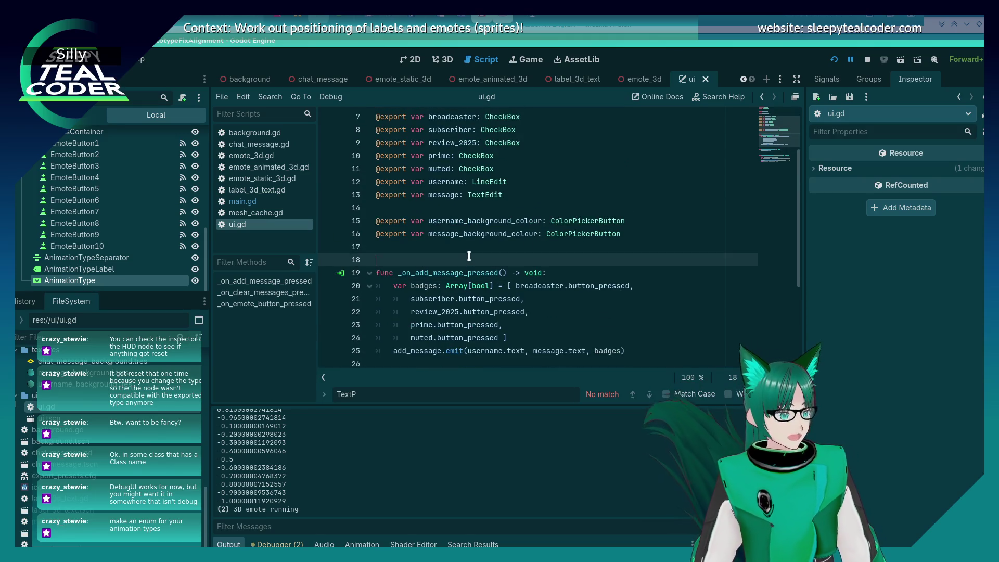
key(ctrl+shift+Return)
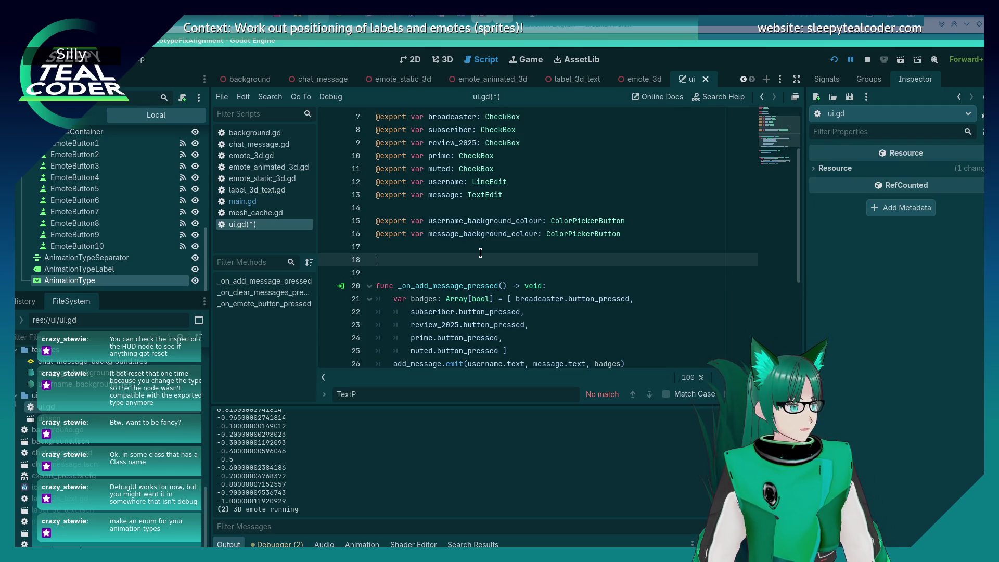
text(en)
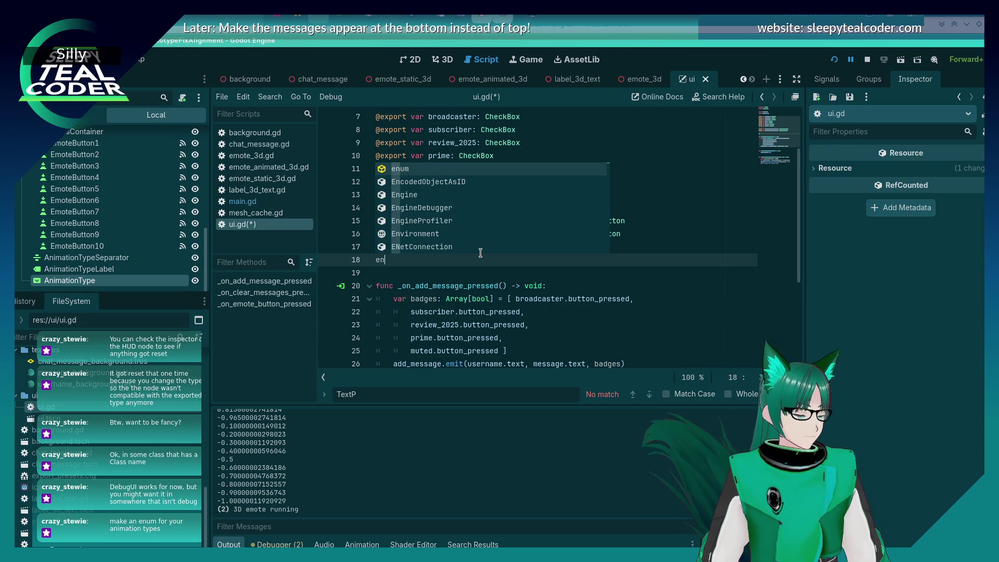
text(um Animation)
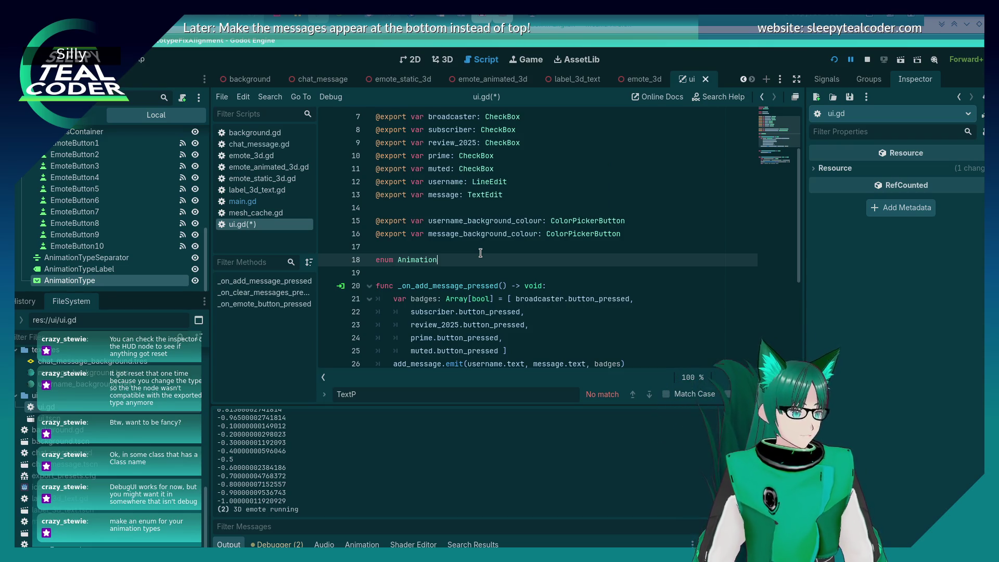
text(Type {)
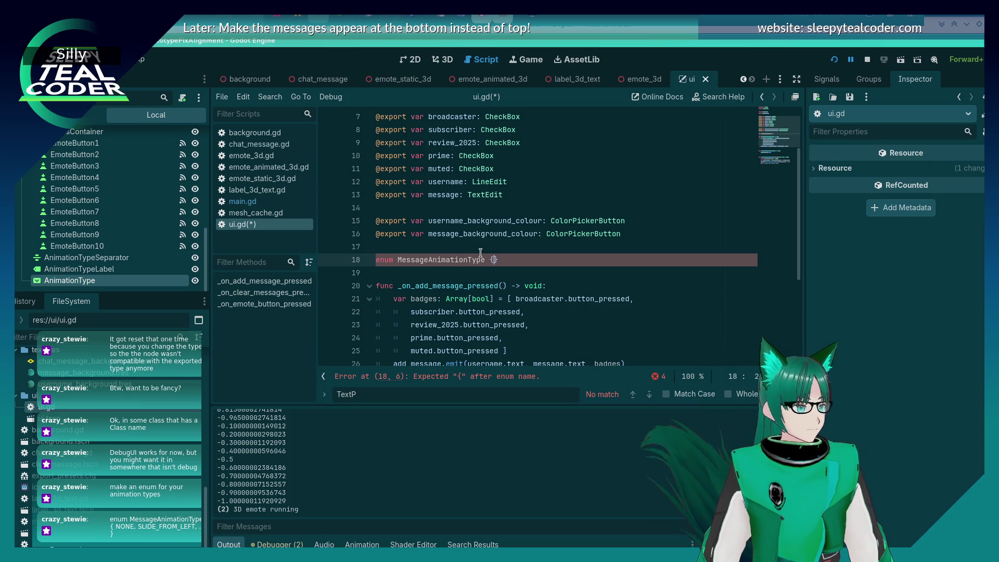
key(Return)
text(NONE)
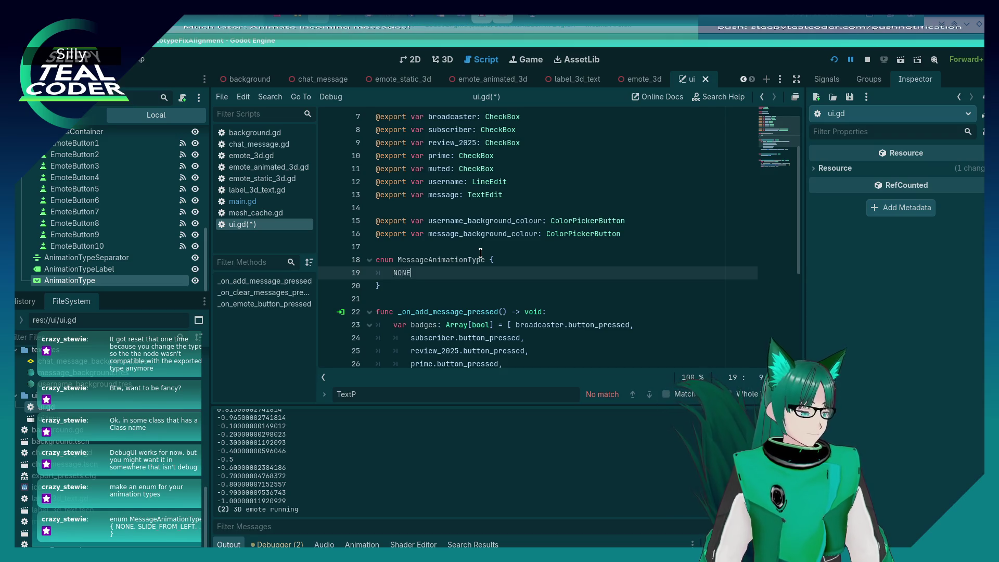
text(,)
key(Return)
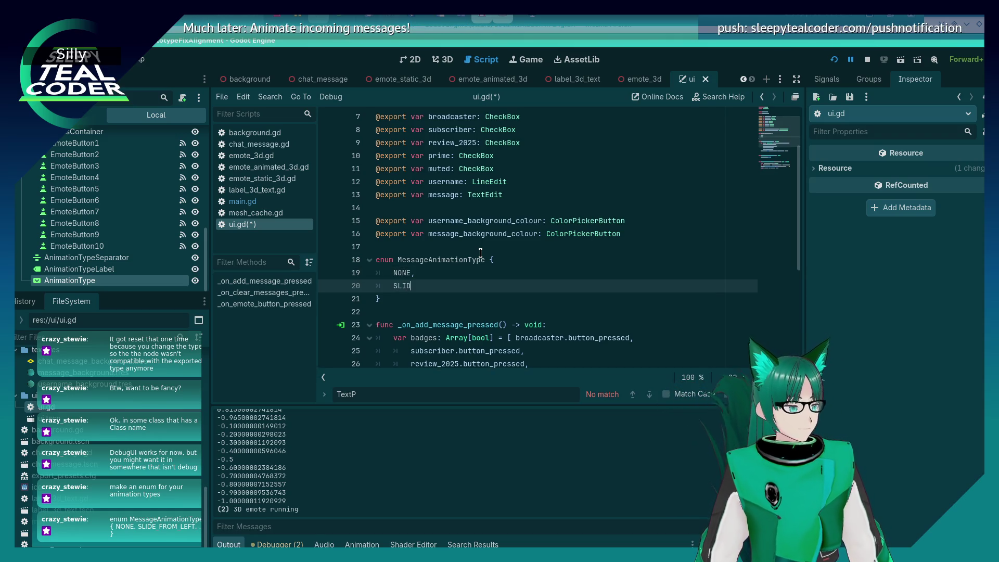
text(SLIDE_FROM_LEFT,)
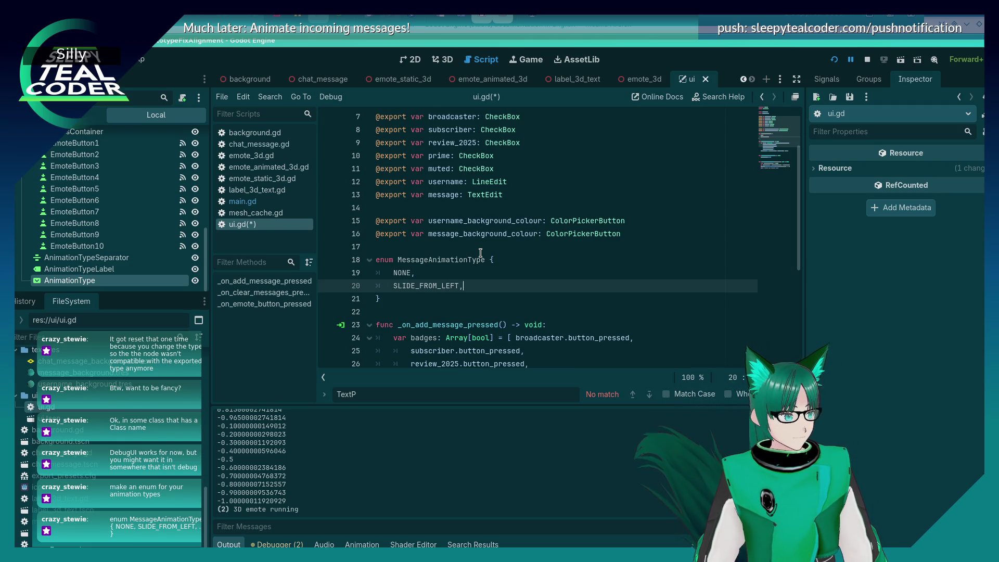
Add SLIDE_FROM_LEFT, SLIDE_FROM_RIGHT, SLIDE_FROM_BOTTOM and FLY_FROM_BOTTOM to the enum.
key(Return)
text(SLIDE_FROM_RIGHT)
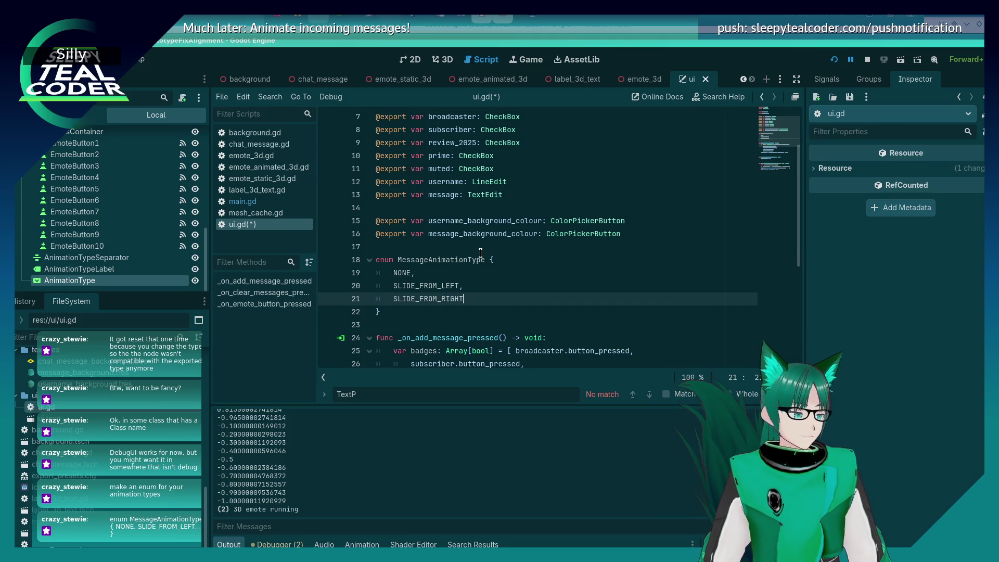
text(,)
key(Return)
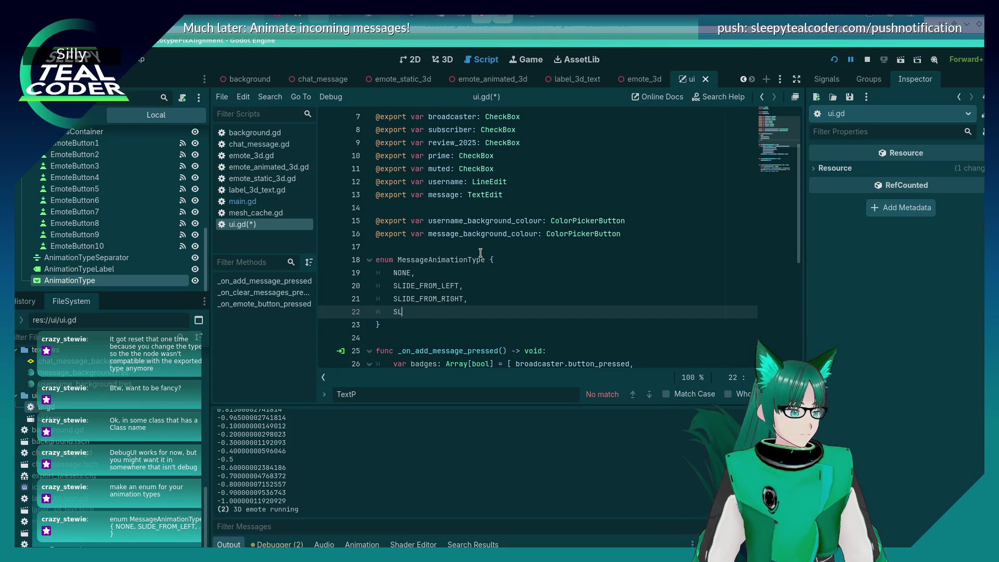
text(IDE_FROM_BOTTOM,)
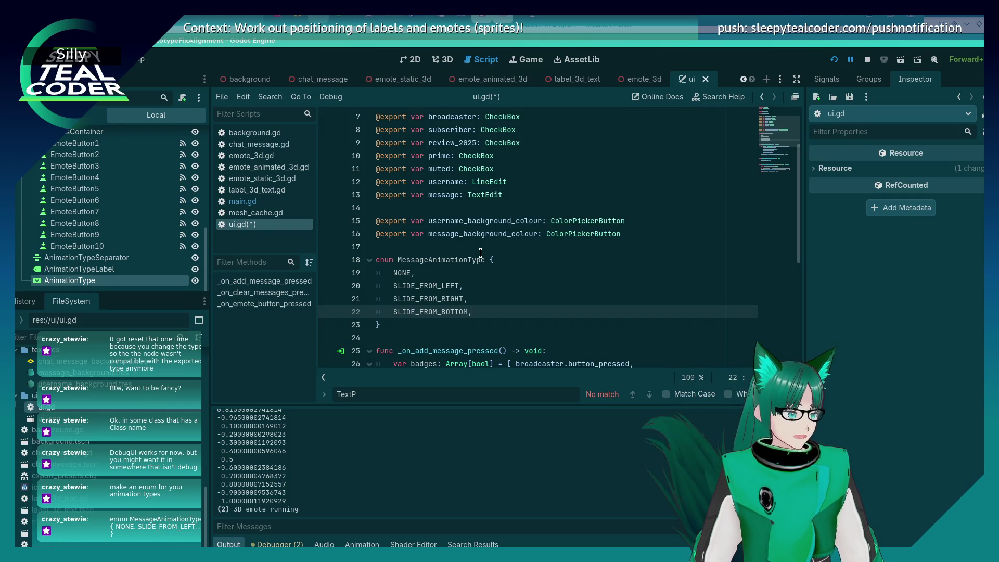
key(Return)
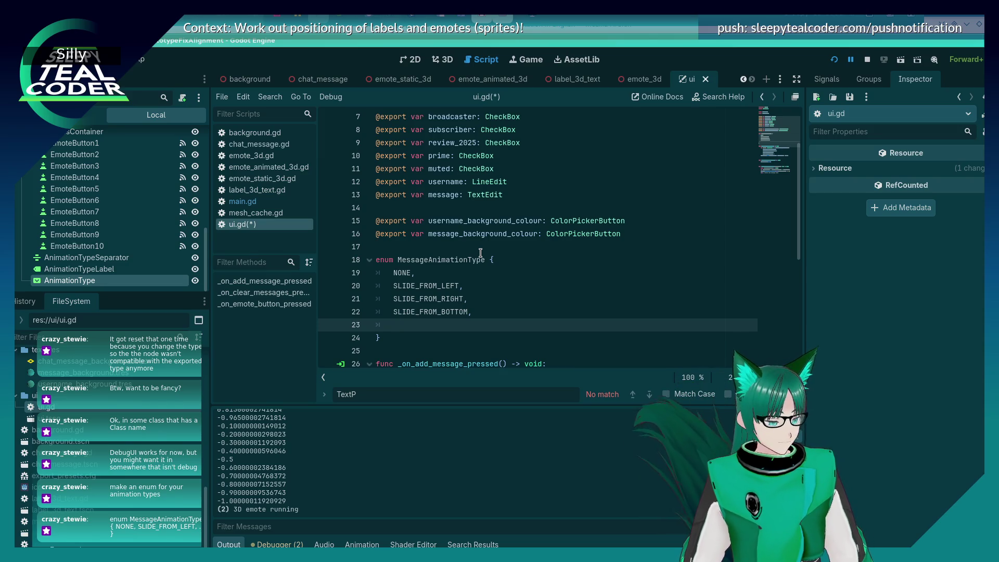
text(FLY_FROM_BOTTOM,)
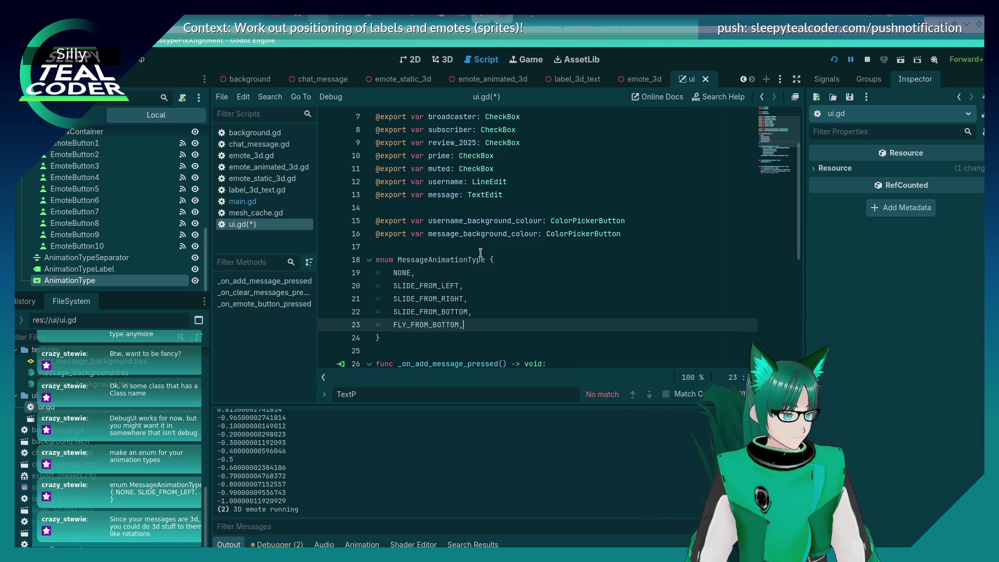
key(Return)
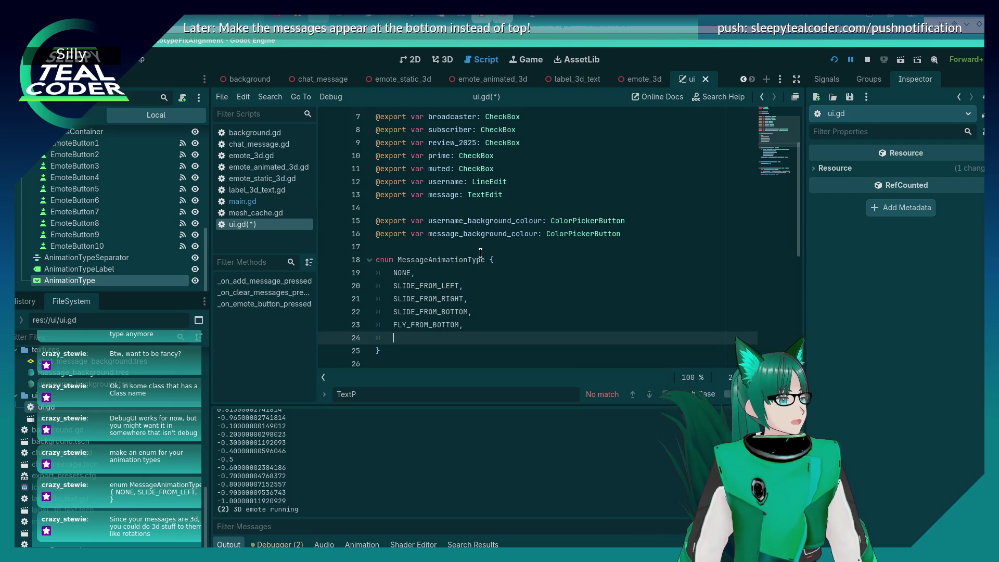
key(alt+Tab)
key(alt+Tab)
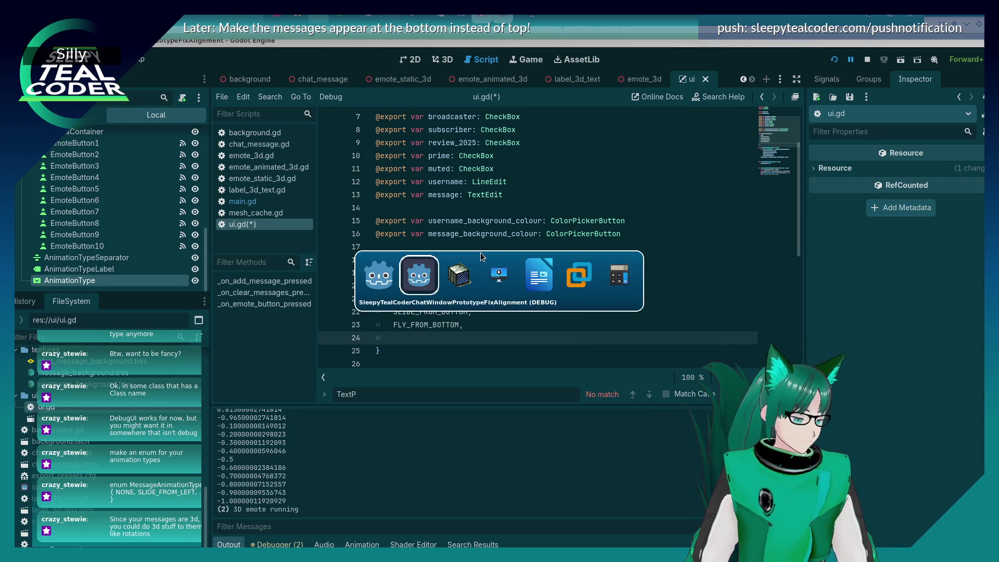
scroll(480, 253, up, 4)
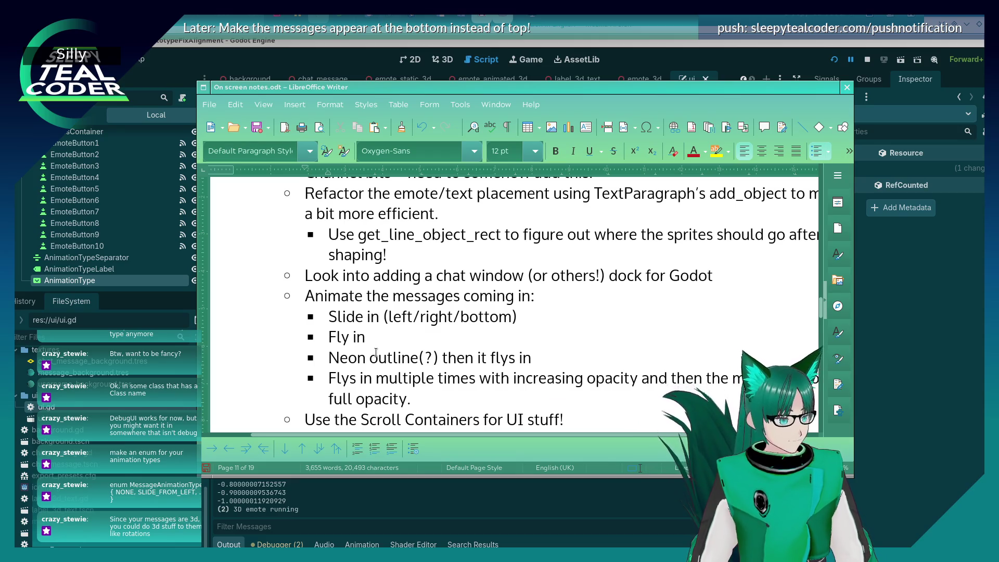
click(375, 379)
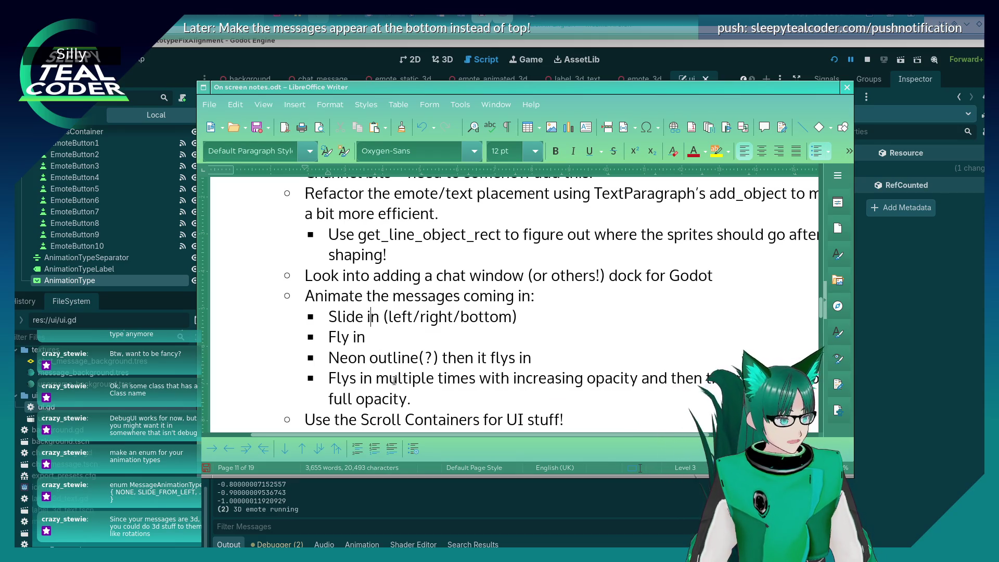
key(Up)
key(Up)
key(Up)
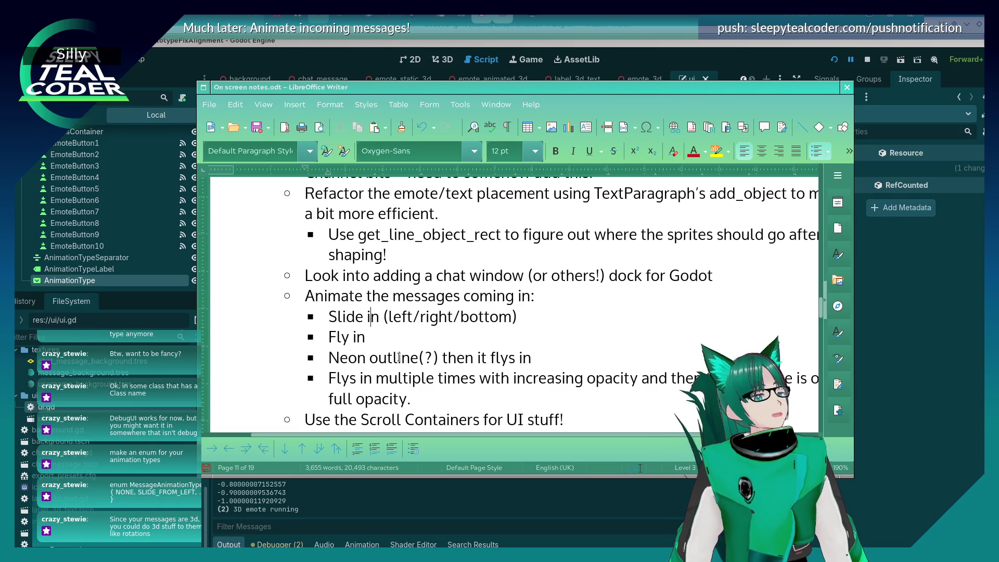
click(870, 389)
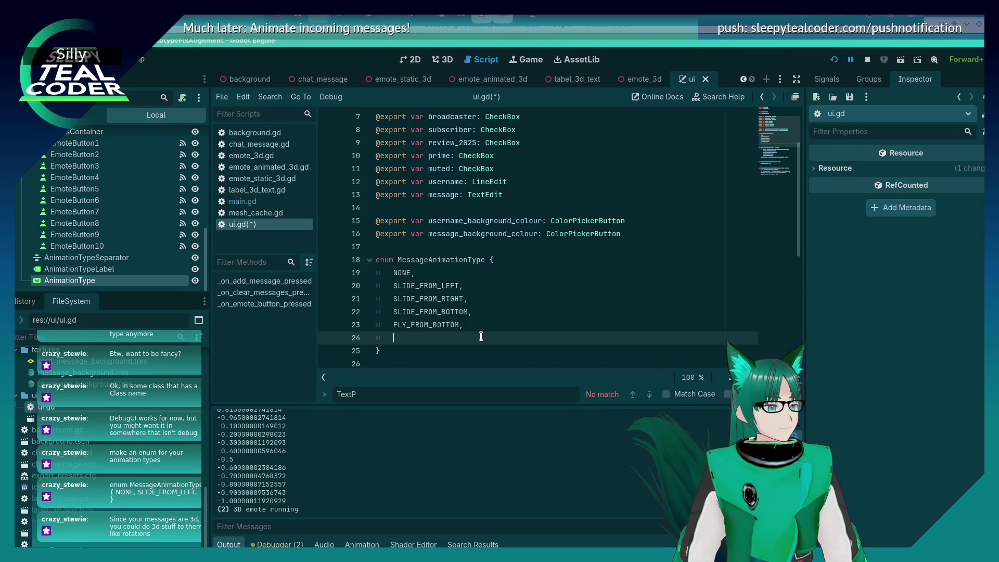
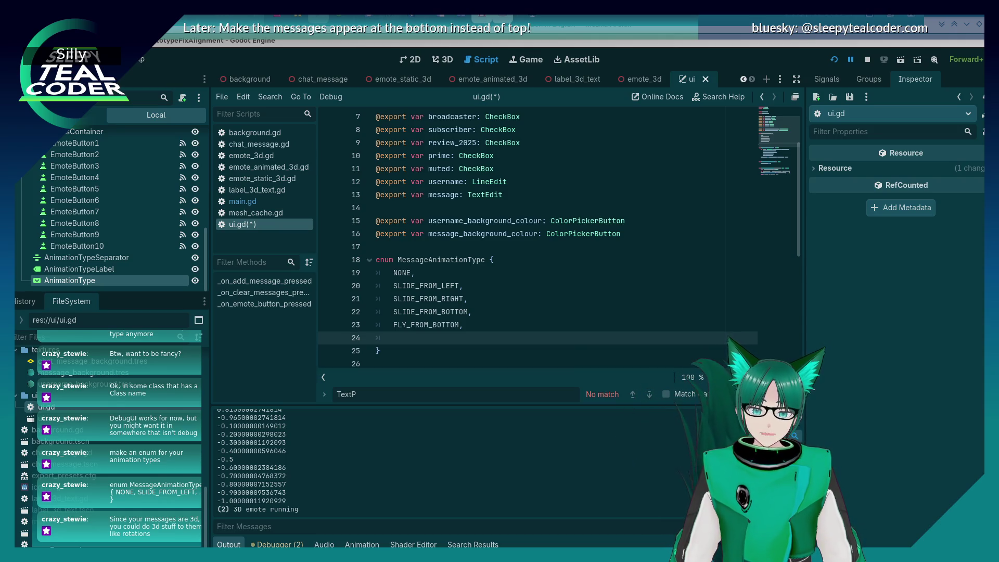
Bring the blank 500×500 GIMP image to the front and move the toolbox beside it.
key(alt+Tab)
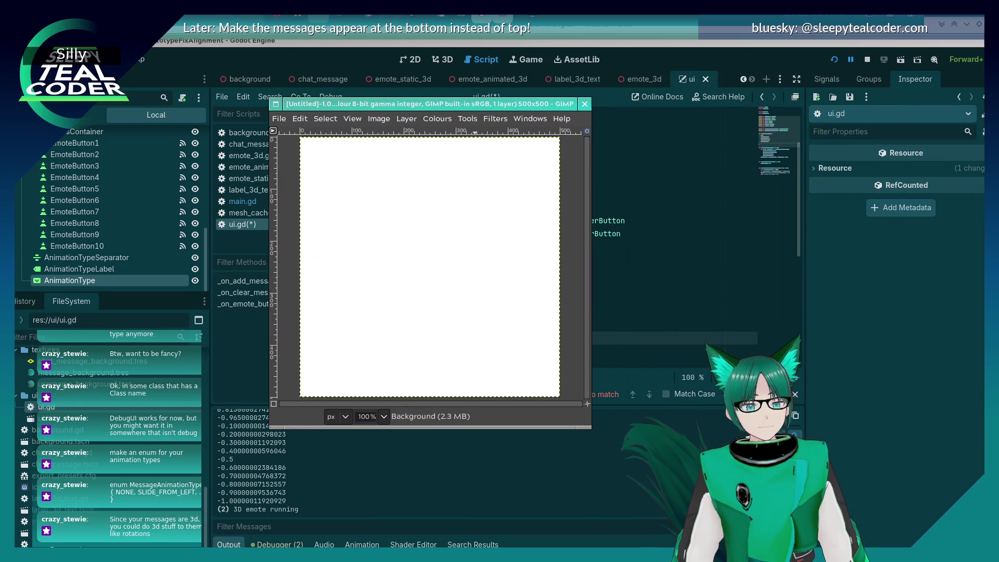
drag(931, 14, 671, 82)
Select the Paintbrush and set the foreground colour to light blue 5fbde8.
click(762, 125)
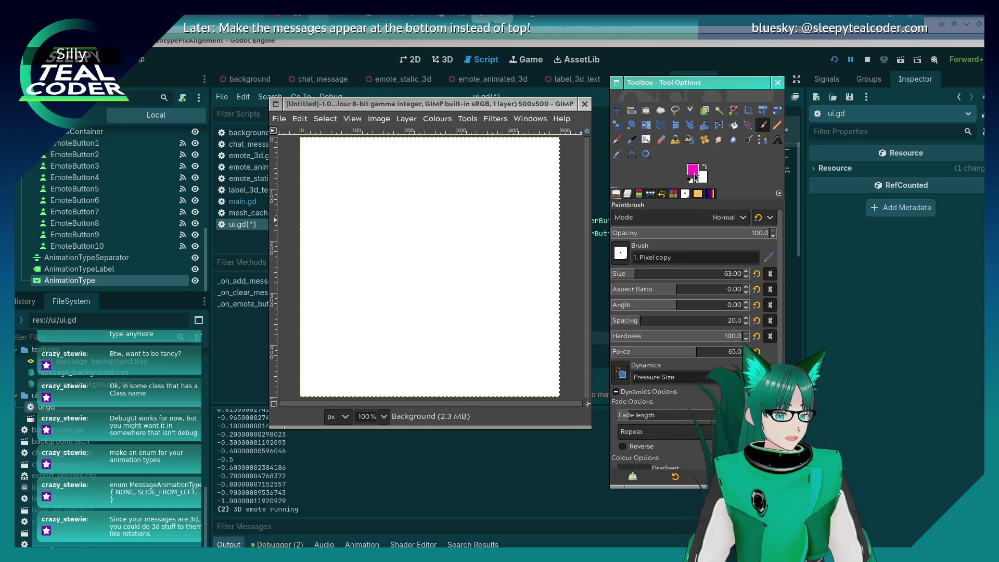
click(694, 171)
click(257, 300)
drag(246, 291, 216, 261)
click(259, 310)
drag(258, 310, 258, 305)
drag(225, 253, 218, 250)
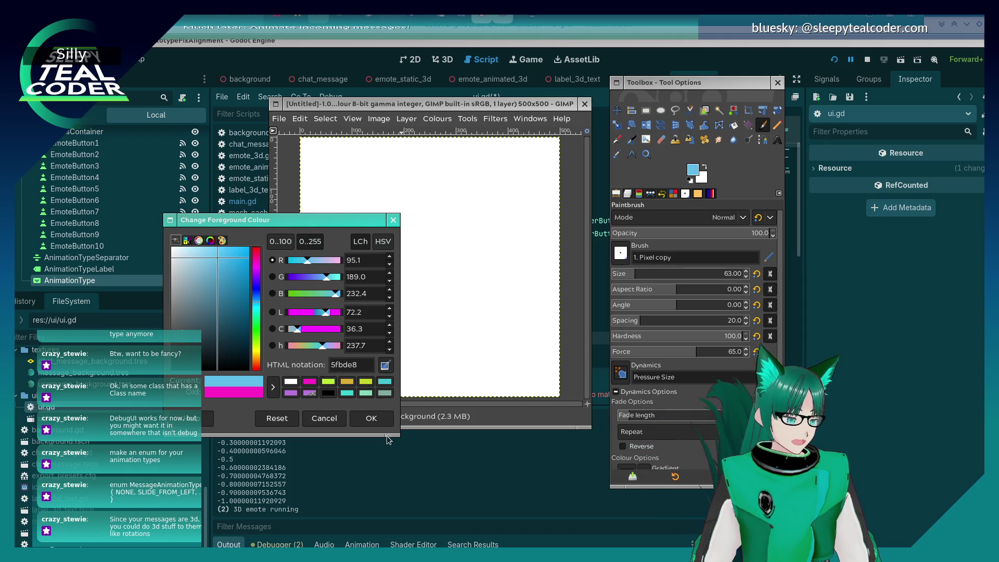
key(Return)
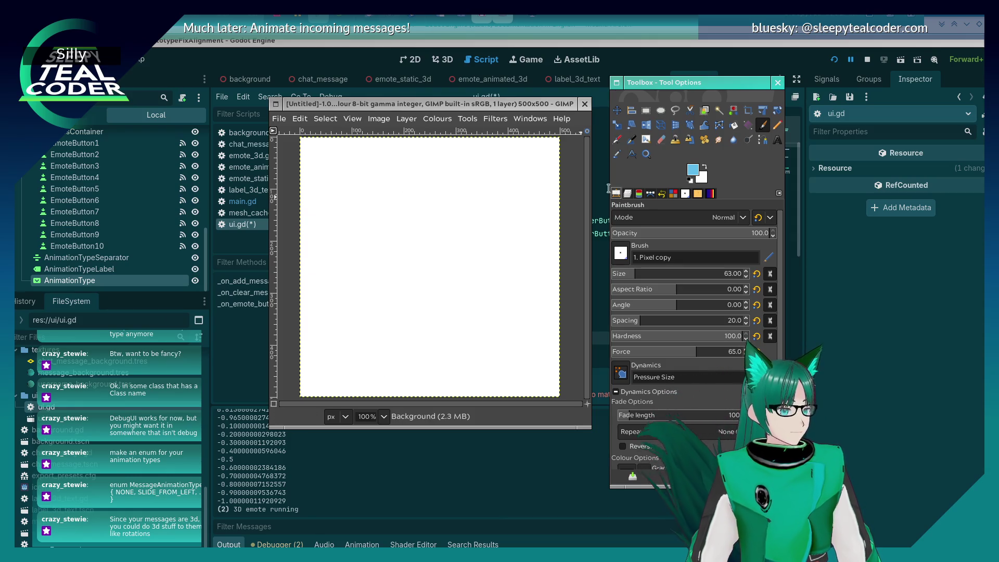
With the 2. Hardness 050 brush, paint a light-blue rectangle outline on the canvas.
click(621, 254)
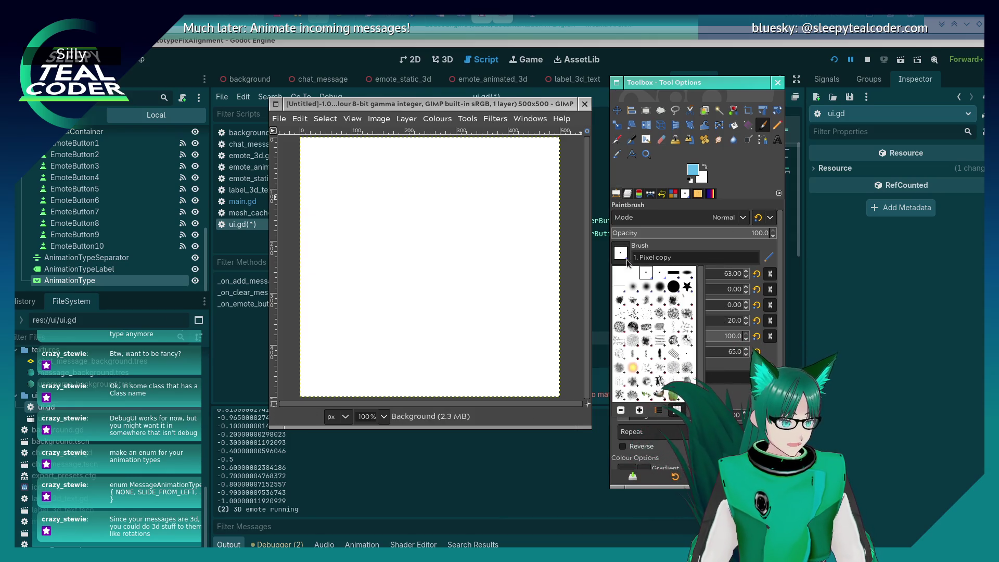
click(638, 289)
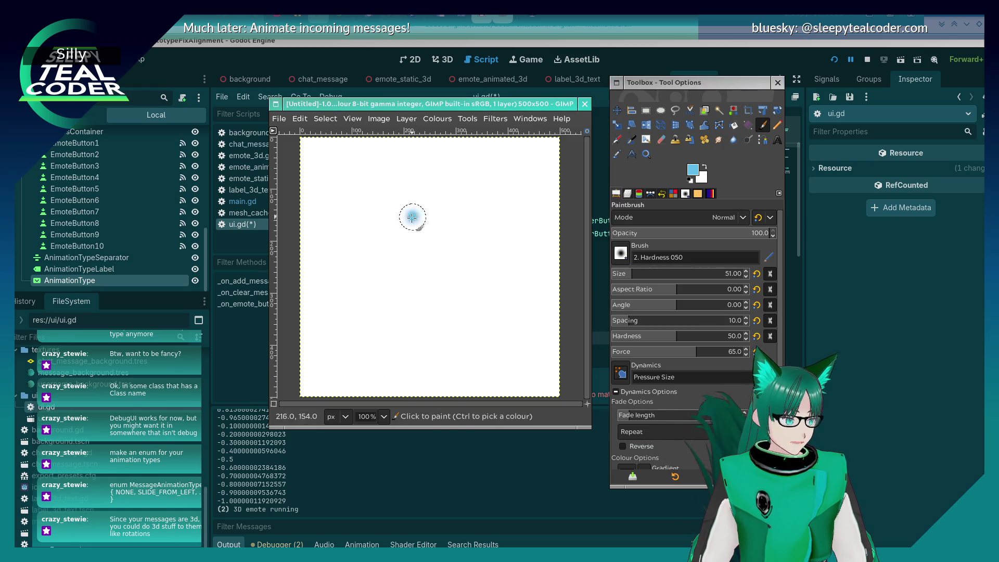
drag(336, 221, 434, 255)
key(ctrl+z)
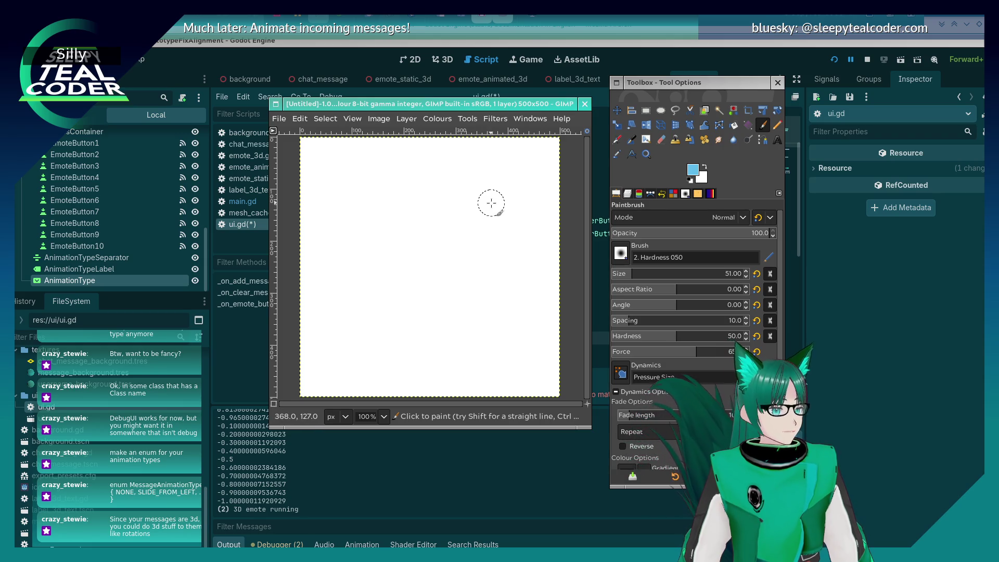
drag(491, 203, 475, 203)
key(ctrl+z)
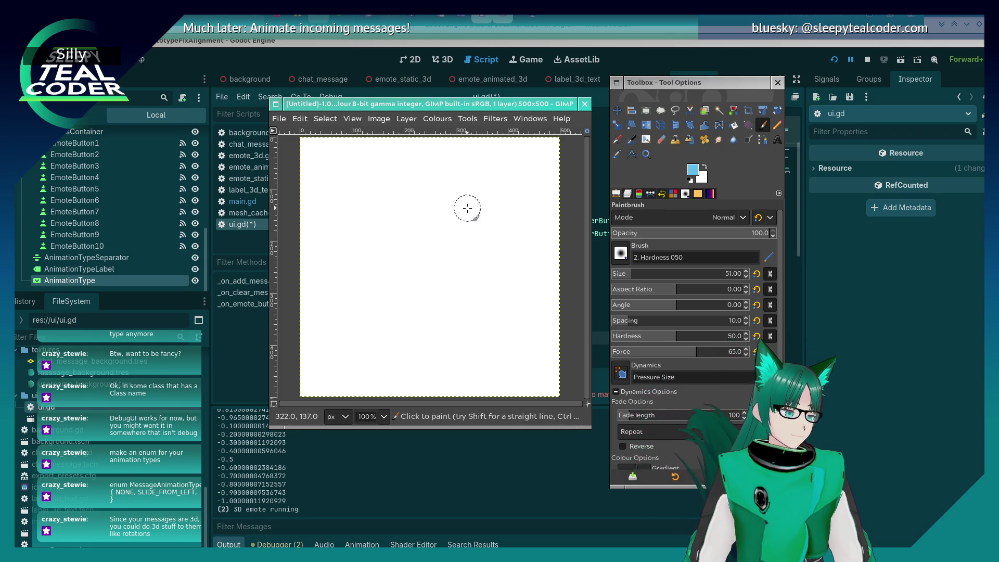
mouse_move(500, 207)
mouse_down()
mouse_move(384, 208)
mouse_move(348, 226)
mouse_move(350, 274)
mouse_move(380, 296)
mouse_move(512, 296)
mouse_move(530, 238)
mouse_move(521, 201)
mouse_move(492, 208)
mouse_up()
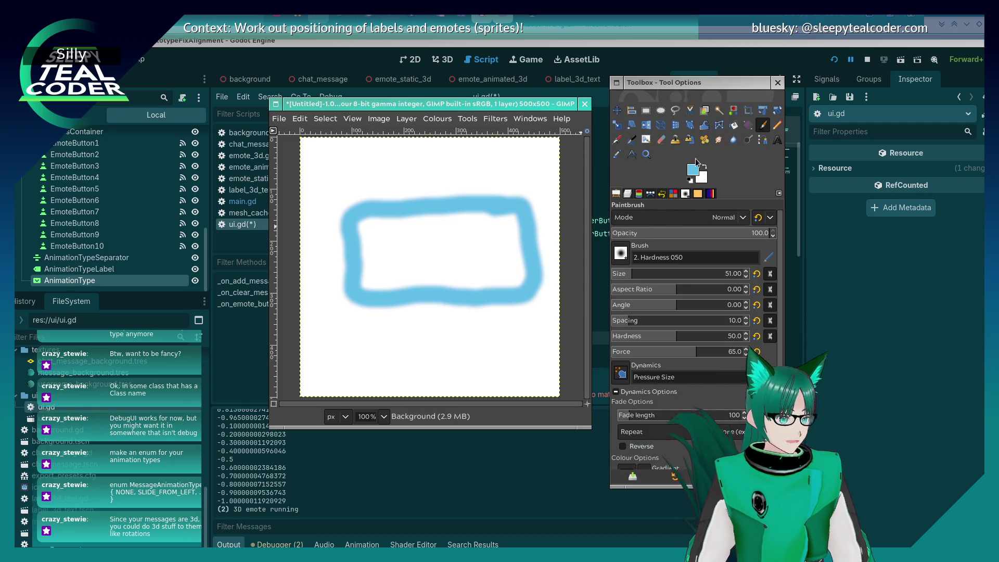
click(693, 171)
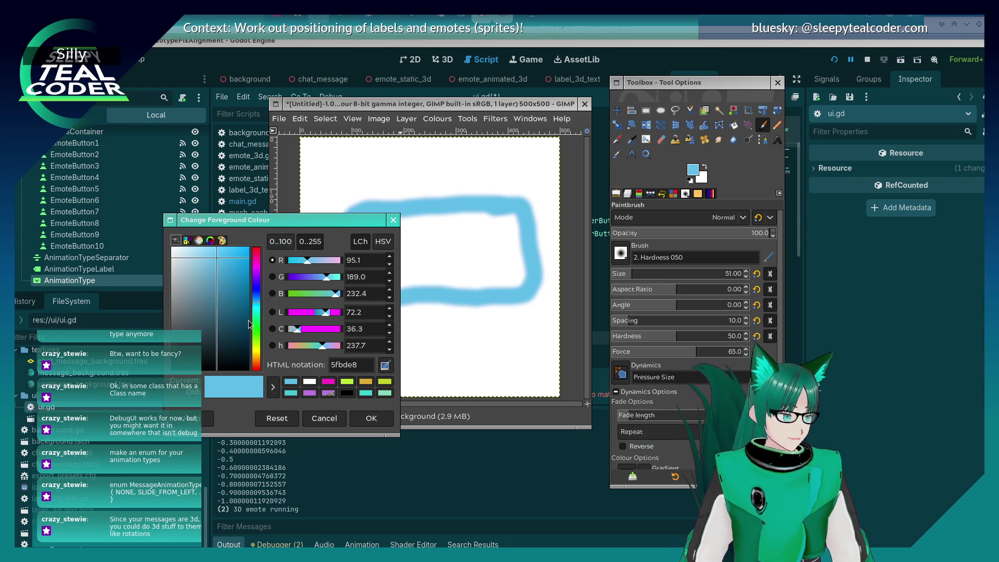
Change the foreground colour to teal 5fddce.
drag(259, 298, 260, 272)
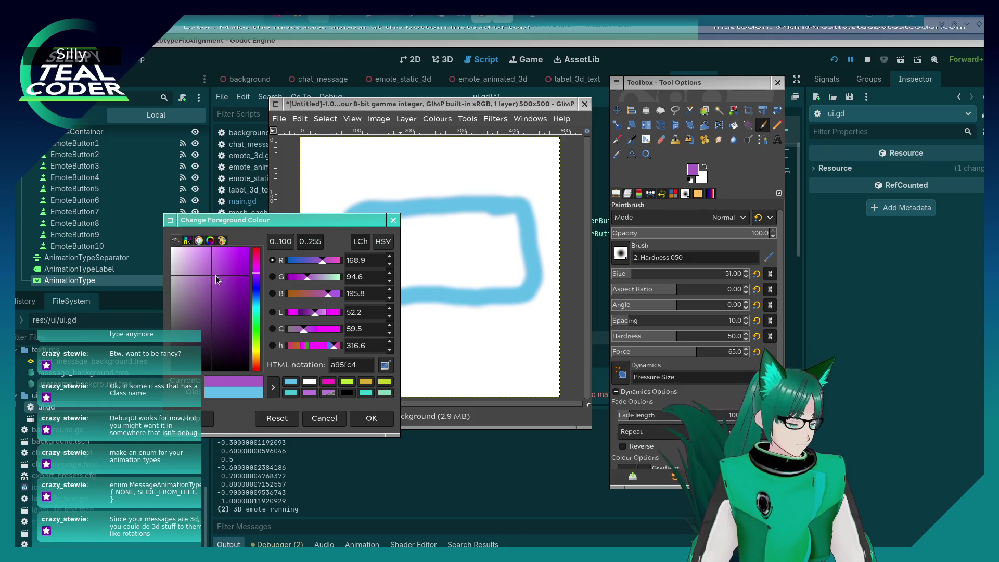
click(366, 393)
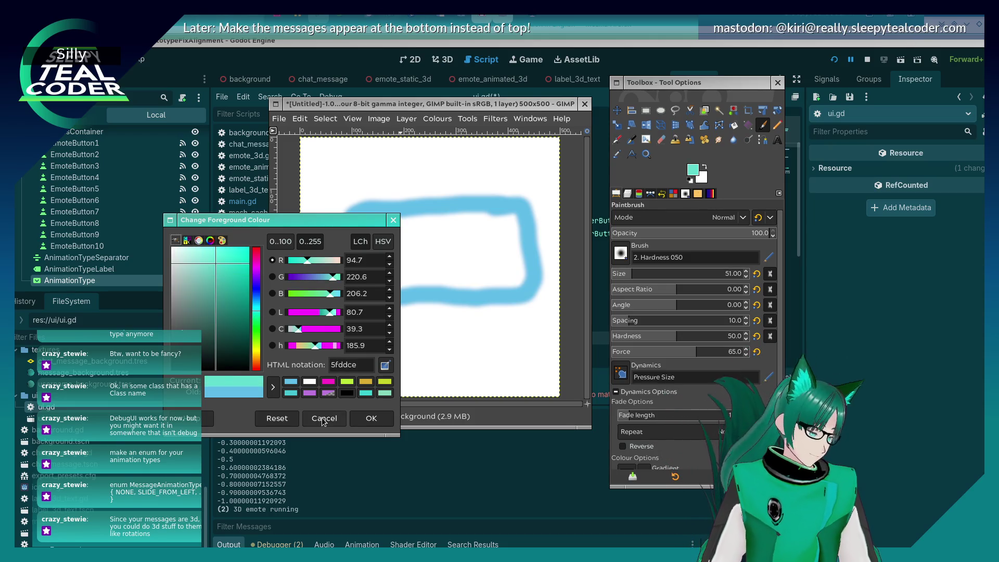
click(363, 414)
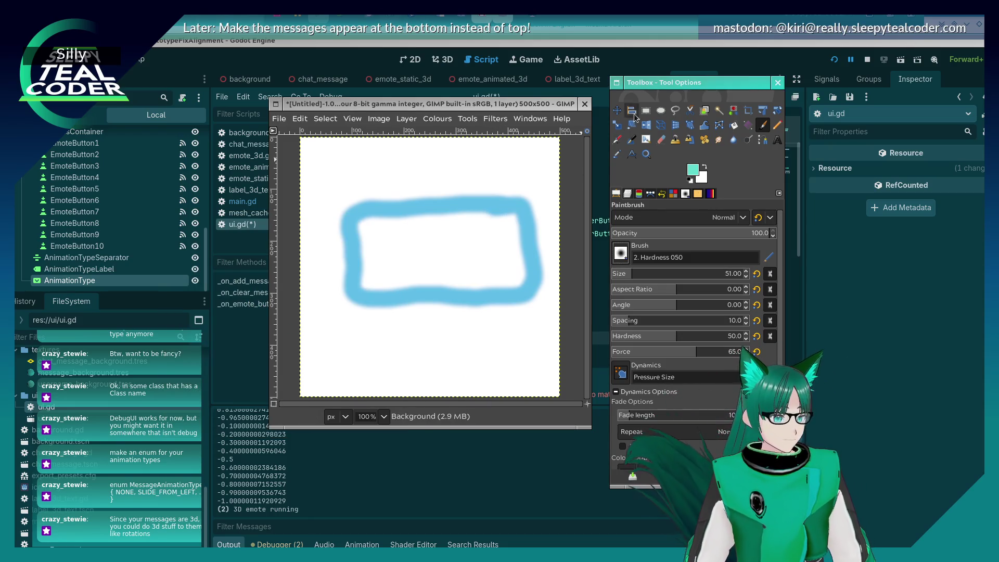
Add a Greyness layer from the Layers panel, undo it, and reopen the New Layer settings.
click(627, 193)
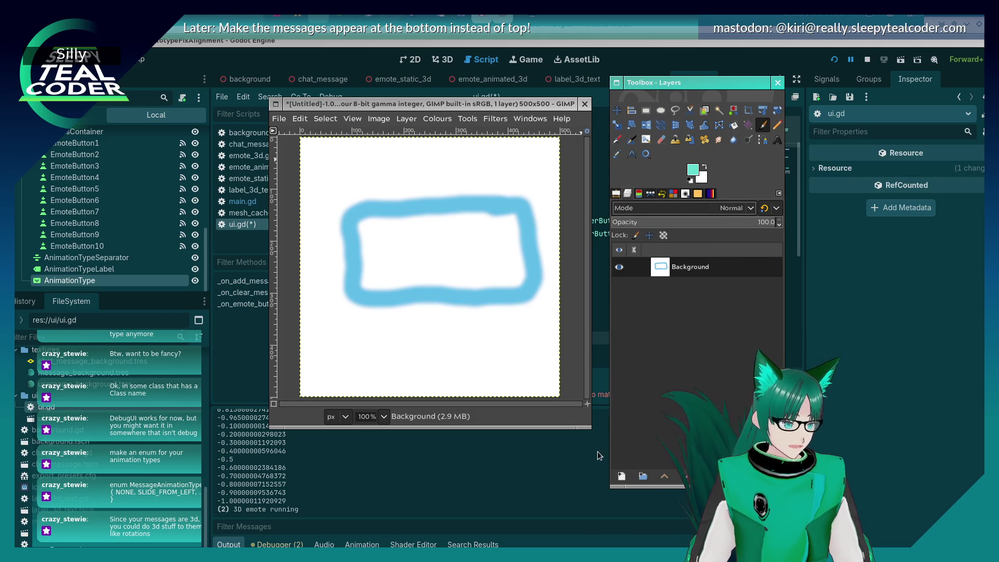
click(621, 477)
key(Return)
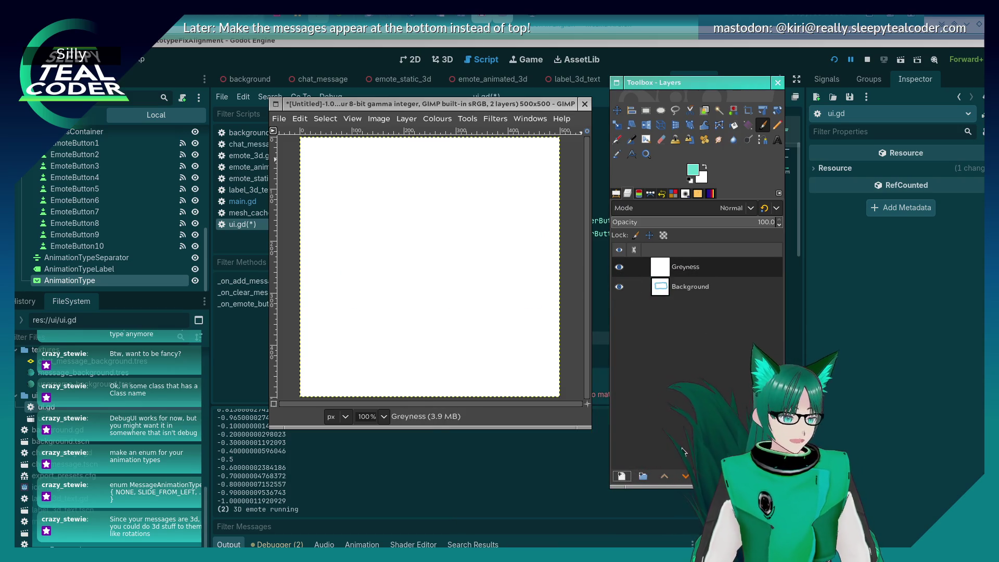
key(ctrl+z)
click(621, 477)
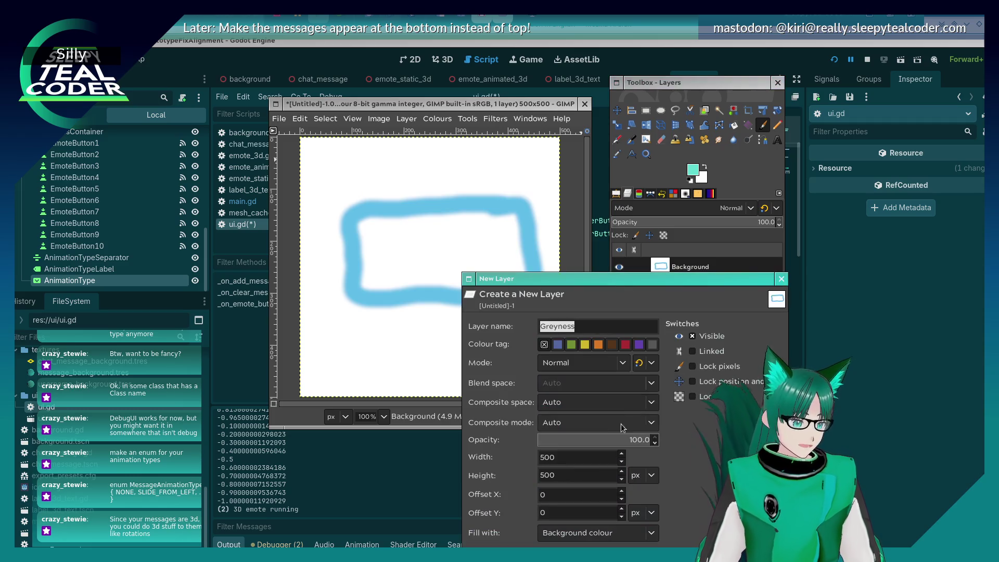
Create the Greyness layer with its fill set to Transparency.
drag(584, 272, 554, 188)
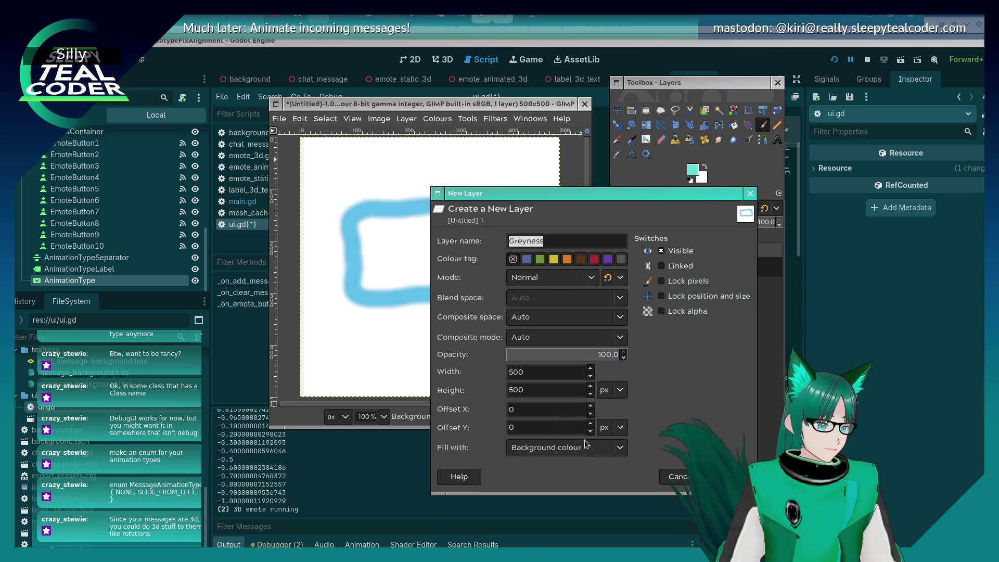
click(619, 447)
click(552, 483)
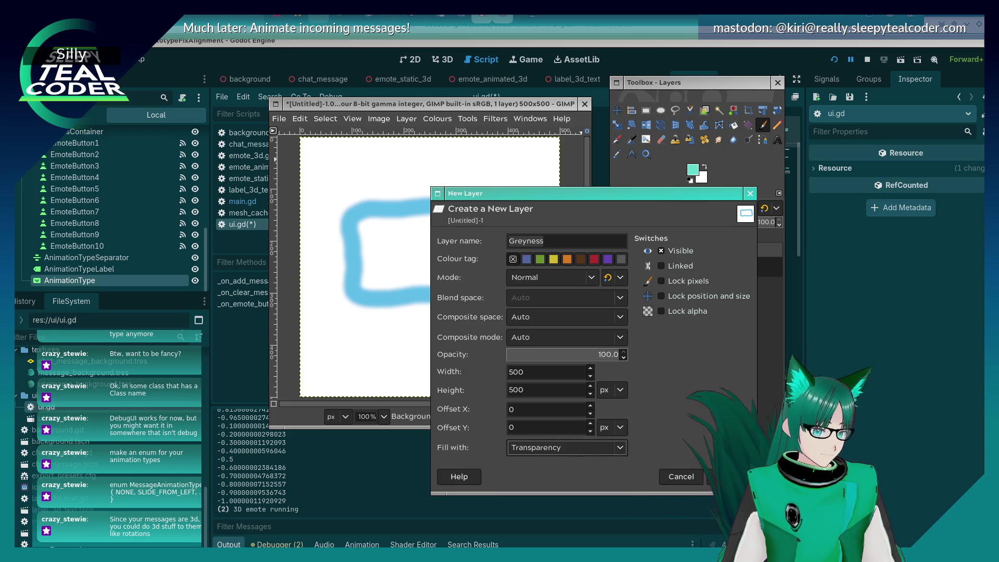
click(731, 476)
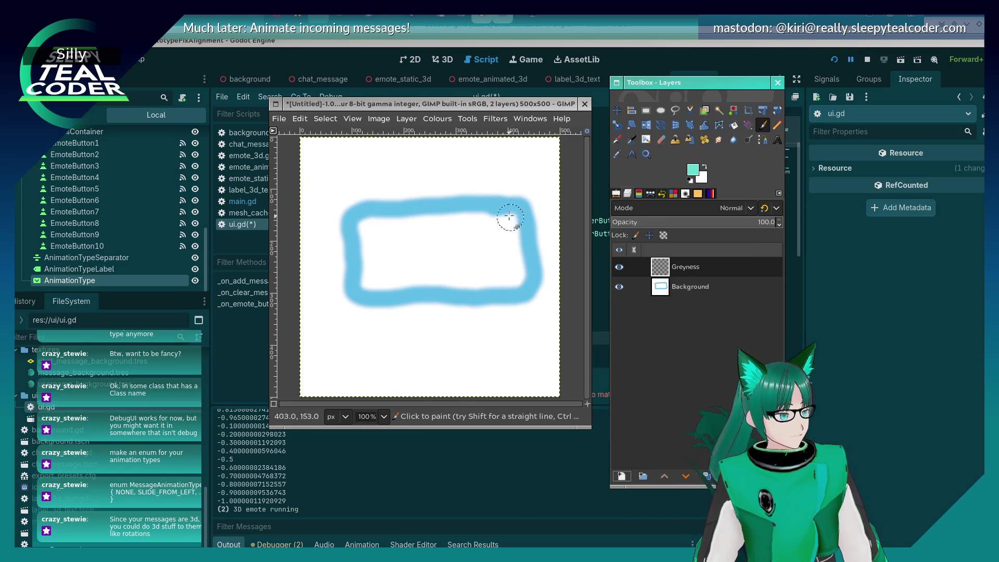
Paint a teal fill inside the blue rectangle outline on the Greyness layer.
mouse_move(512, 213)
mouse_down()
mouse_move(370, 218)
mouse_move(360, 265)
mouse_move(393, 292)
mouse_move(513, 284)
mouse_move(525, 255)
mouse_move(478, 224)
mouse_move(528, 240)
mouse_move(490, 229)
mouse_up()
key(ctrl+z)
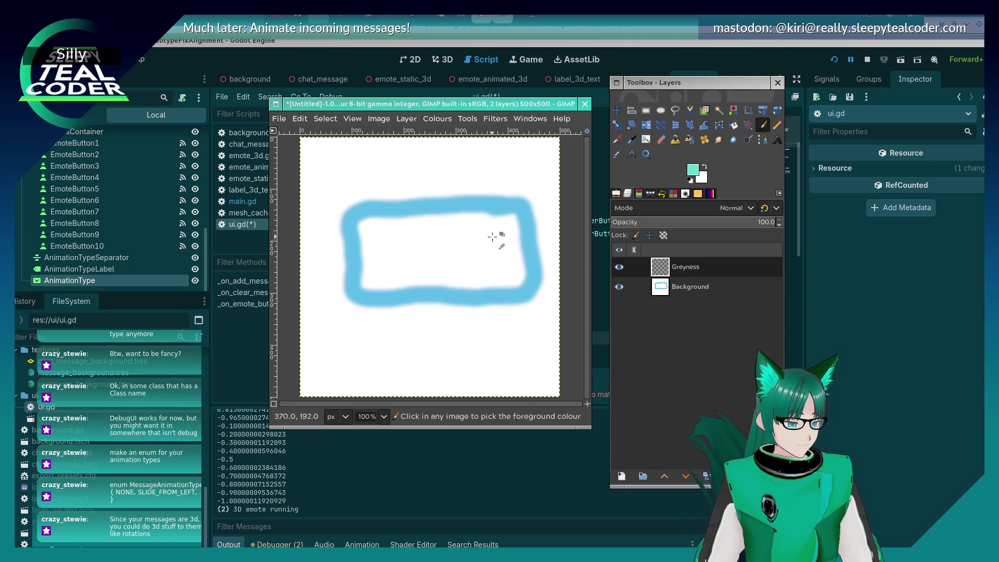
mouse_move(363, 222)
mouse_down()
mouse_move(512, 222)
mouse_move(516, 278)
mouse_move(366, 280)
mouse_move(393, 229)
mouse_move(501, 229)
mouse_move(367, 250)
mouse_move(491, 240)
mouse_move(385, 268)
mouse_move(497, 266)
mouse_move(382, 279)
mouse_up()
mouse_move(476, 253)
mouse_down()
mouse_move(508, 250)
mouse_move(490, 227)
mouse_move(430, 227)
mouse_move(460, 247)
mouse_up()
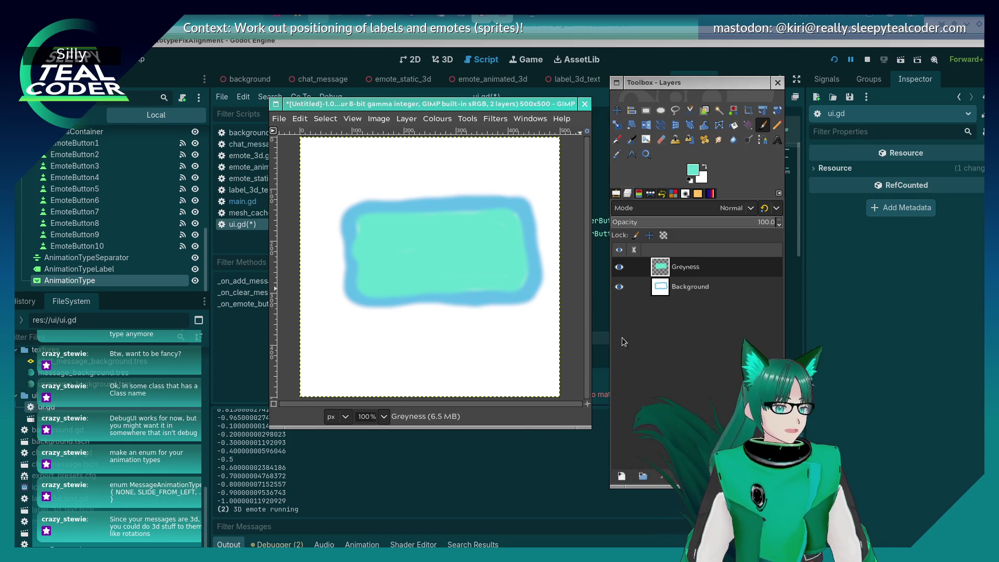
click(619, 287)
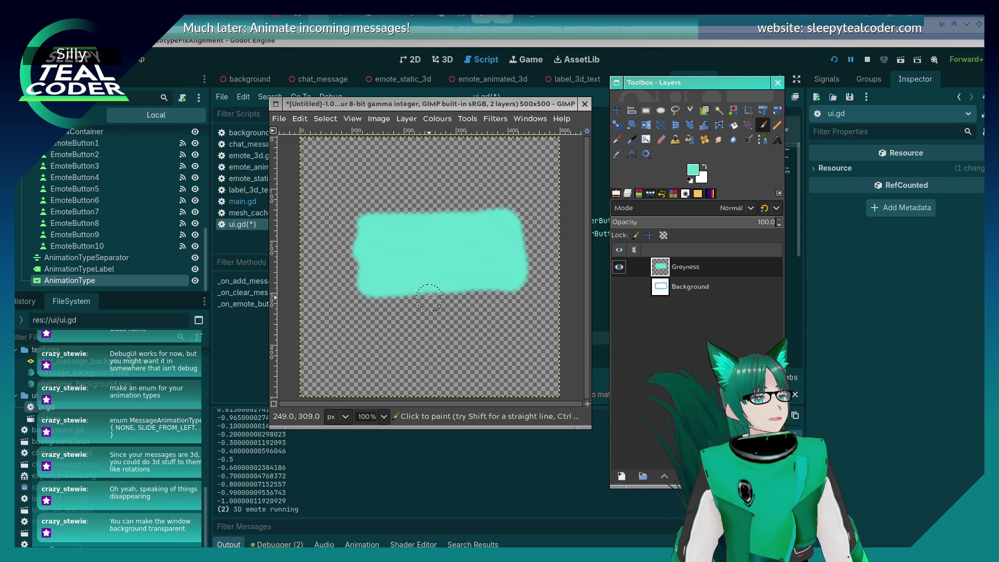
Switch to the running Godot debug game showing the chat prototype.
key(alt+Tab)
key(alt+Tab)
key(alt+Tab)
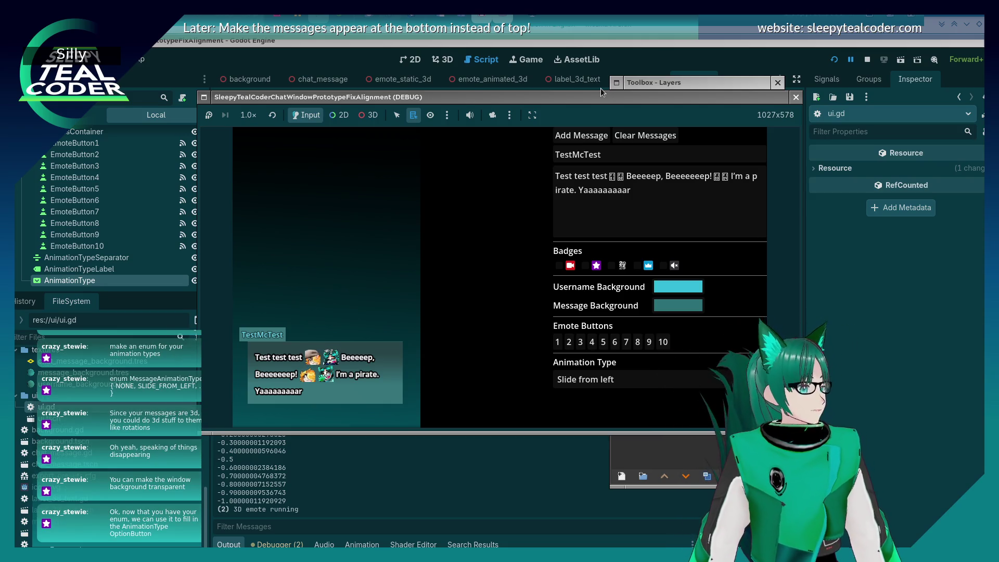
Return to the ui.gd script showing the MessageAnimationType enum.
key(alt+Tab)
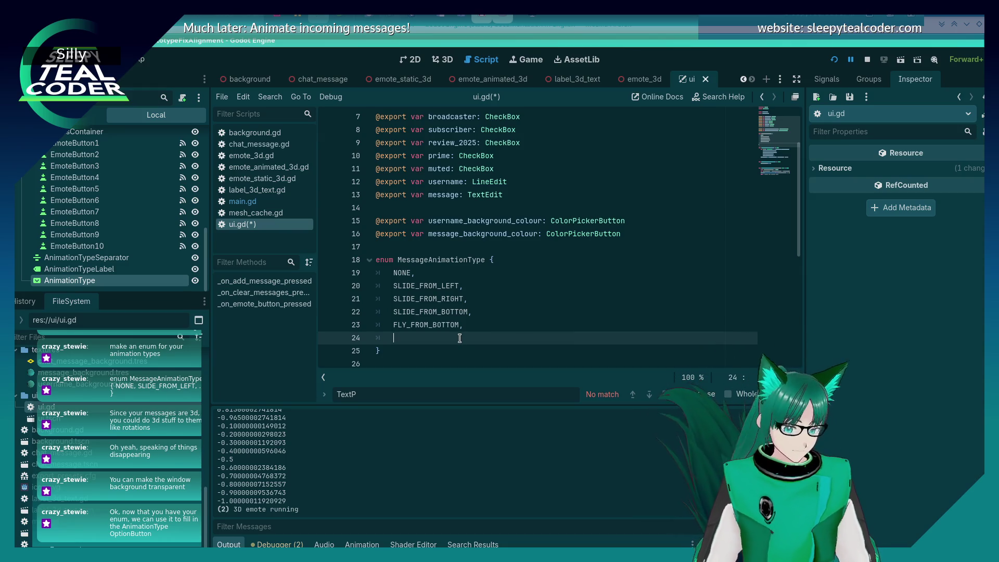
Add NEON_FLY_IN to the enum, save ui.gd, and move the SnekStudio debug window up.
text(NEON_FLY)
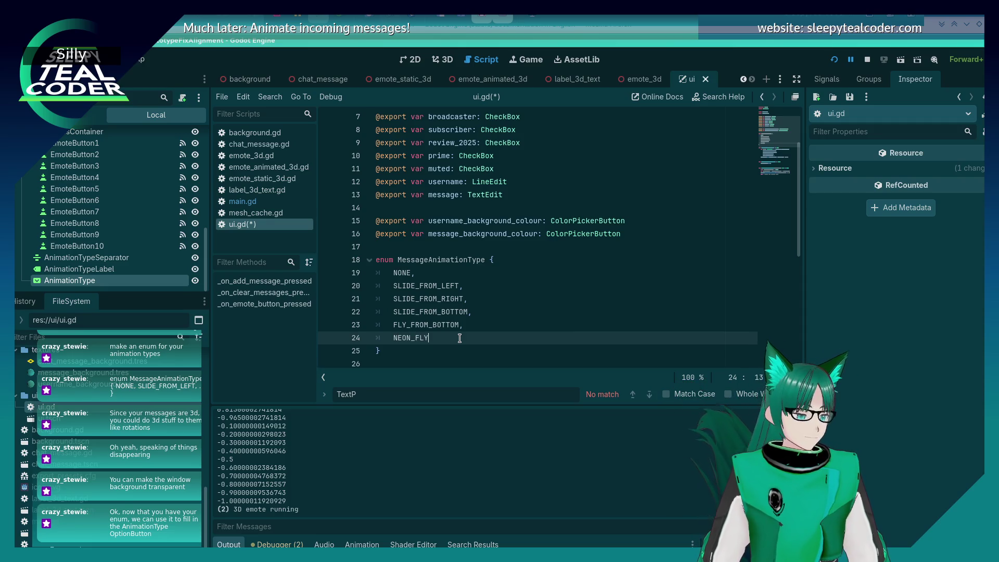
text(_IN,)
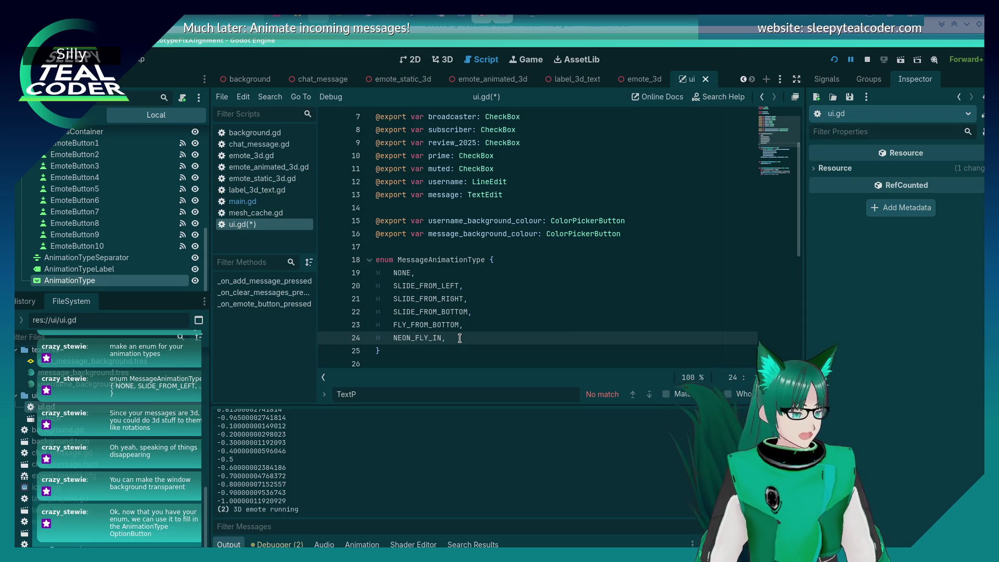
key(ctrl+s)
scroll(458, 322, down, 1)
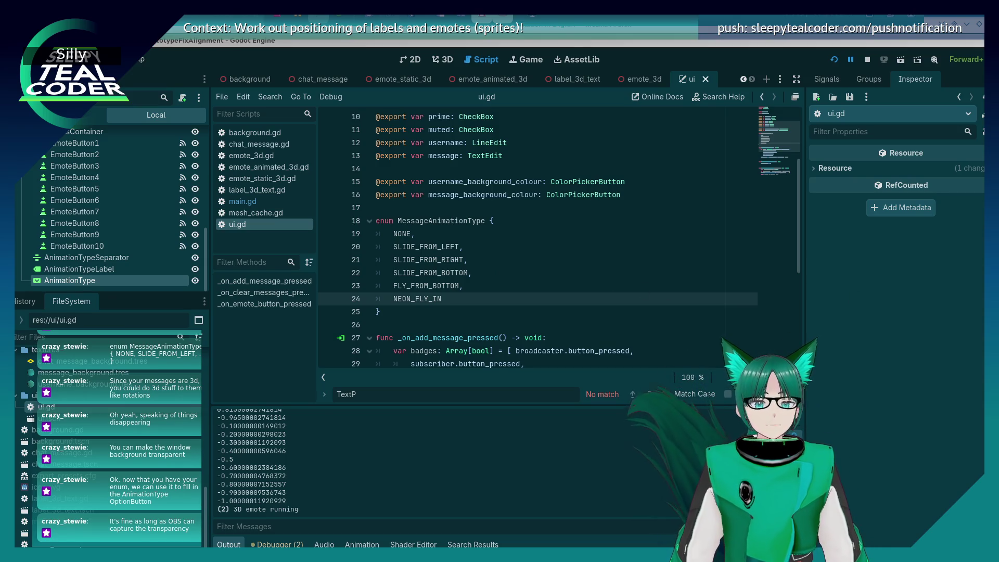
key(alt+Tab)
drag(474, 130, 494, 107)
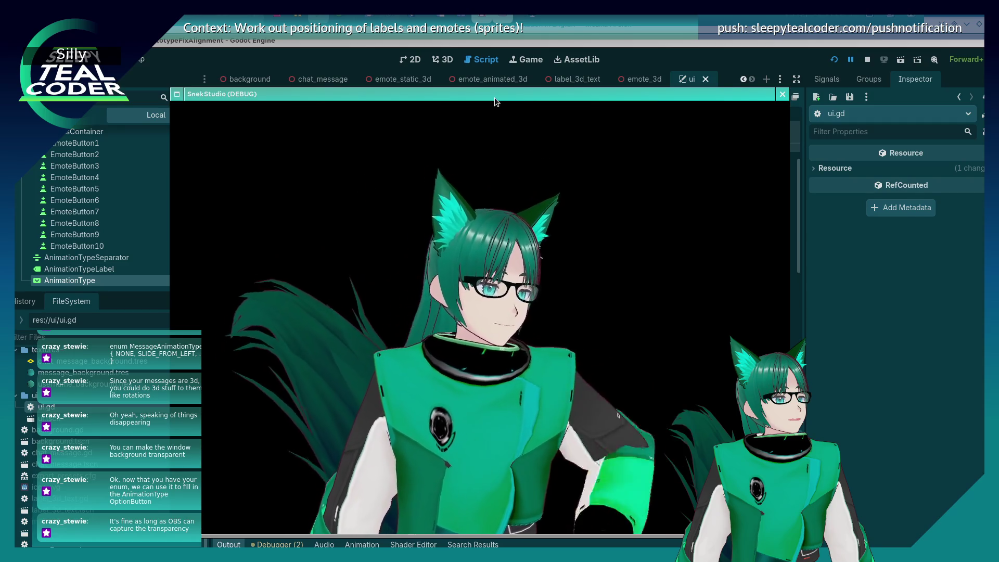
key(alt+Tab)
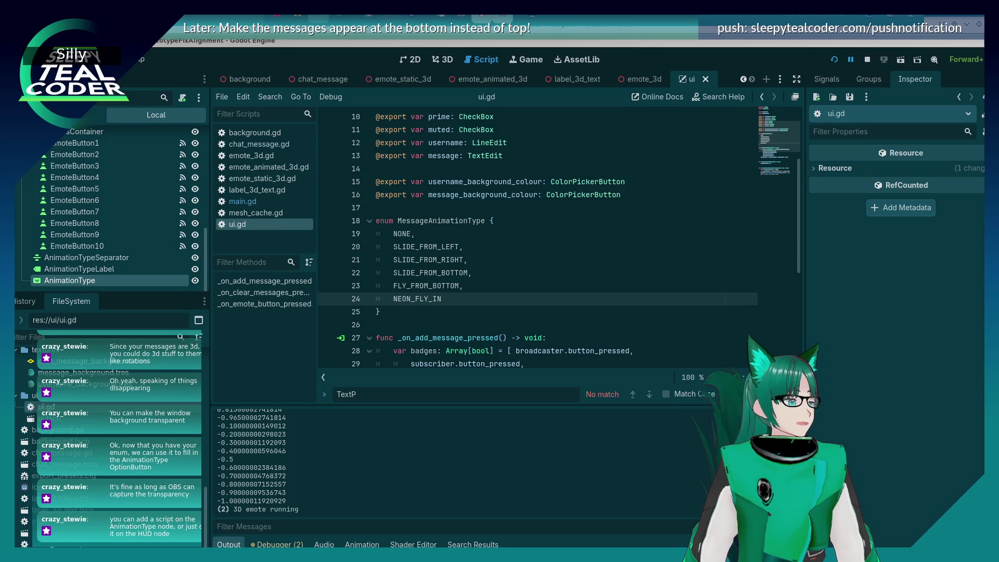
Scroll through ui.gd and place the caret after NEON_FLY_IN in the enum.
click(426, 234)
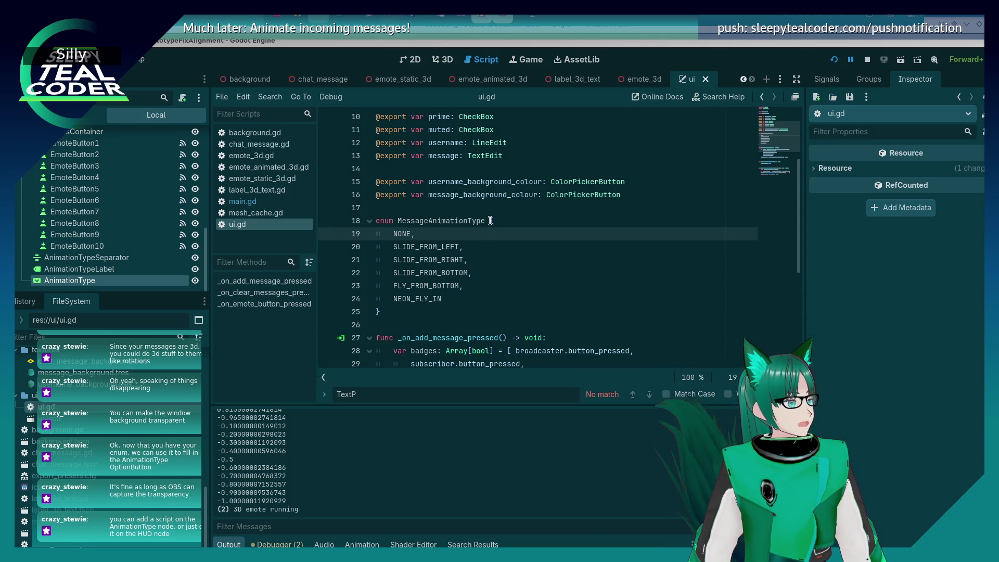
scroll(150, 234, up, 3)
scroll(149, 230, up, 10)
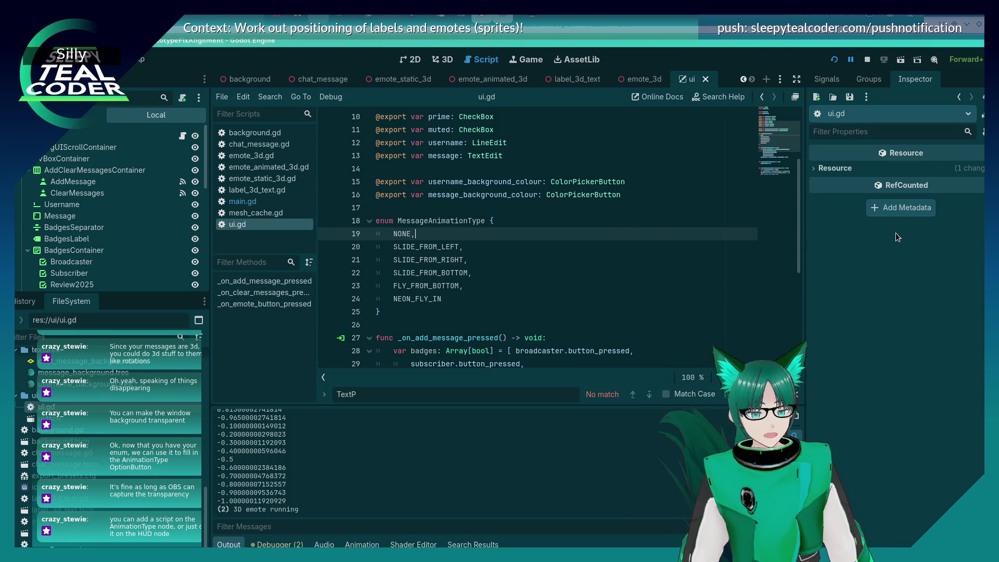
click(539, 298)
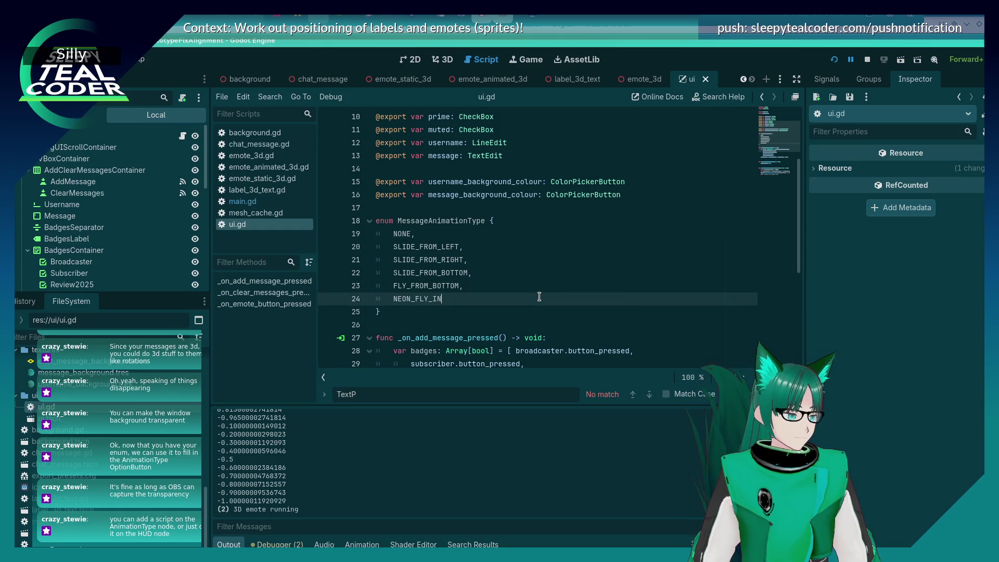
scroll(539, 296, down, 2)
scroll(539, 297, up, 5)
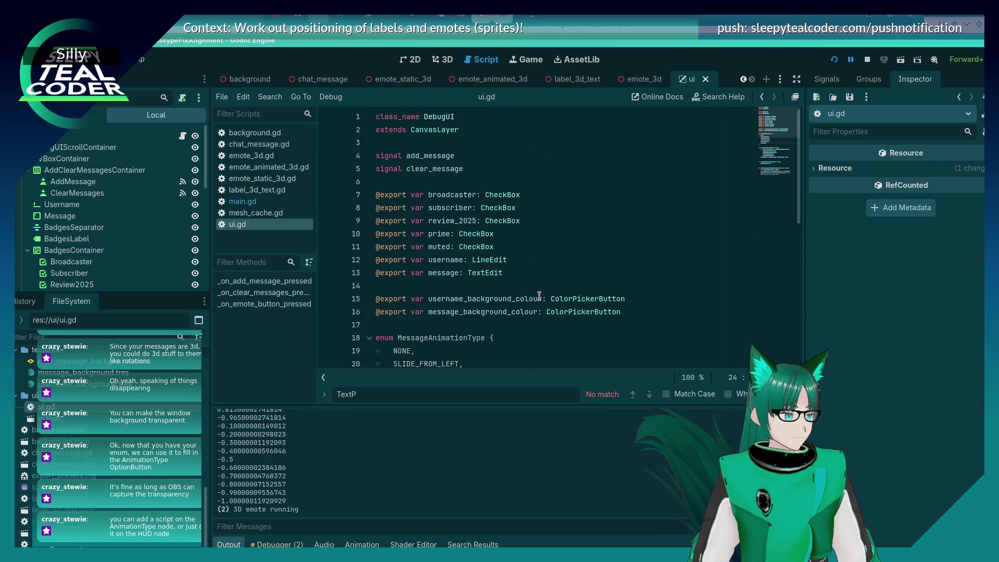
scroll(539, 296, down, 2)
scroll(539, 296, down, 2)
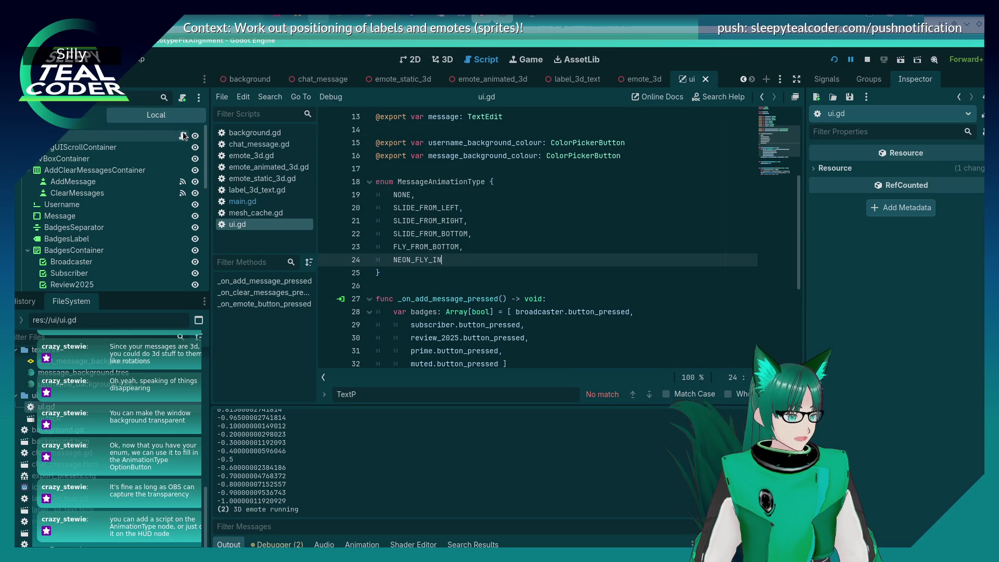
scroll(555, 238, down, 3)
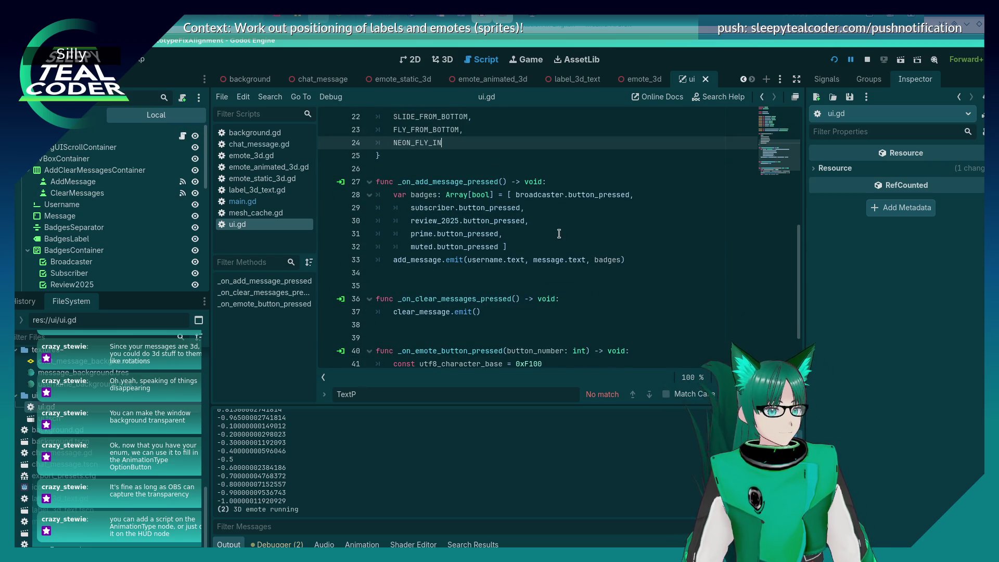
scroll(559, 227, up, 4)
scroll(559, 227, down, 5)
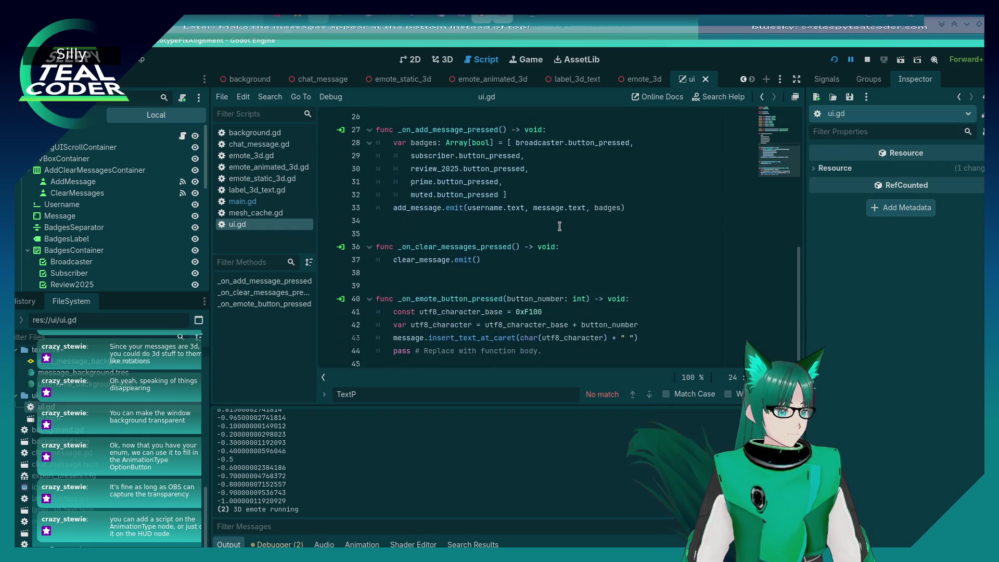
scroll(559, 226, up, 7)
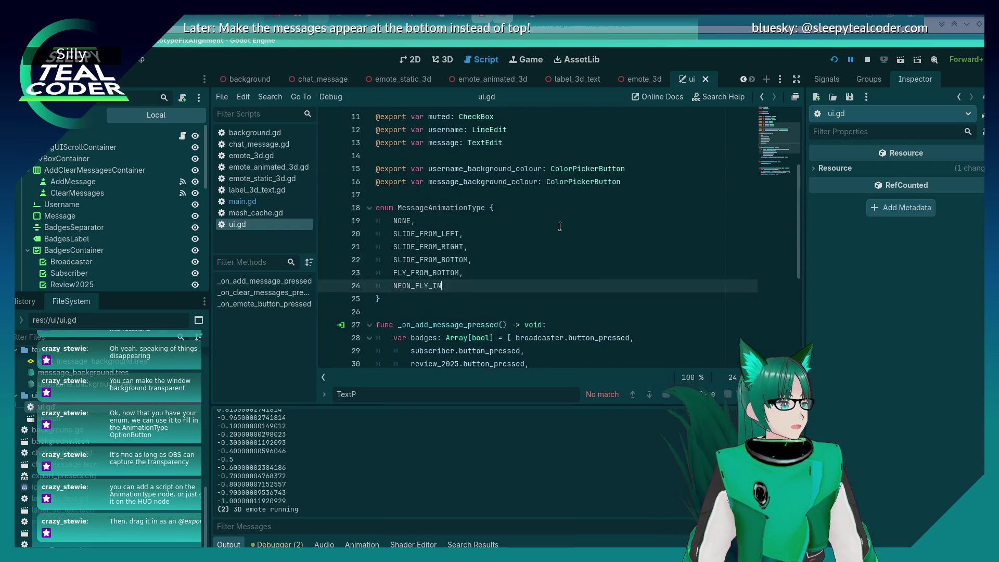
scroll(125, 238, down, 3)
scroll(125, 236, down, 6)
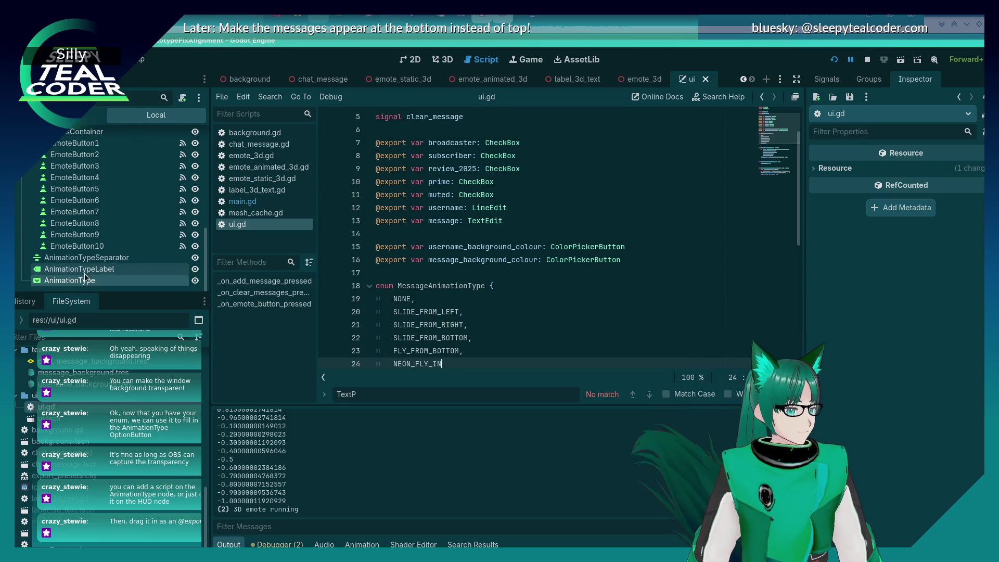
Drop the AnimationType node in as an exported animation_type variable, add a blank line above, and save.
mouse_move(81, 281)
mouse_down()
mouse_move(411, 268)
mouse_move(406, 285)
mouse_move(433, 274)
mouse_up()
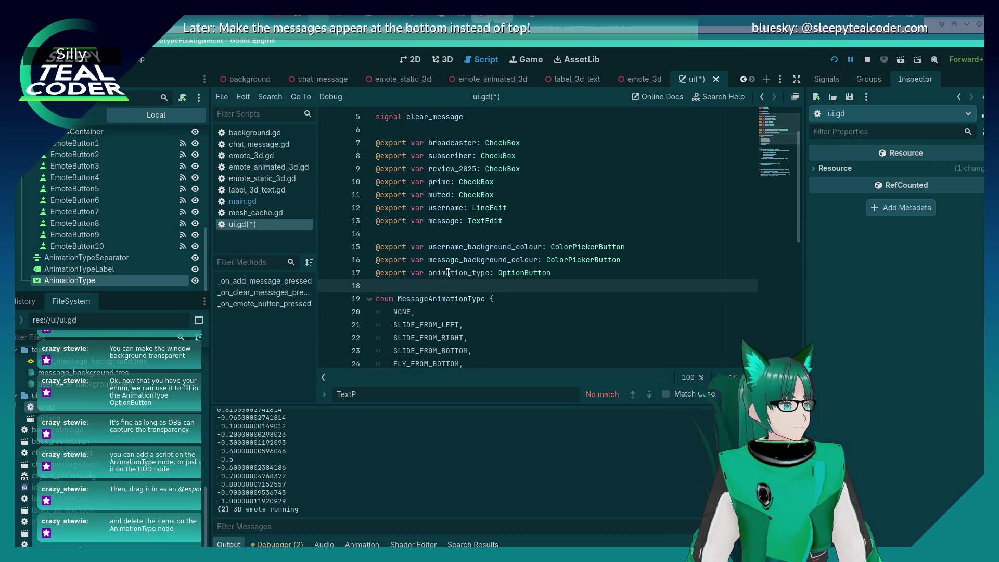
key(Up)
key(Return)
key(ctrl+s)
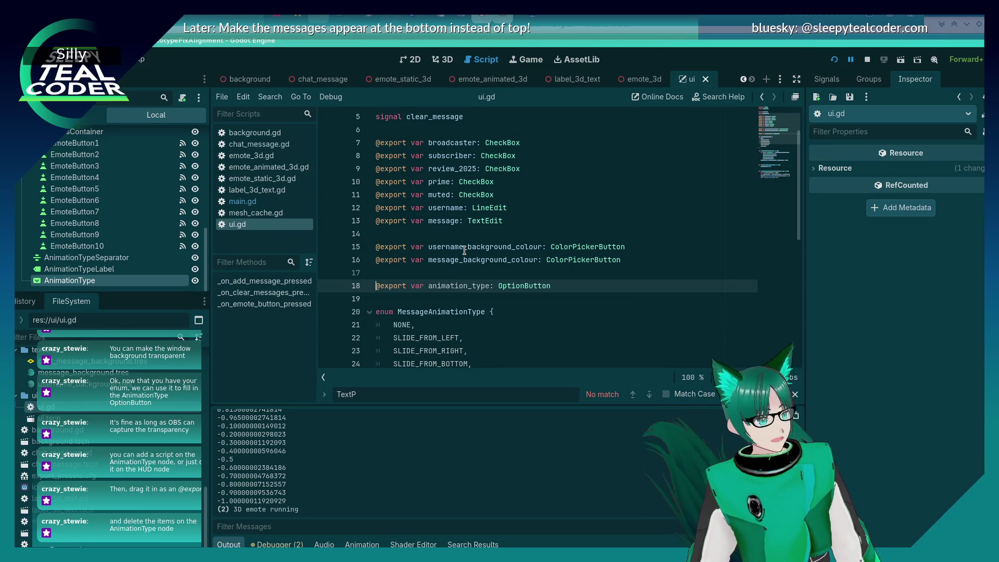
In the 2D view, delete the None and Slide from left items from the AnimationType dropdown.
click(411, 60)
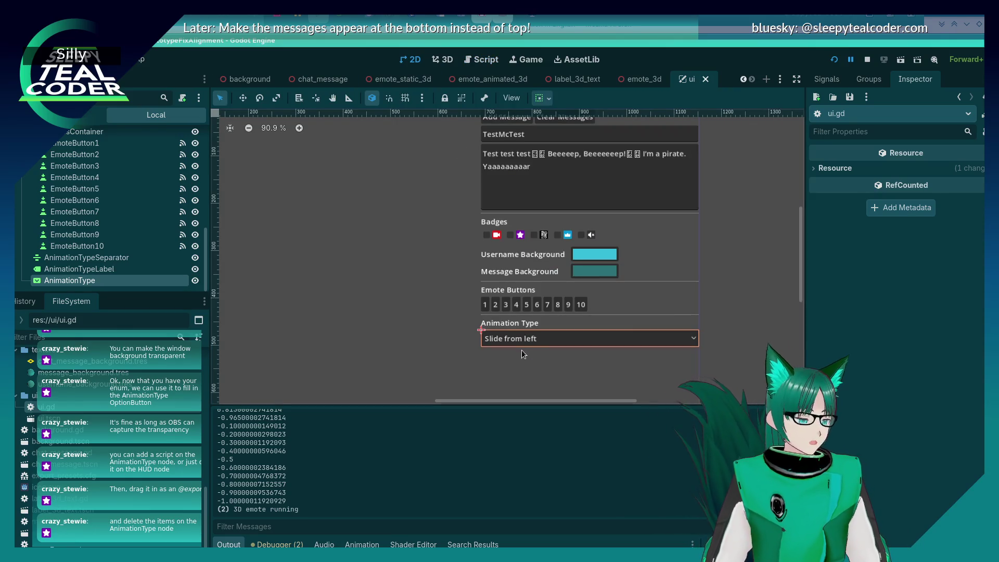
click(522, 342)
click(522, 342)
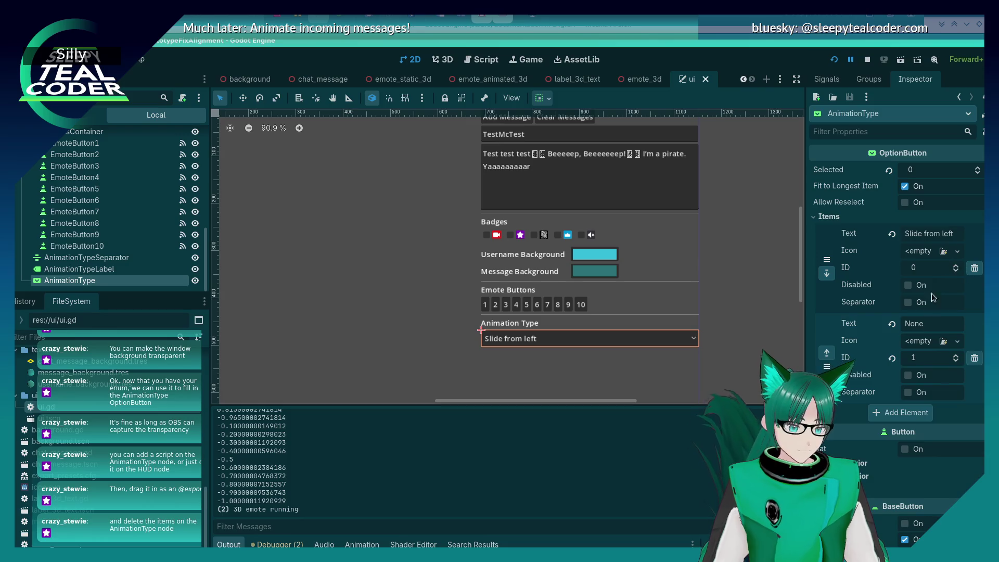
click(975, 357)
click(974, 268)
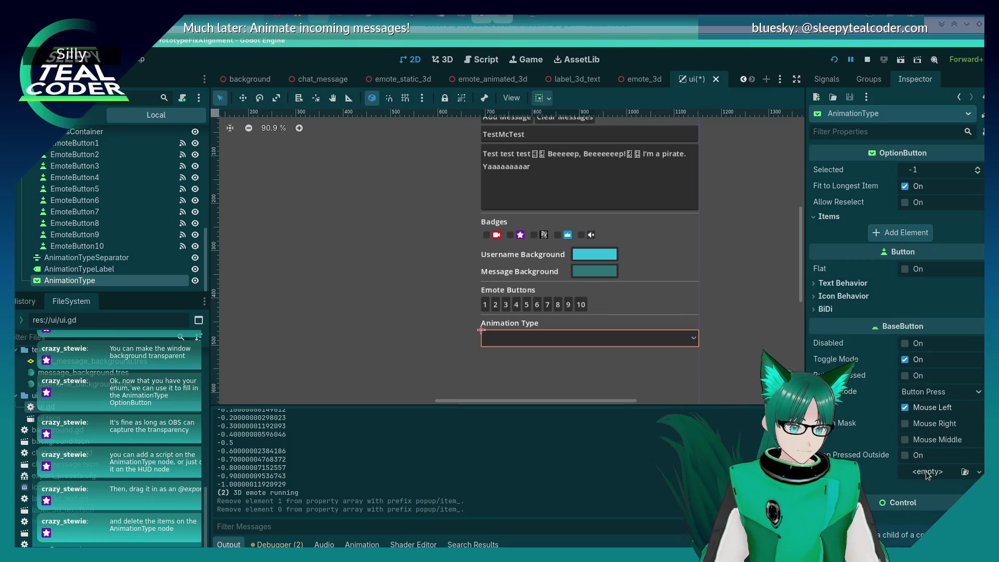
click(624, 384)
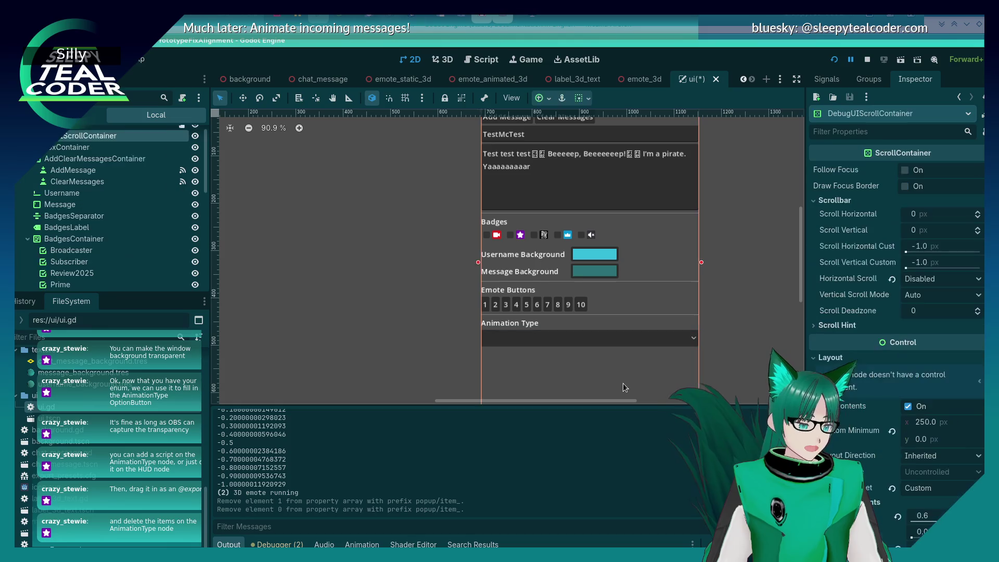
click(357, 378)
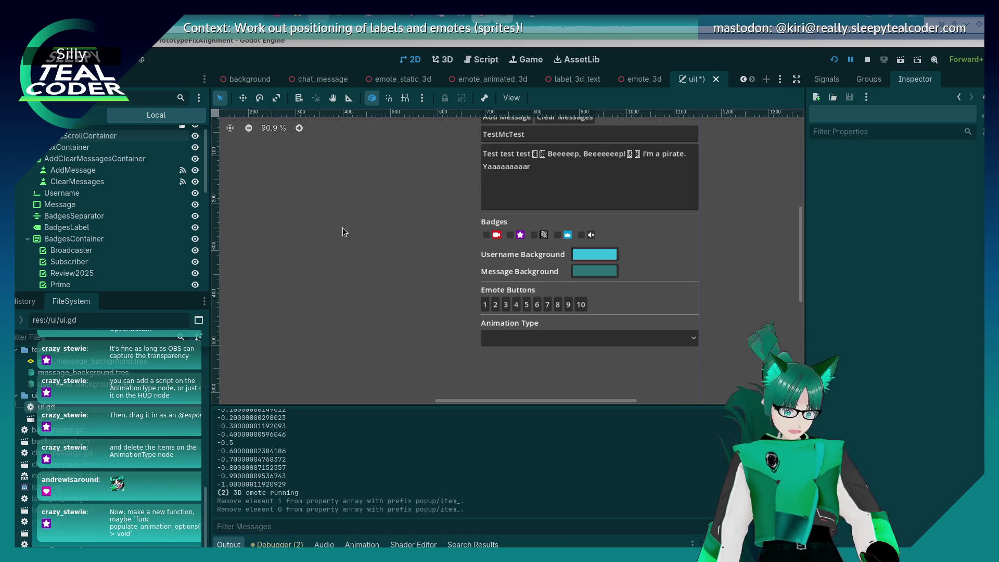
scroll(161, 232, down, 10)
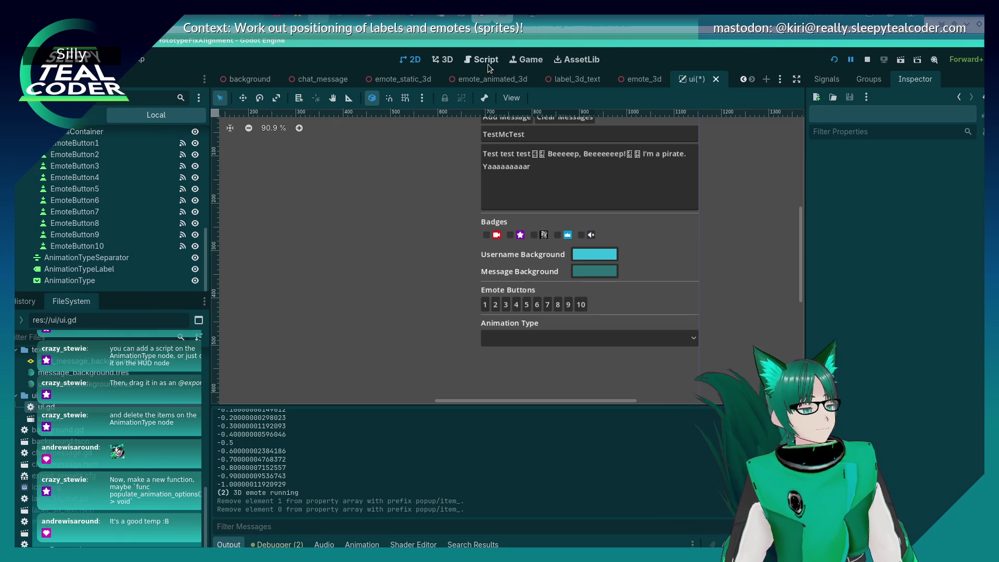
click(472, 64)
Add a populate_animation_options() -> void function signature after the emote function.
scroll(451, 237, down, 8)
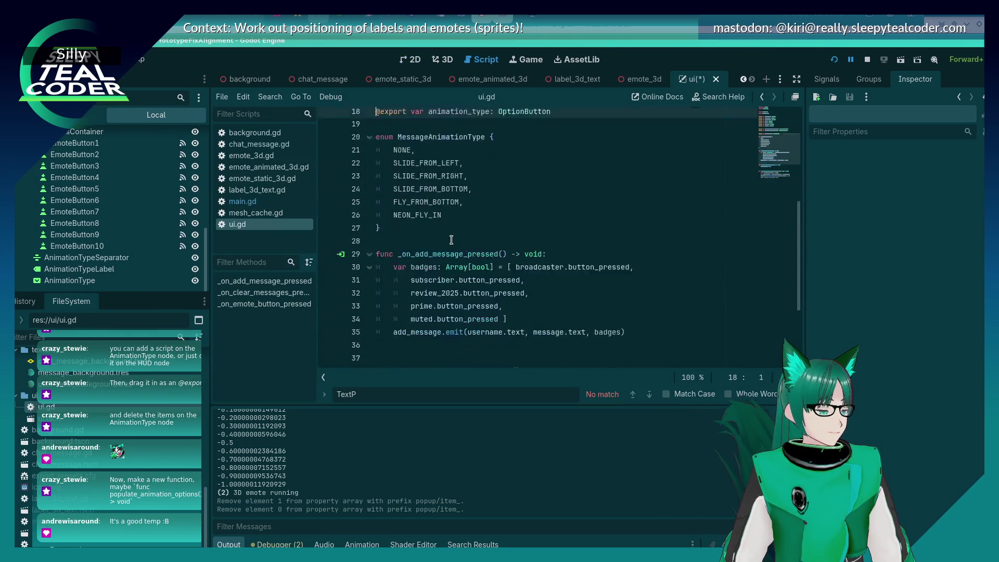
click(558, 350)
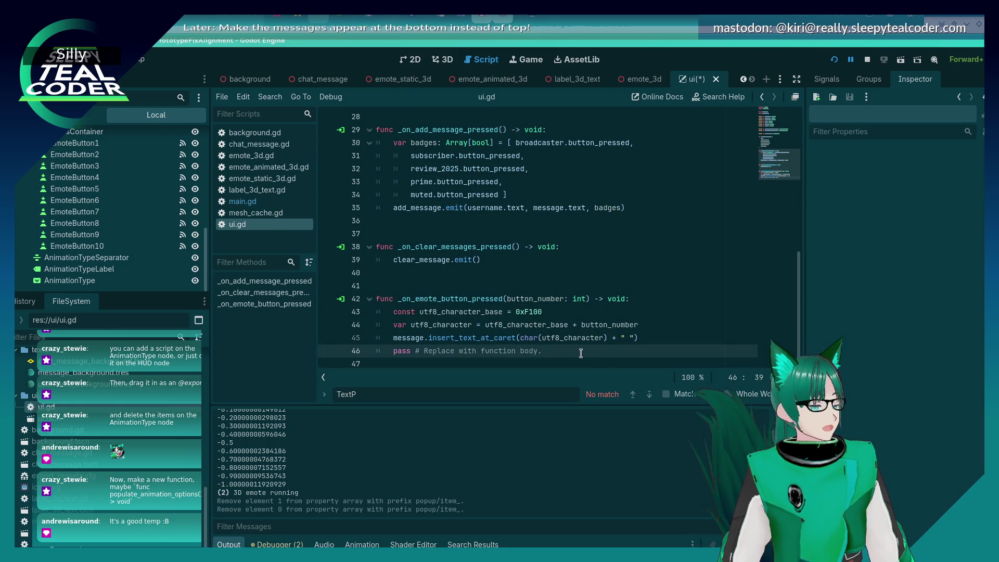
key(Return)
key(Return)
text(func )
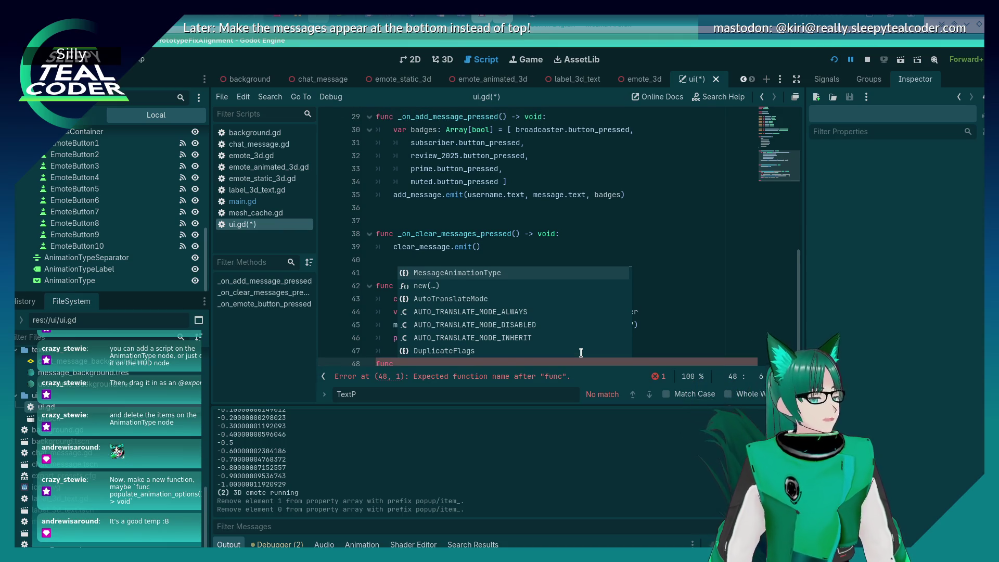
text(populate_animation_optio)
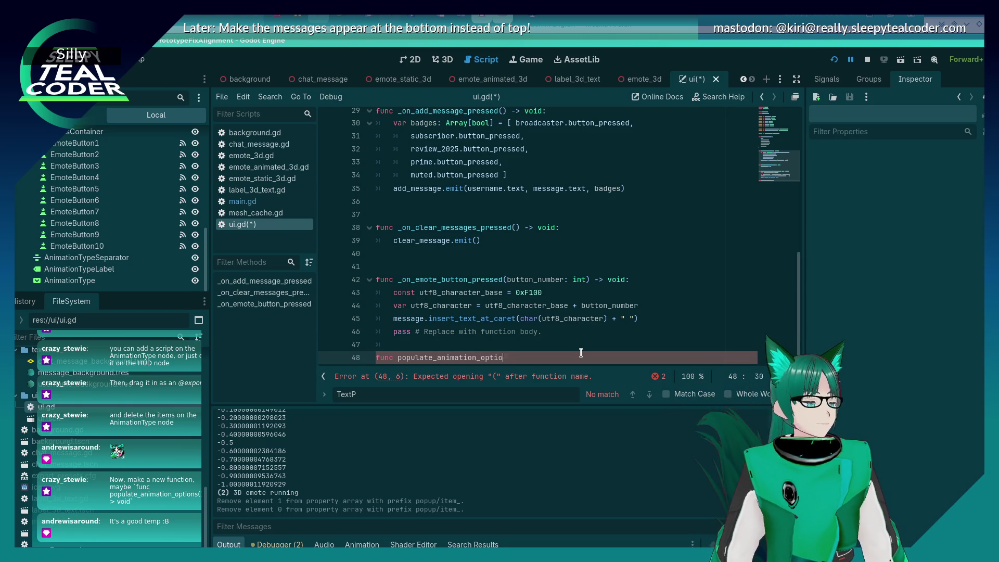
key(BackSpace)
key(BackSpace)
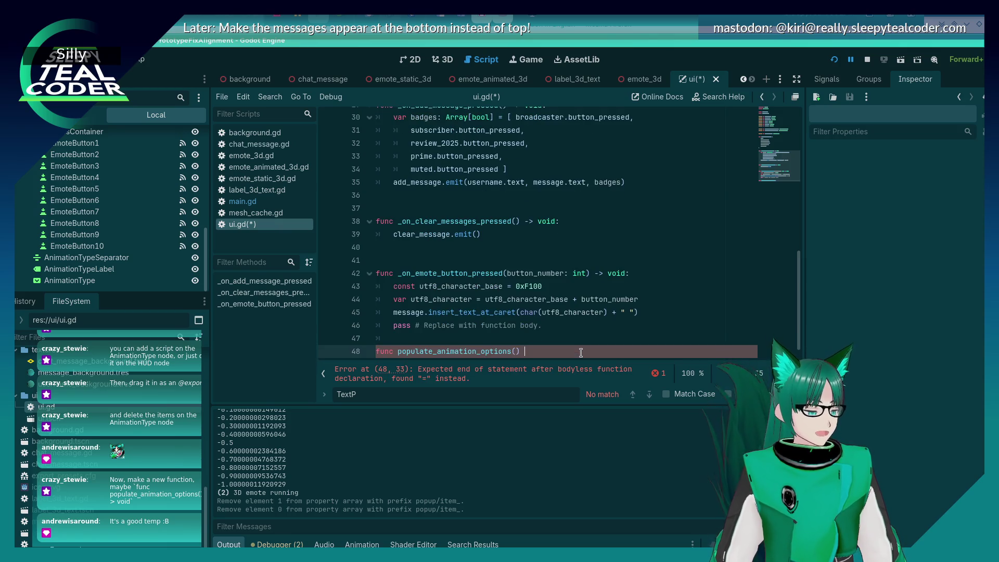
key(Return)
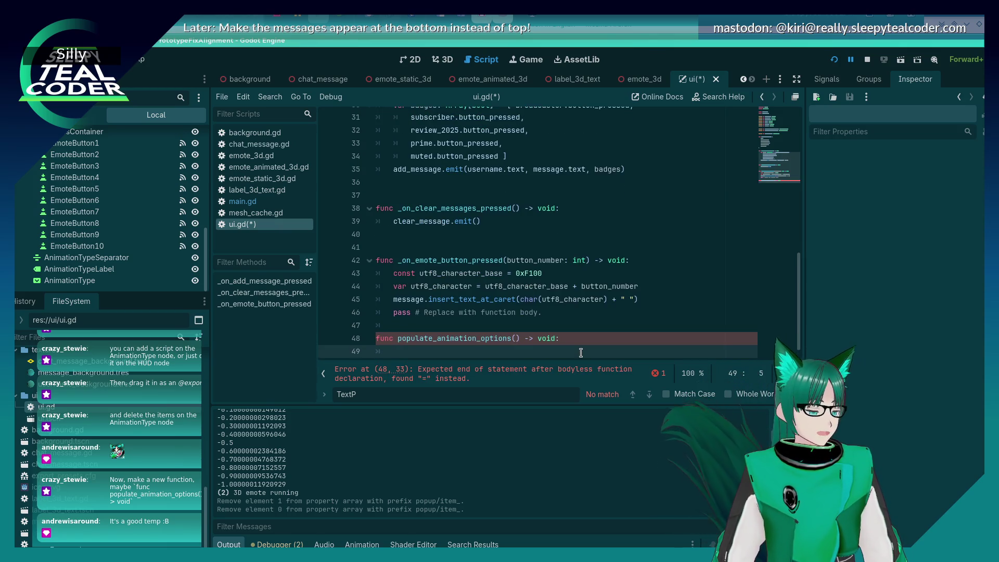
key(ctrl+s)
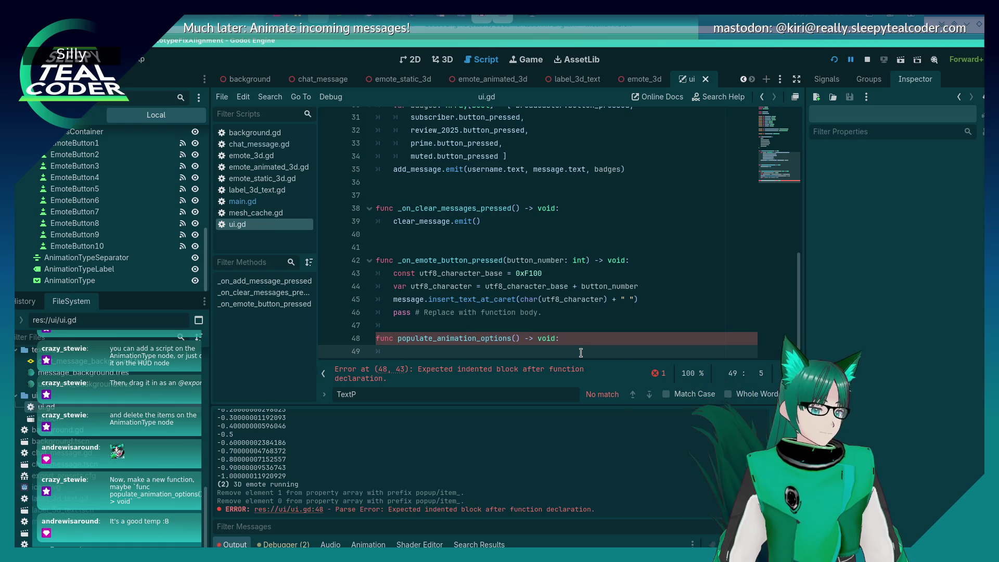
Give the new populate_animation_options function a body containing only pass.
text(pass)
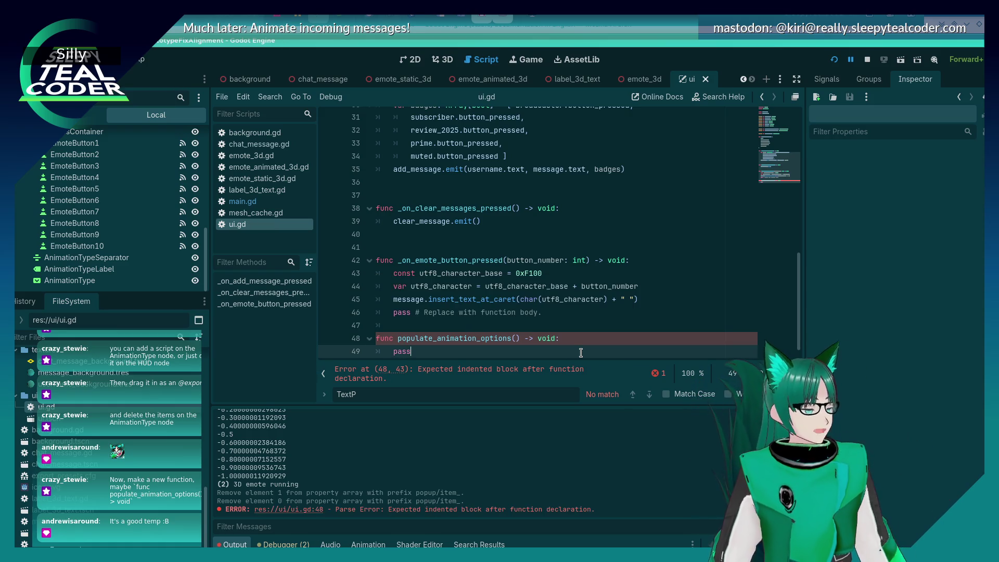
click(581, 352)
key(ctrl+z)
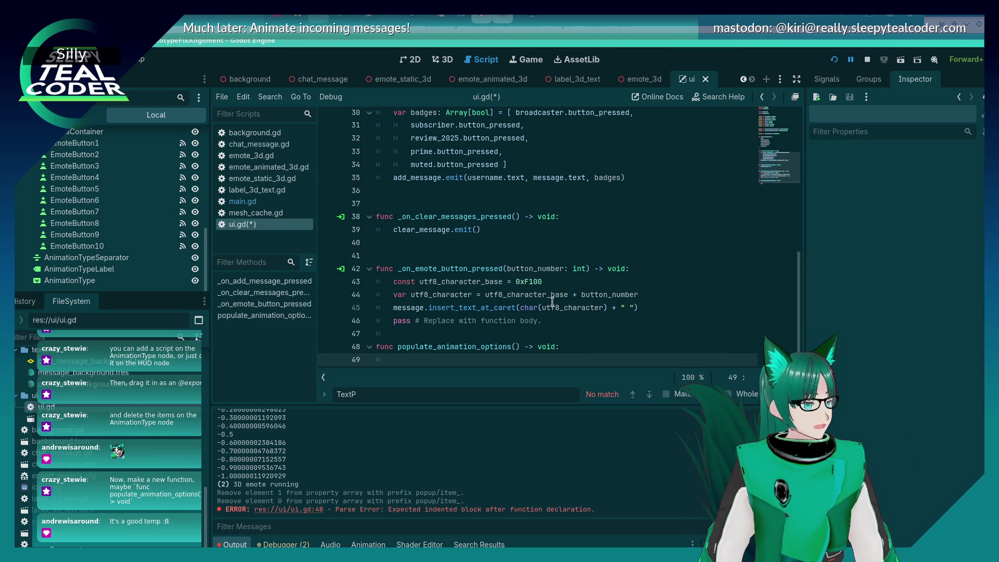
key(ctrl+shift+z)
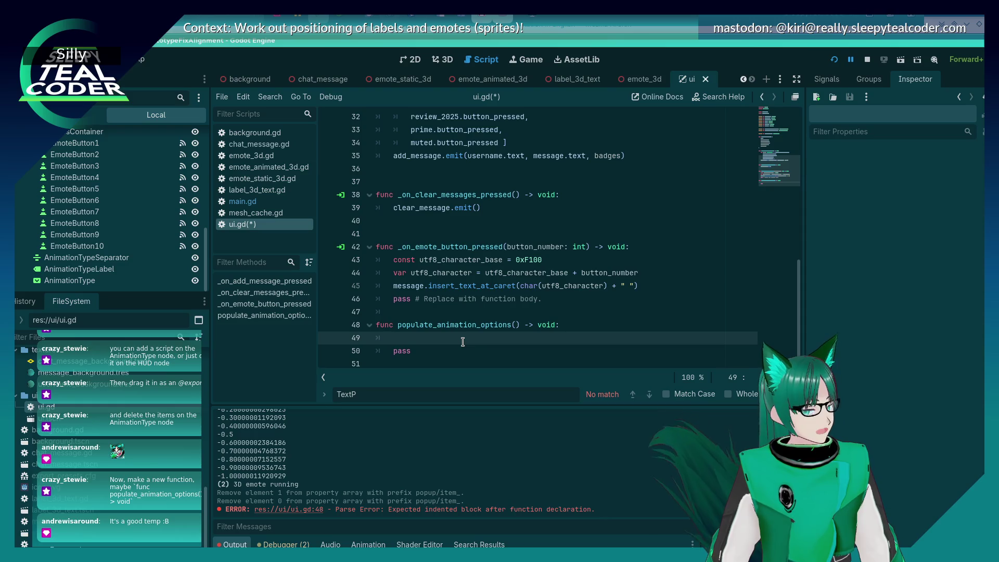
click(556, 305)
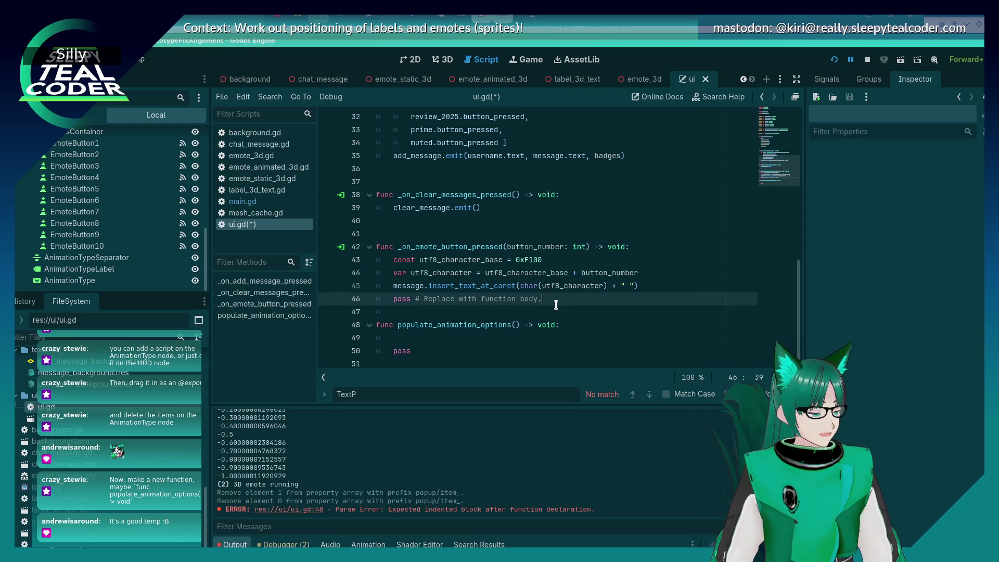
Delete the placeholder pass line and two surplus blank lines between functions in ui.gd, then save.
key(shift+Home)
key(shift+Home)
key(BackSpace)
key(BackSpace)
key(ctrl+s)
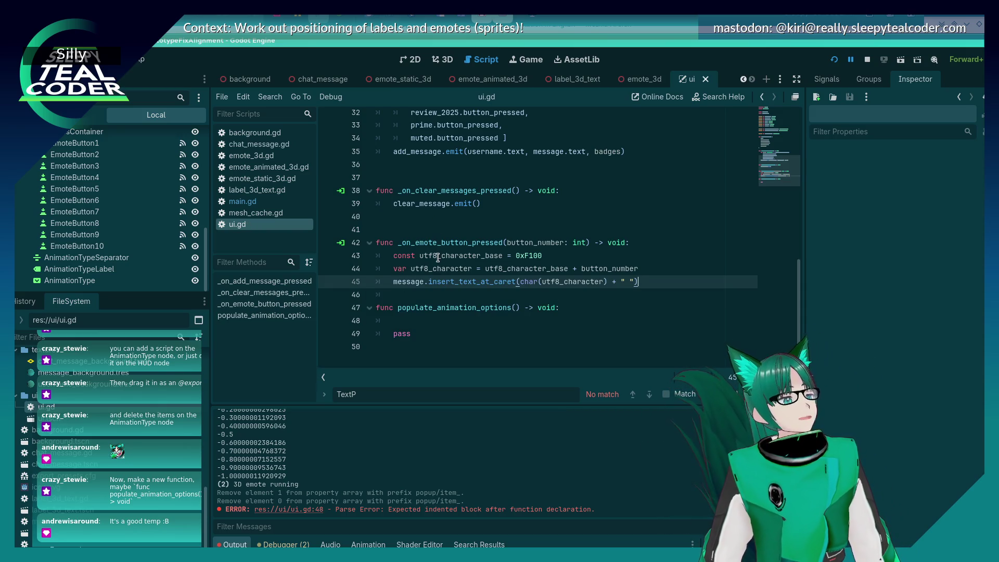
click(410, 224)
key(BackSpace)
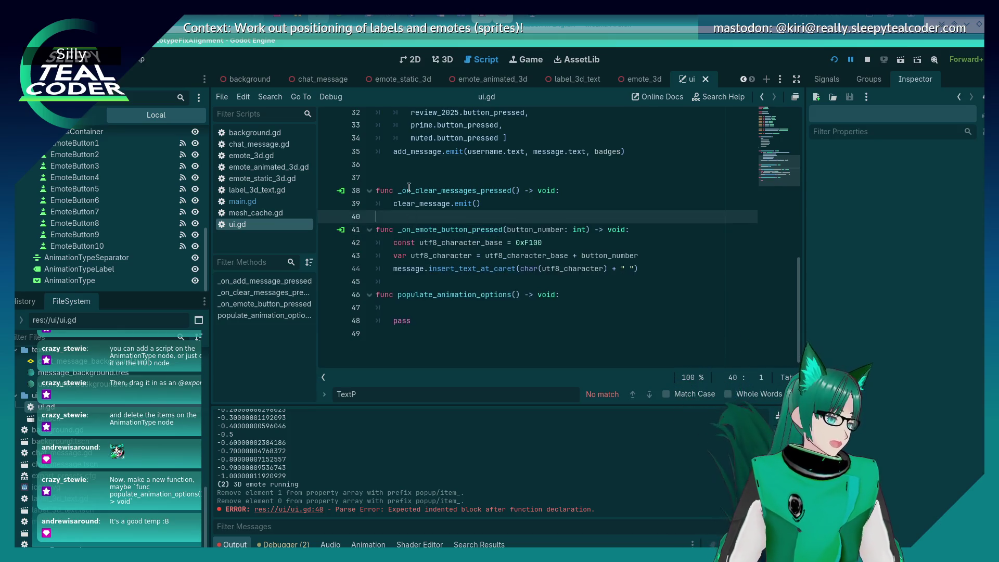
scroll(401, 227, up, 2)
click(400, 236)
key(BackSpace)
scroll(401, 239, up, 5)
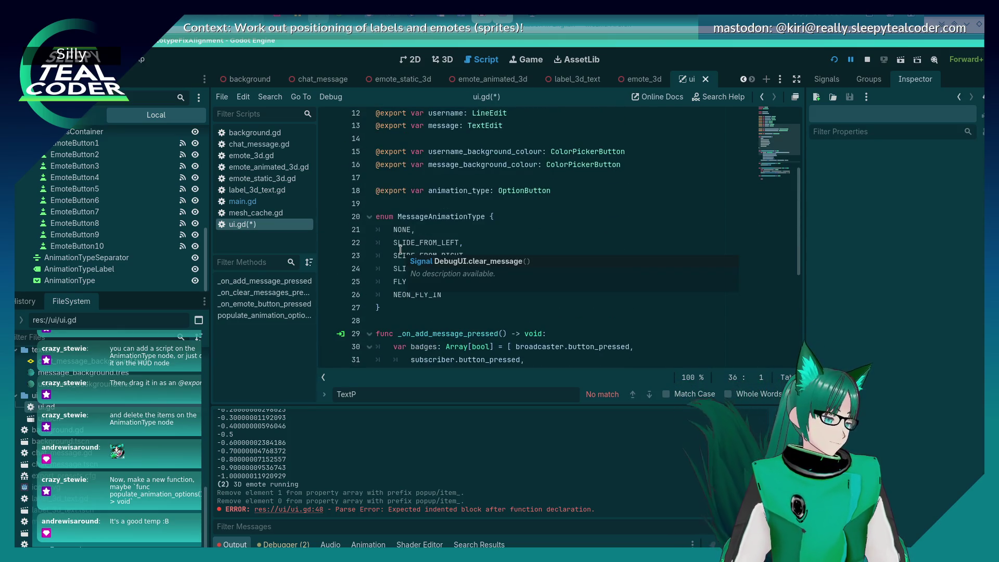
scroll(402, 245, down, 5)
click(411, 337)
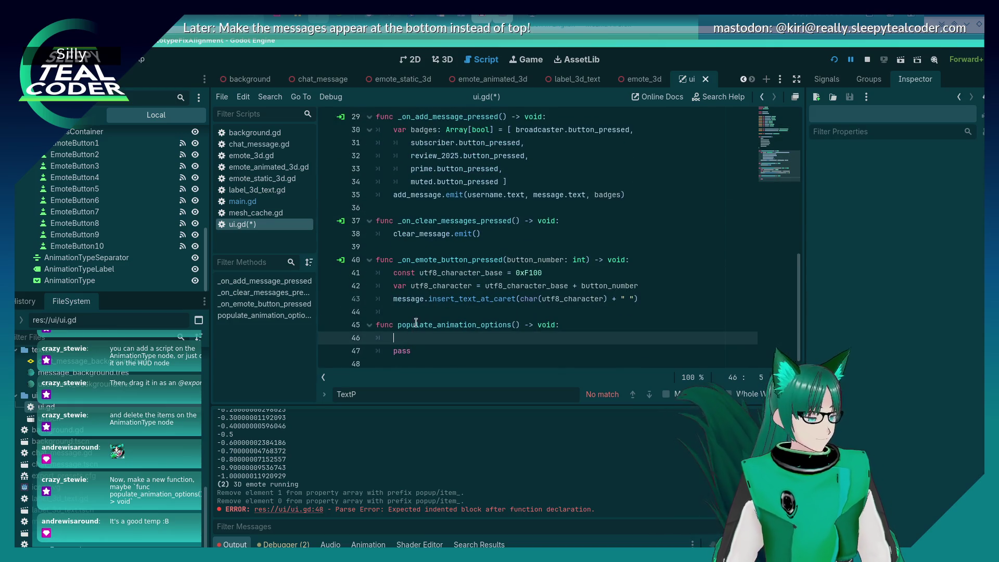
key(ctrl+s)
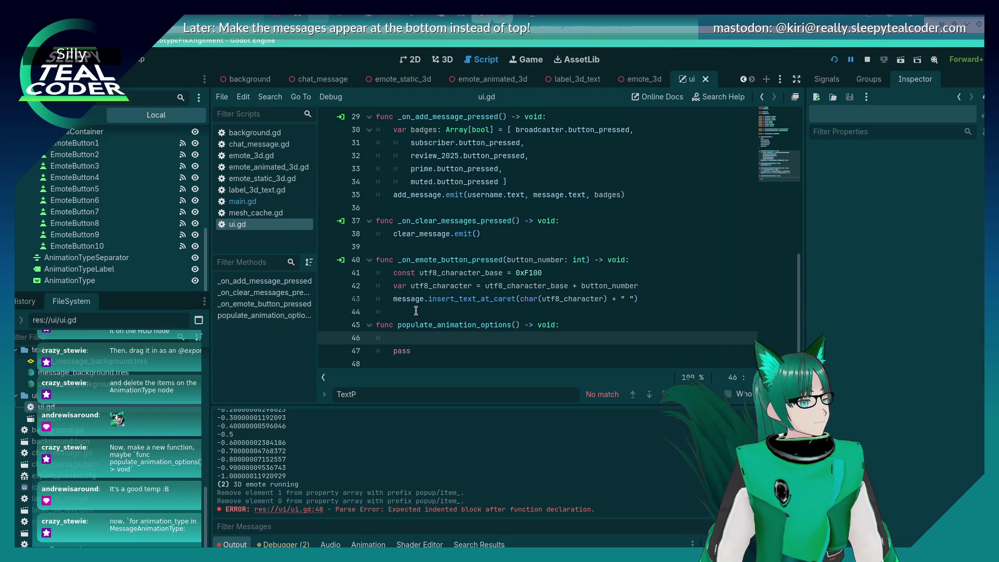
Write 'for animation_type in MessageAnimationType:' in populate_animation_options and begin typing the loop body.
text(for animation)
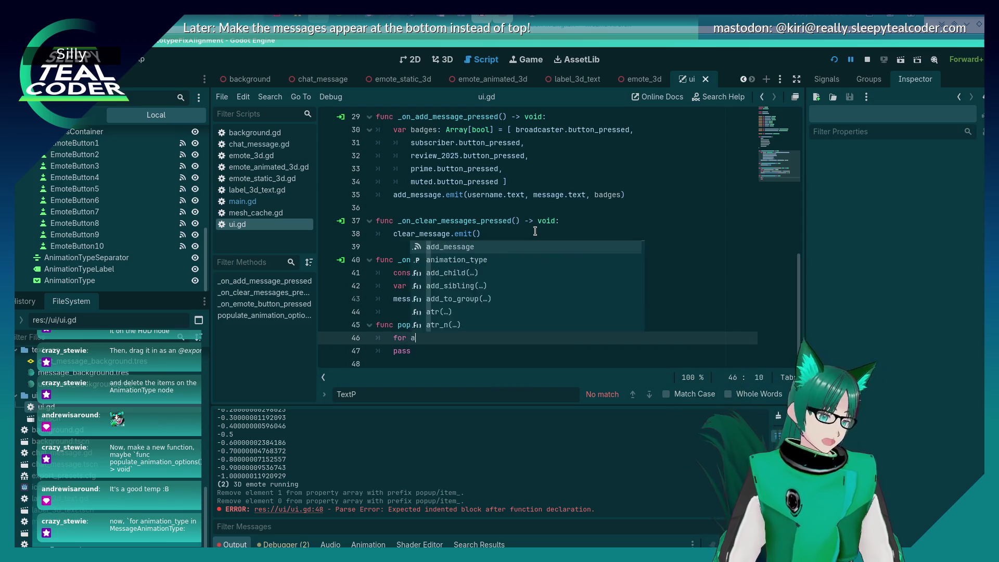
key(Return)
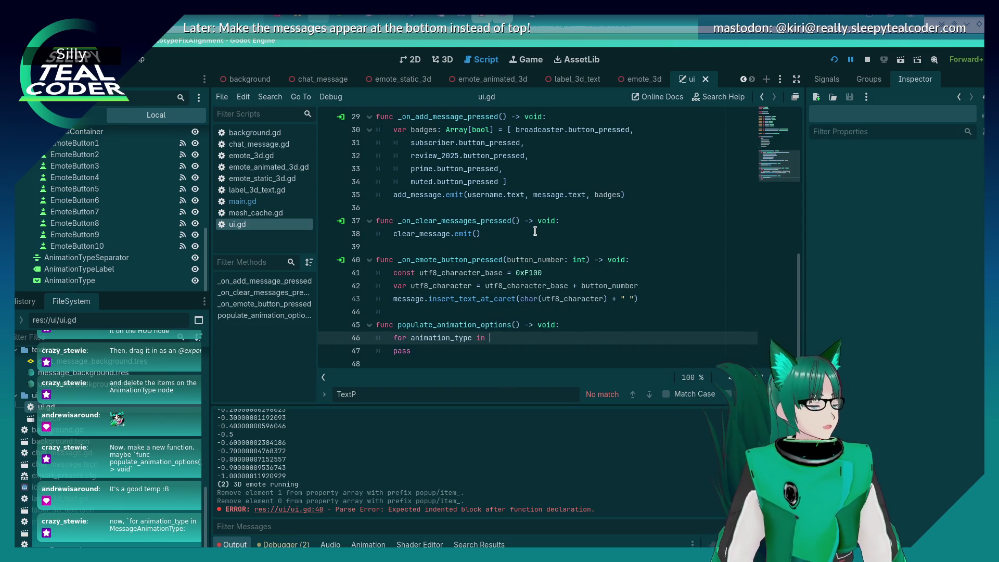
text(MessageAnimationType)
key(Return)
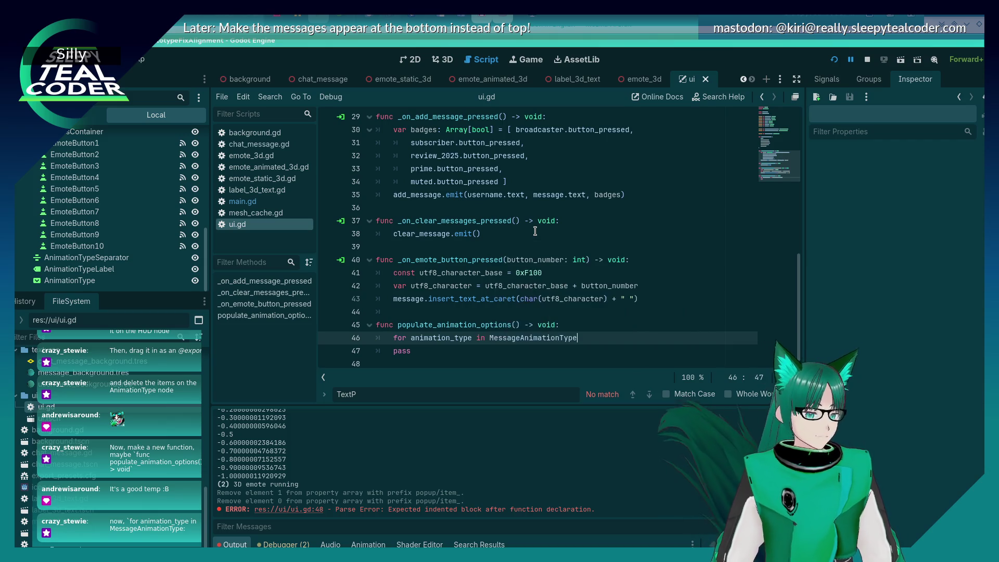
text(:)
key(Down)
key(BackSpace)
key(BackSpace)
key(BackSpace)
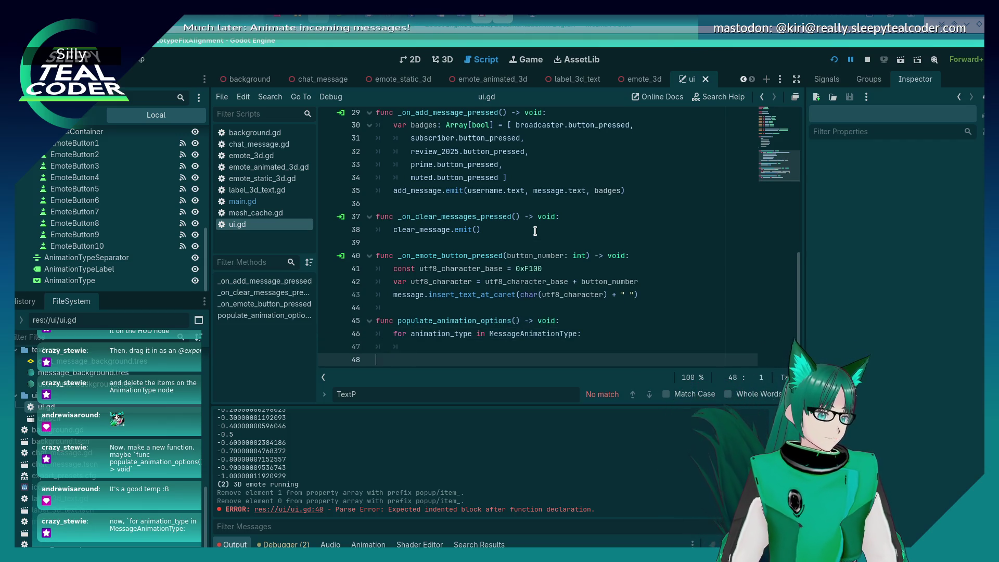
key(Tab)
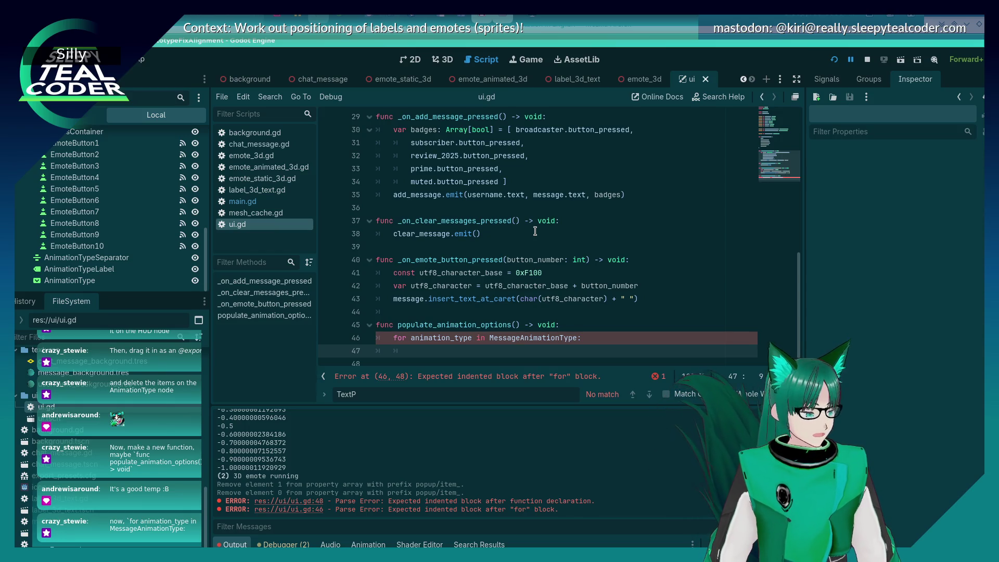
scroll(486, 217, up, 7)
text(a)
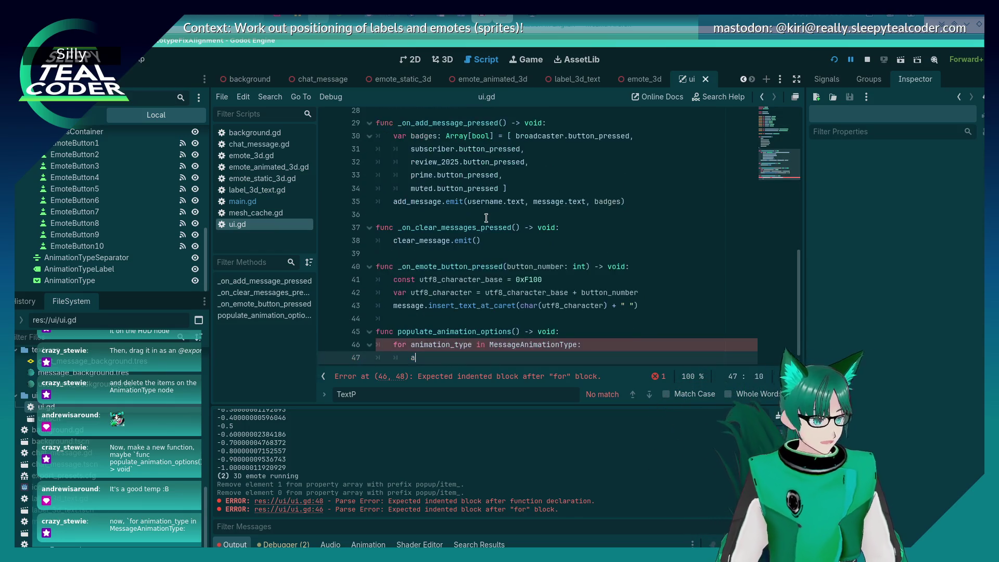
text(nimation_type)
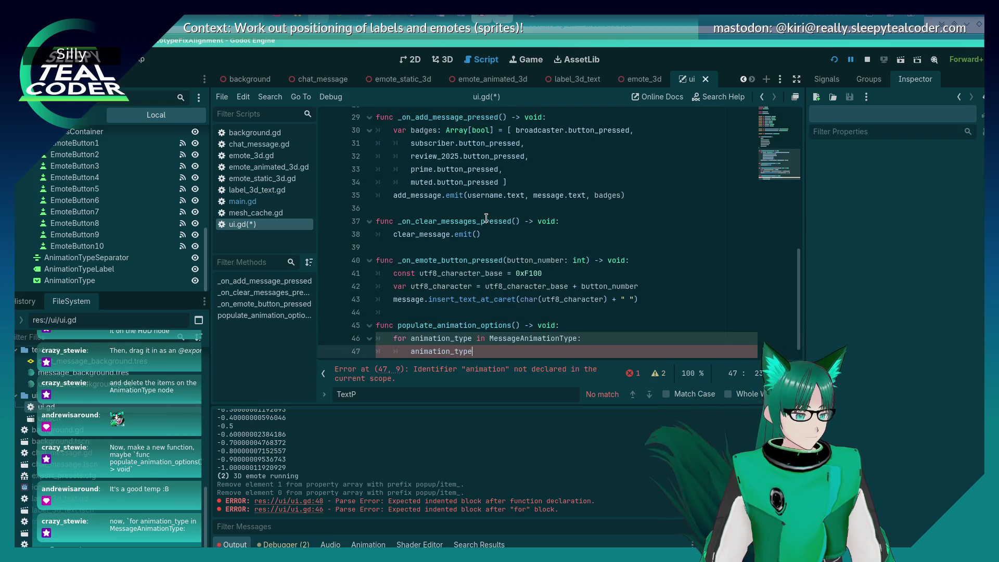
key(Escape)
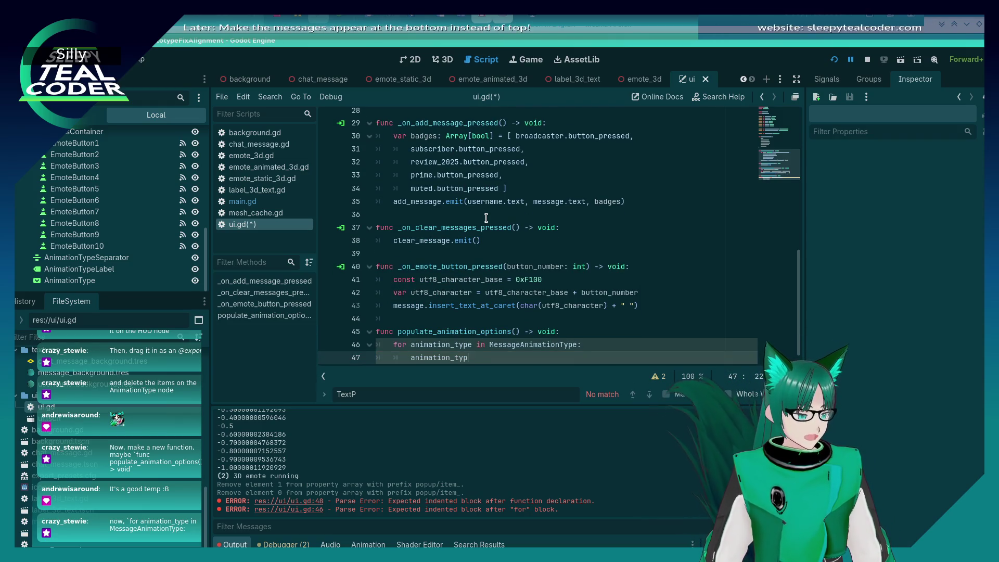
Rename the loop variable to message_animation_type in the for statement.
click(411, 323)
text(message_)
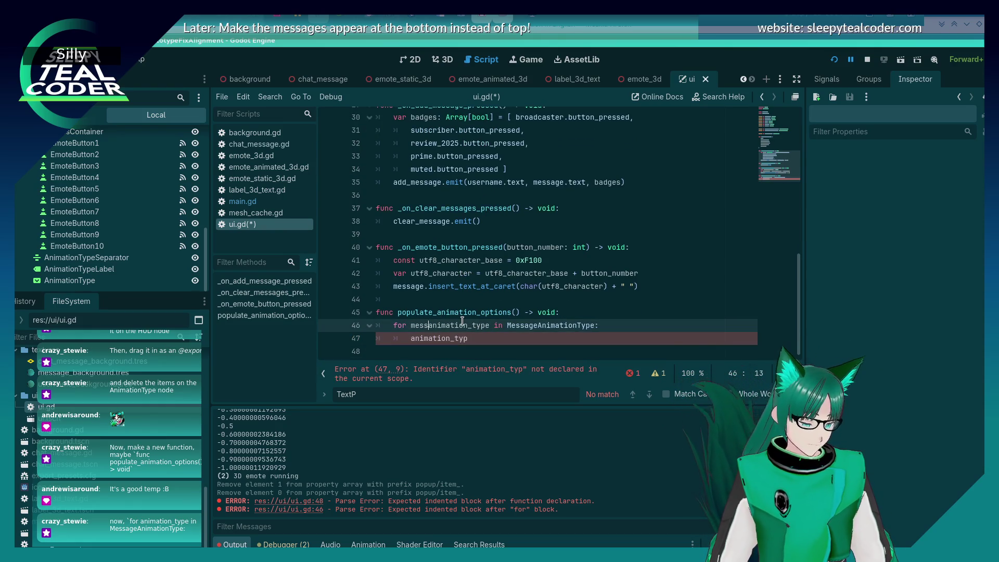
key(Down)
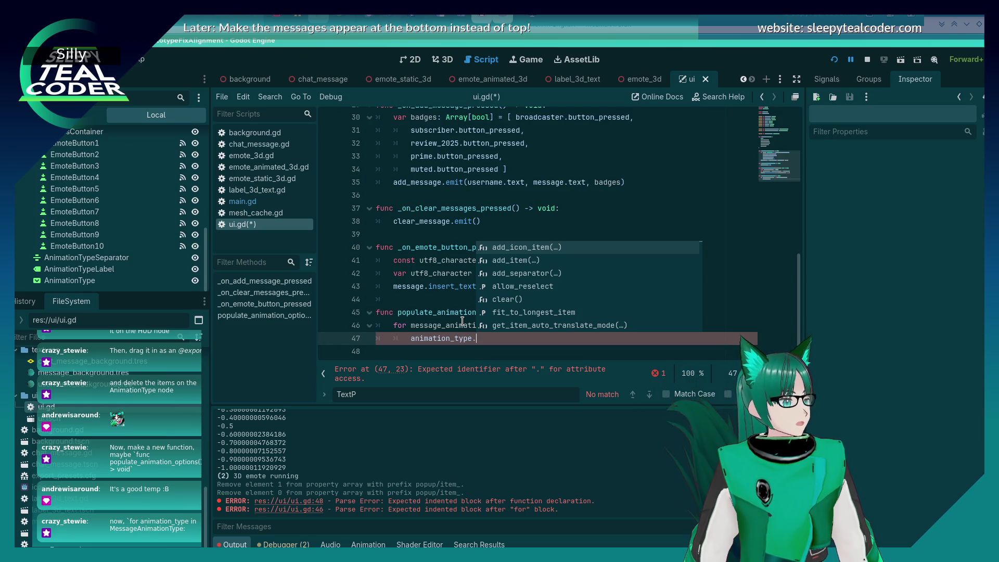
key(Escape)
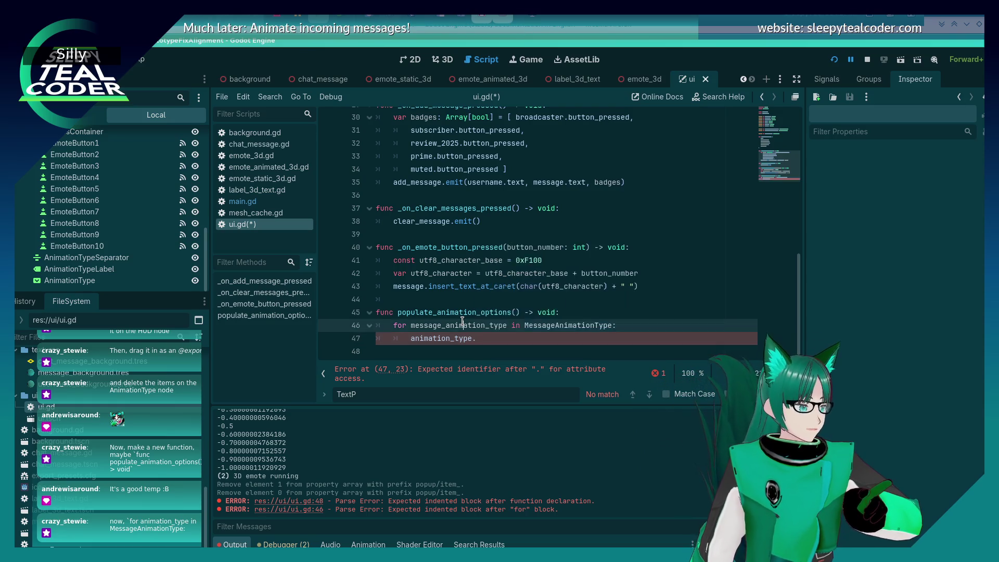
scroll(462, 321, up, 2)
scroll(462, 321, down, 2)
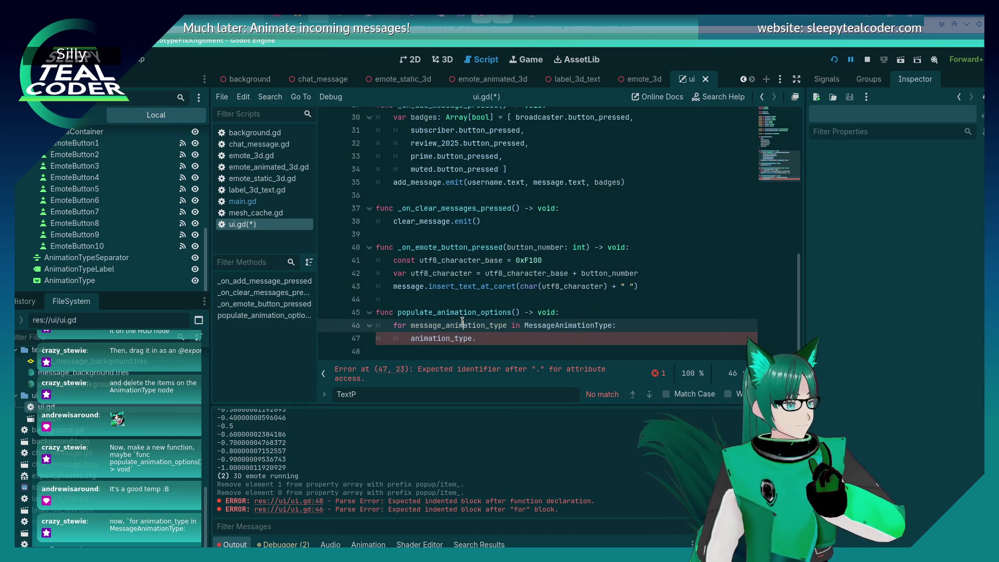
click(515, 334)
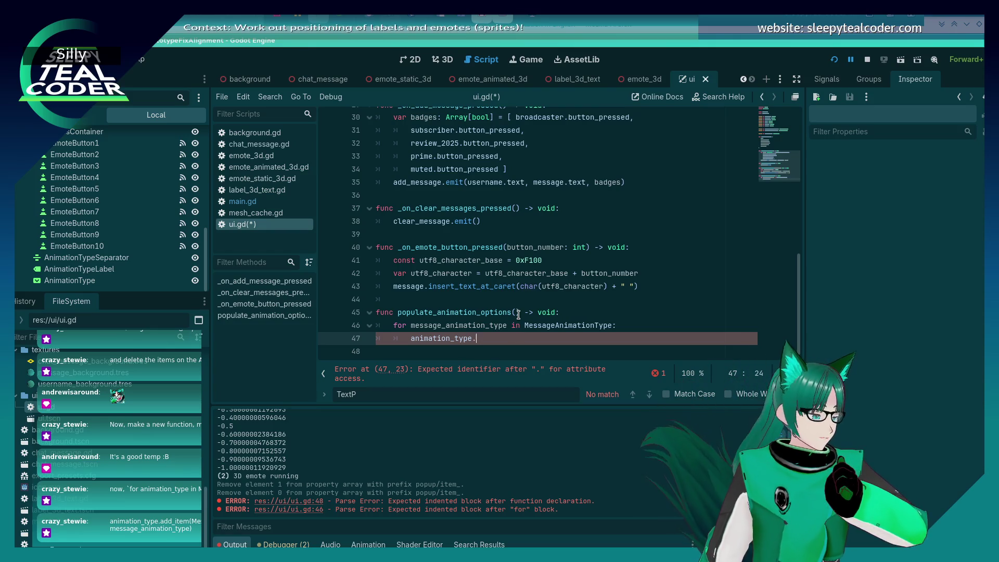
Write the body call add_item(MessageAnimationType.find_key(message_animation_type).capitalize(), message_animation_type).
text(add_item(Messa)
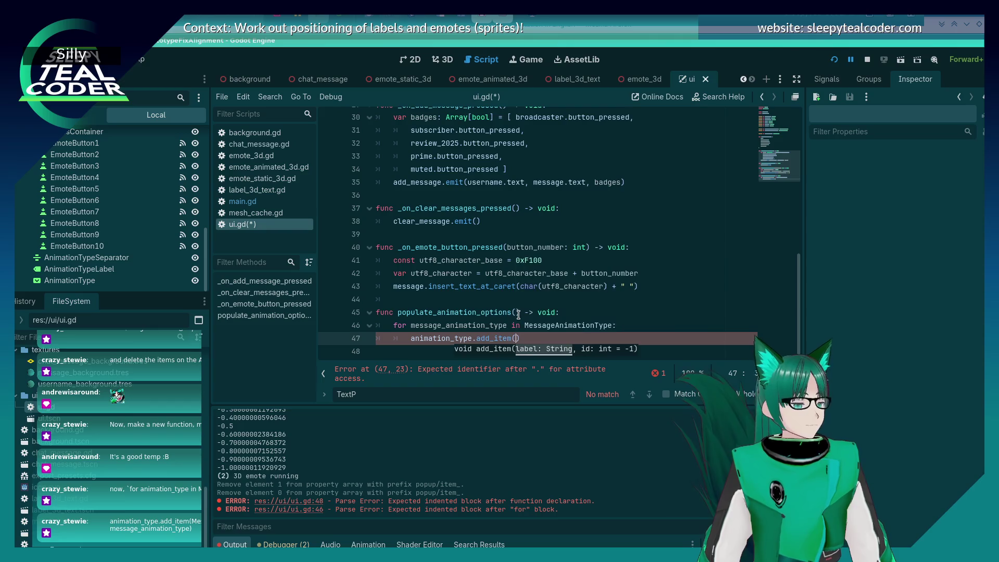
text(geAnimationType)
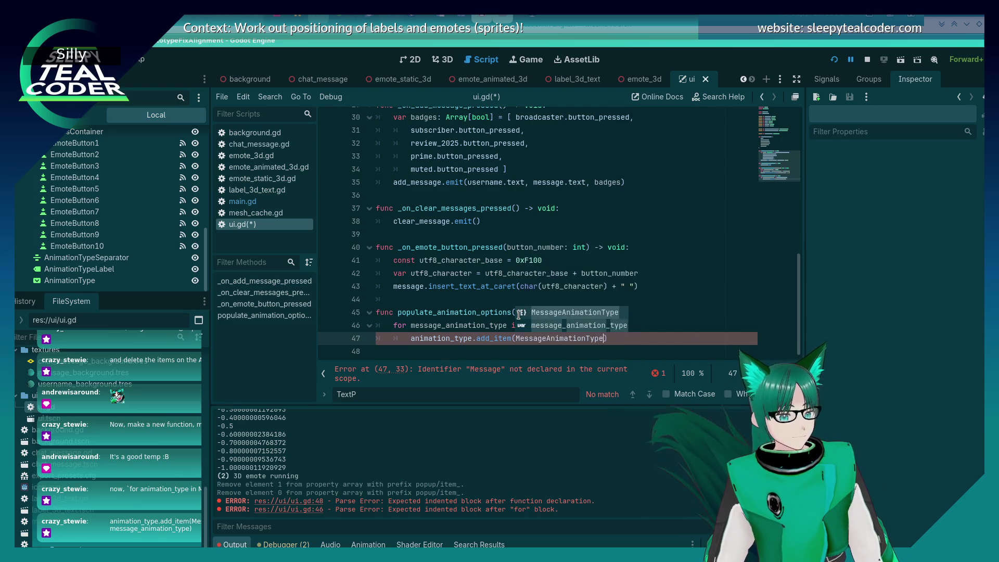
key(Return)
text(.)
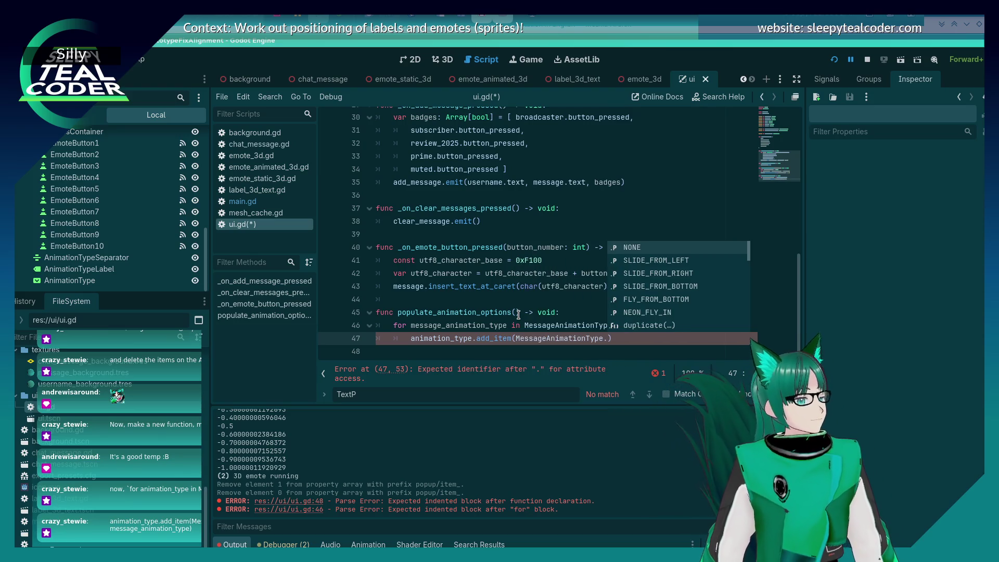
text(find_key)
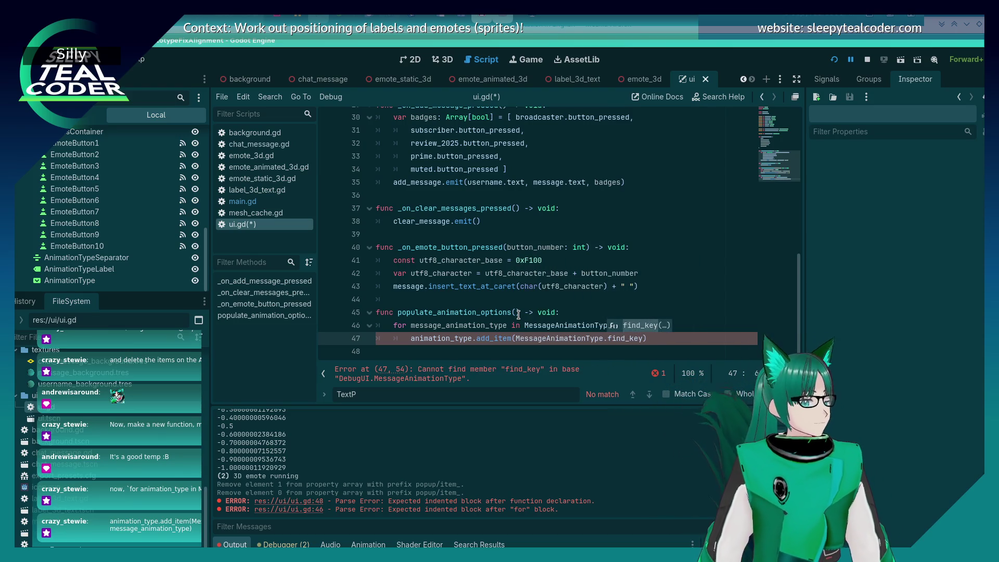
text((message_anim)
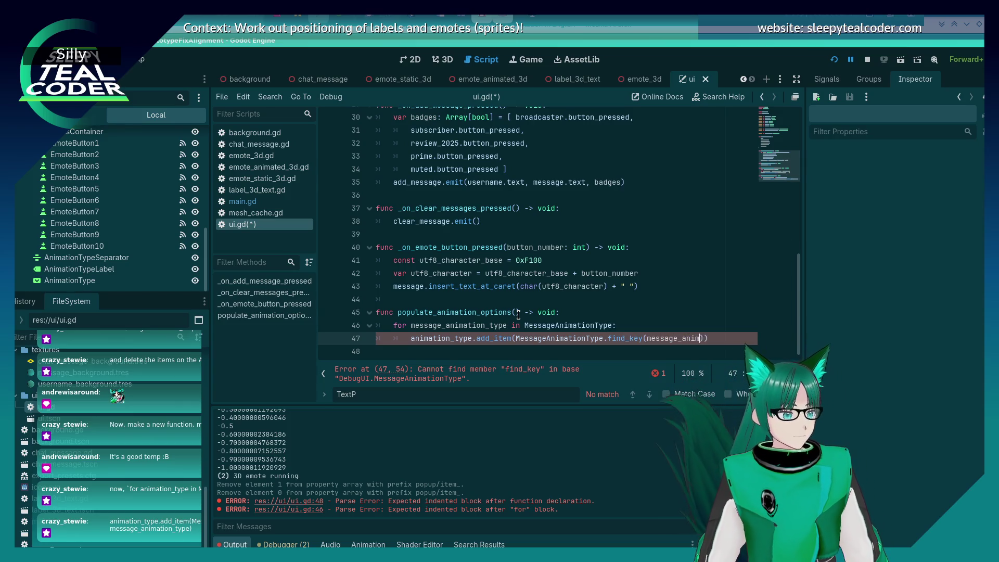
text(ation_type))
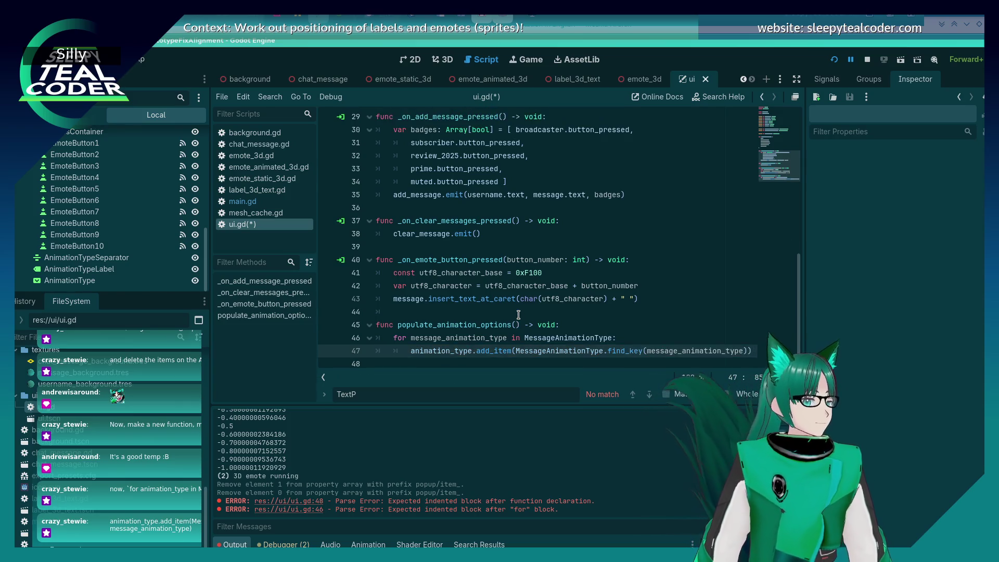
text(.cap)
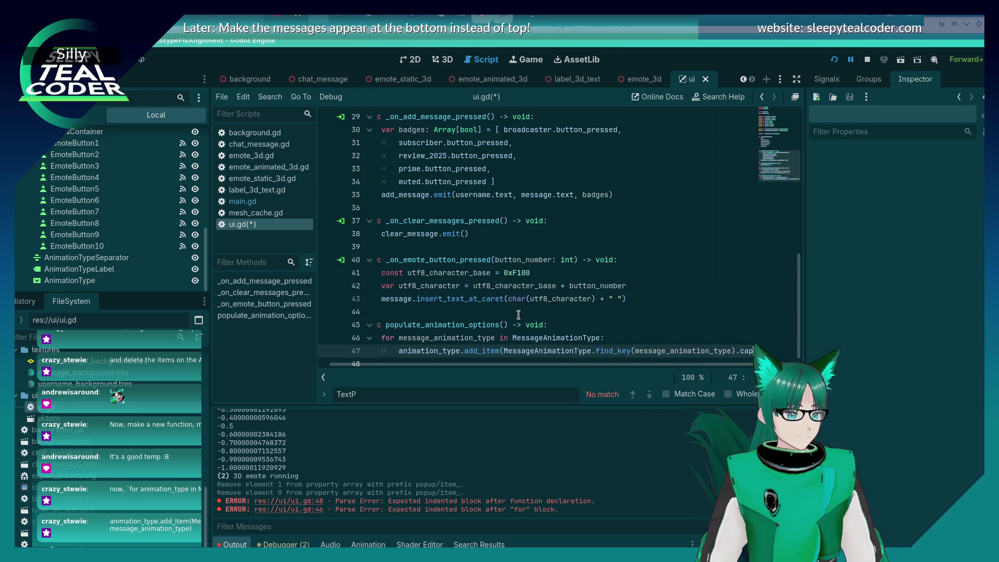
text(ita)
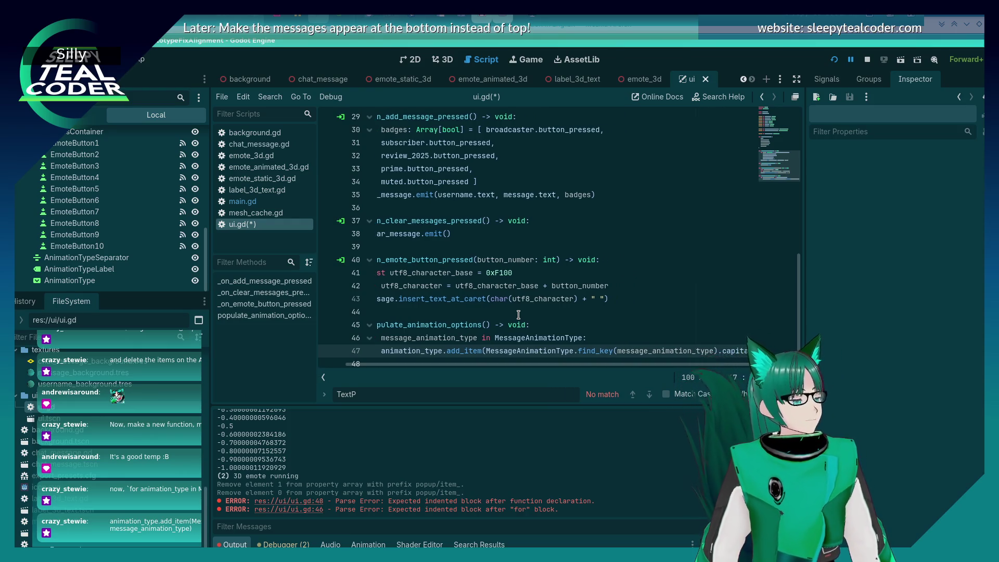
text(lize(), m)
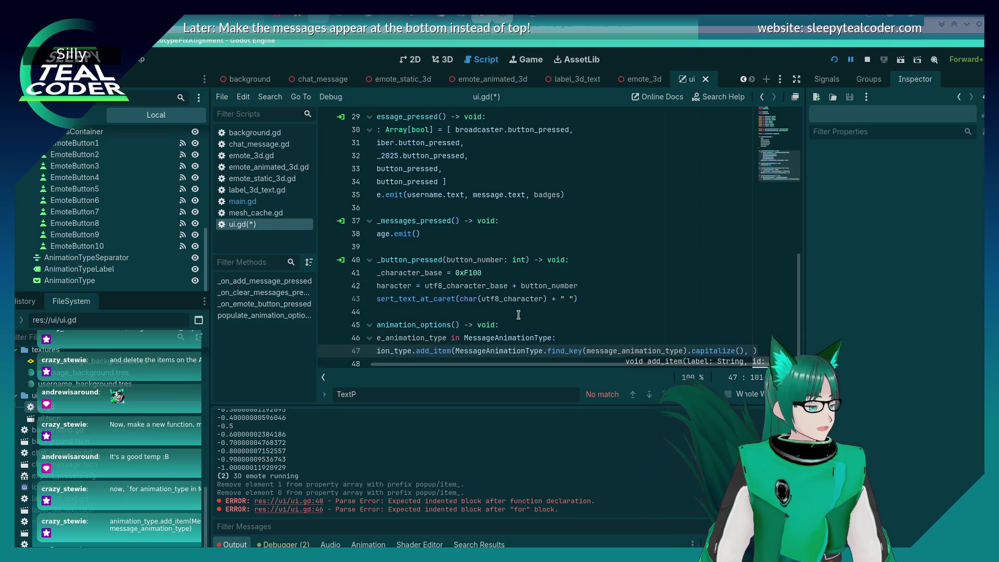
text(essage_animation_type)
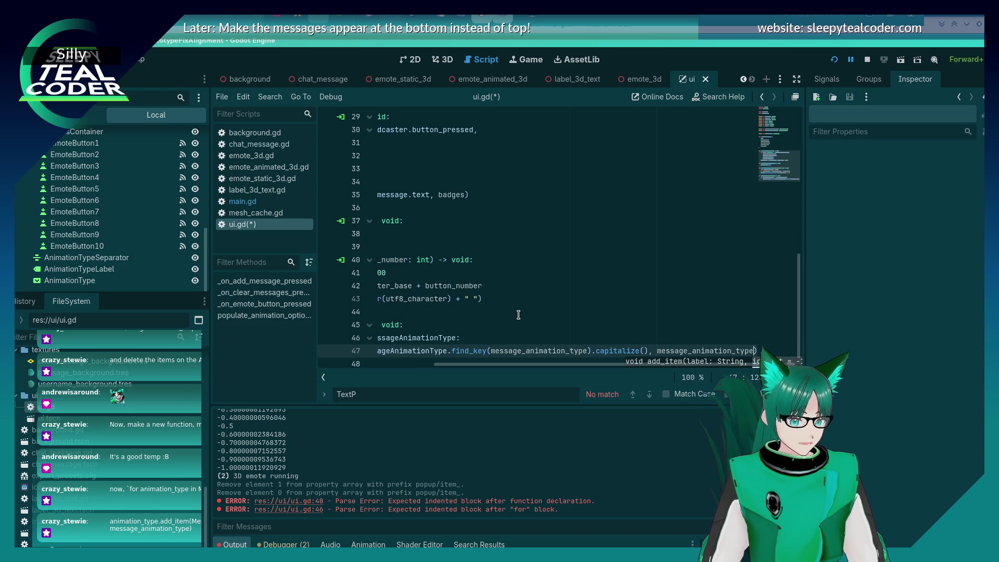
key(Home)
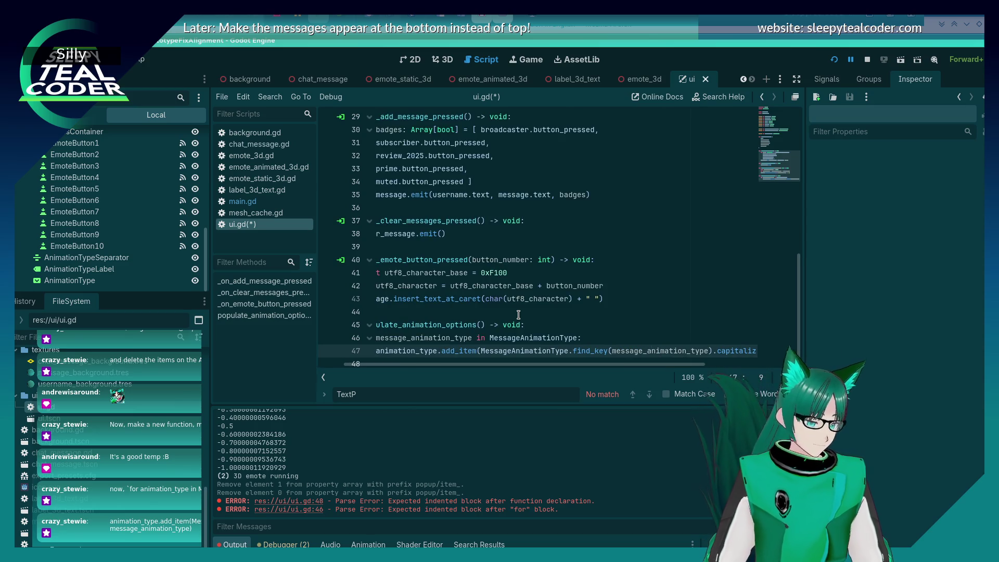
mouse_move(501, 360)
mouse_down()
mouse_move(463, 361)
mouse_move(573, 358)
mouse_move(676, 333)
mouse_up()
Wrap the add_item call's last argument onto an indented second line and save ui.gd.
click(669, 338)
key(Return)
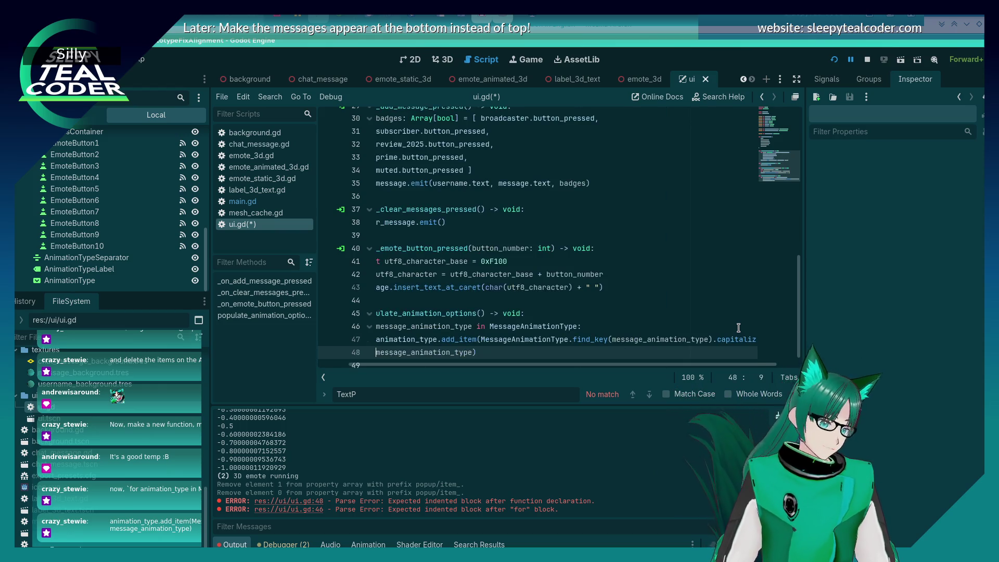
key(Tab)
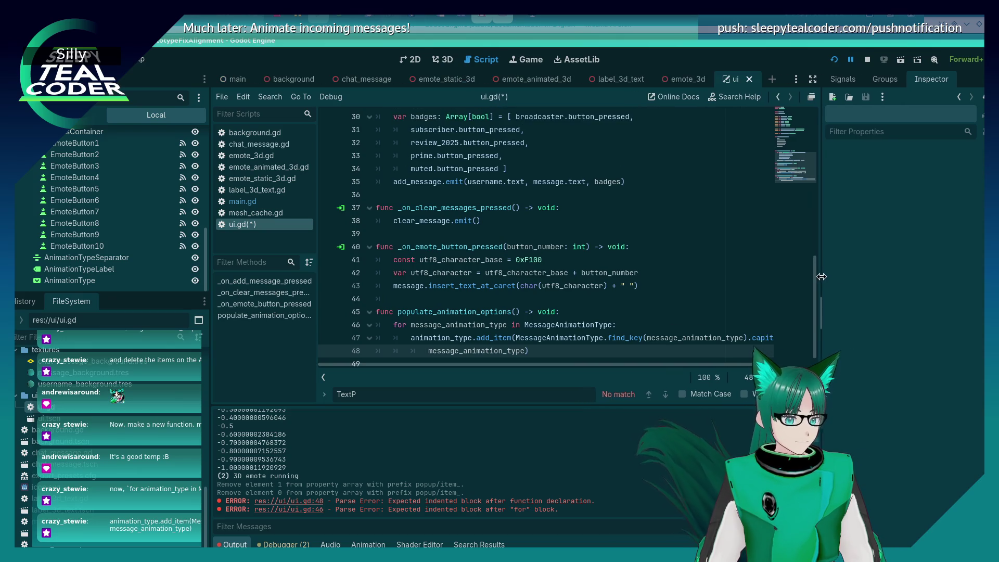
drag(723, 362, 740, 361)
key(ctrl+s)
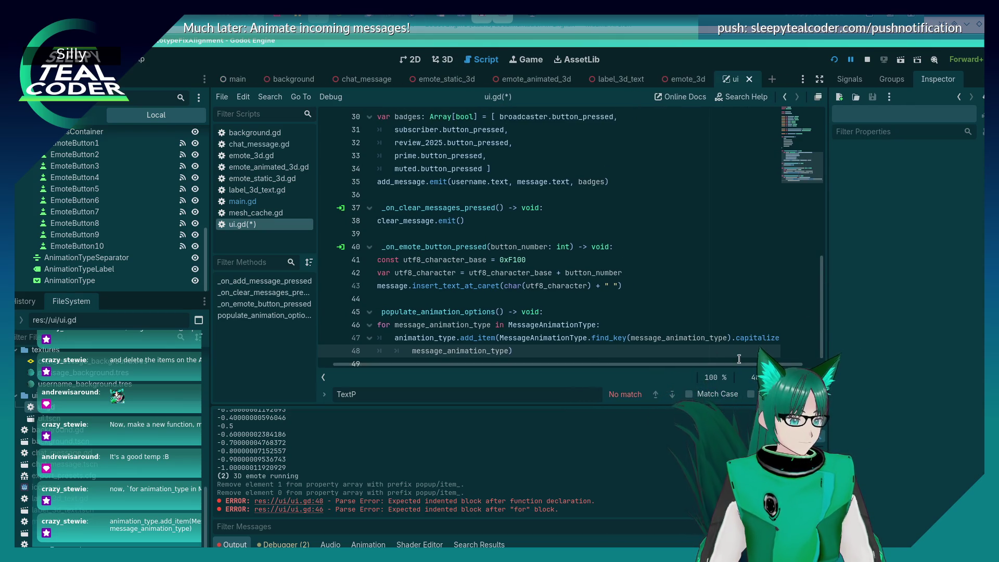
mouse_move(617, 361)
mouse_down()
mouse_move(636, 364)
mouse_move(604, 367)
mouse_up()
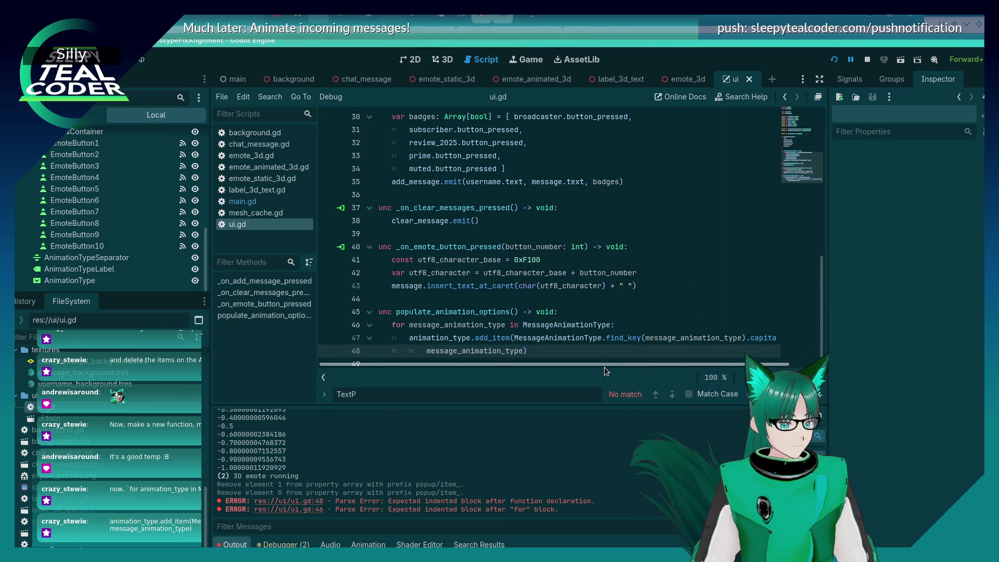
scroll(572, 348, down, 1)
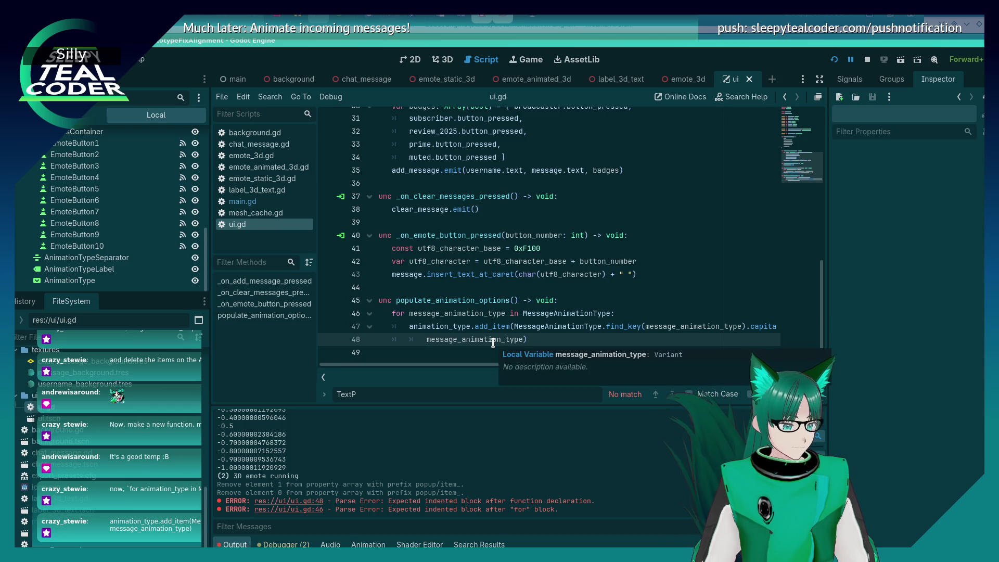
mouse_move(557, 338)
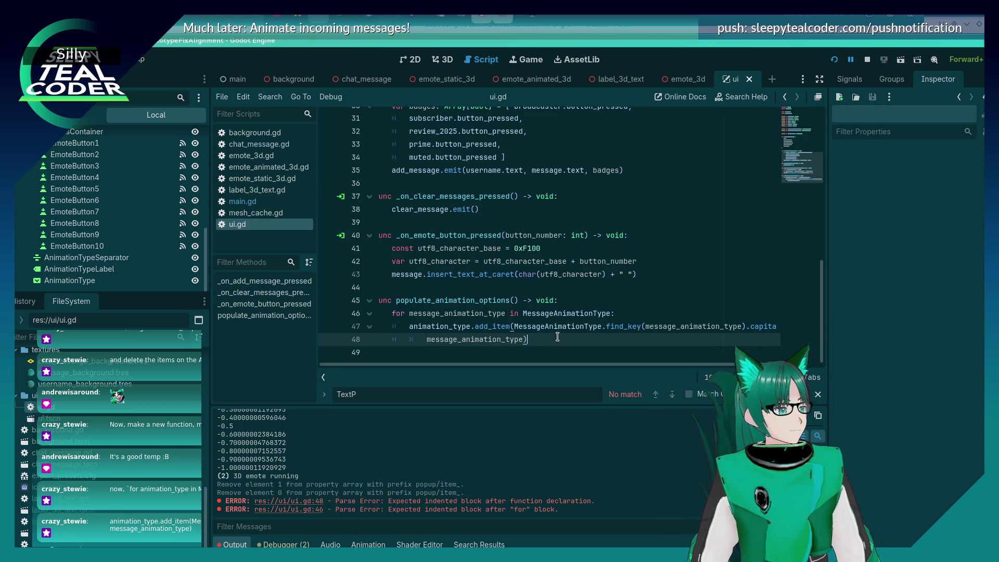
key(ctrl+s)
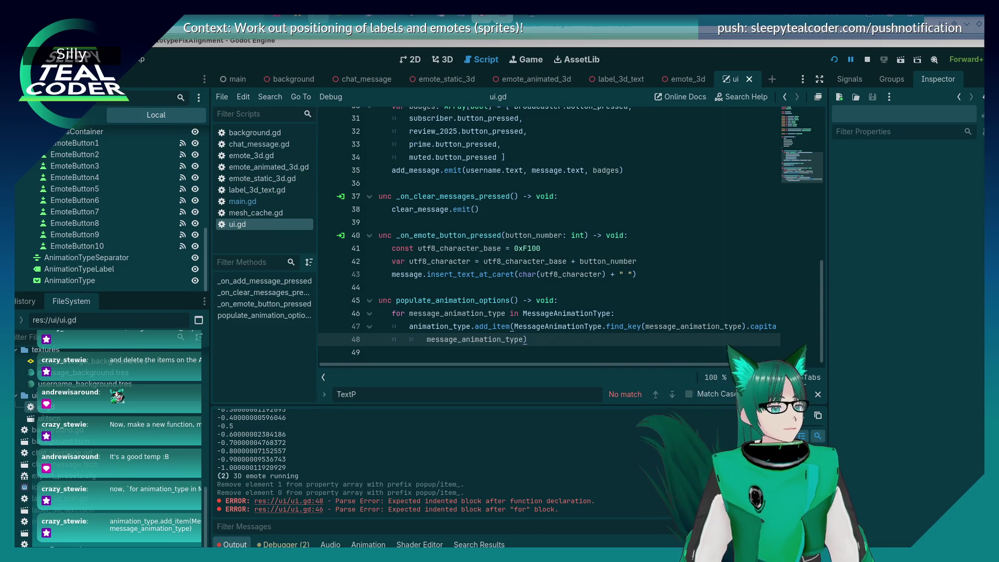
Close the MessageAnimationType enum with a brace after NEON_FLY_IN.
scroll(510, 271, up, 8)
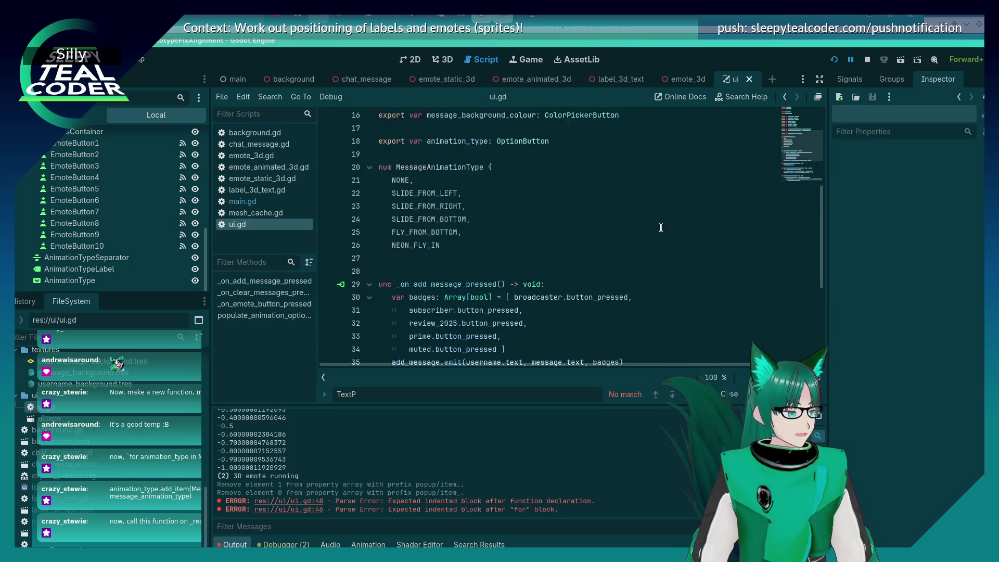
scroll(515, 266, down, 3)
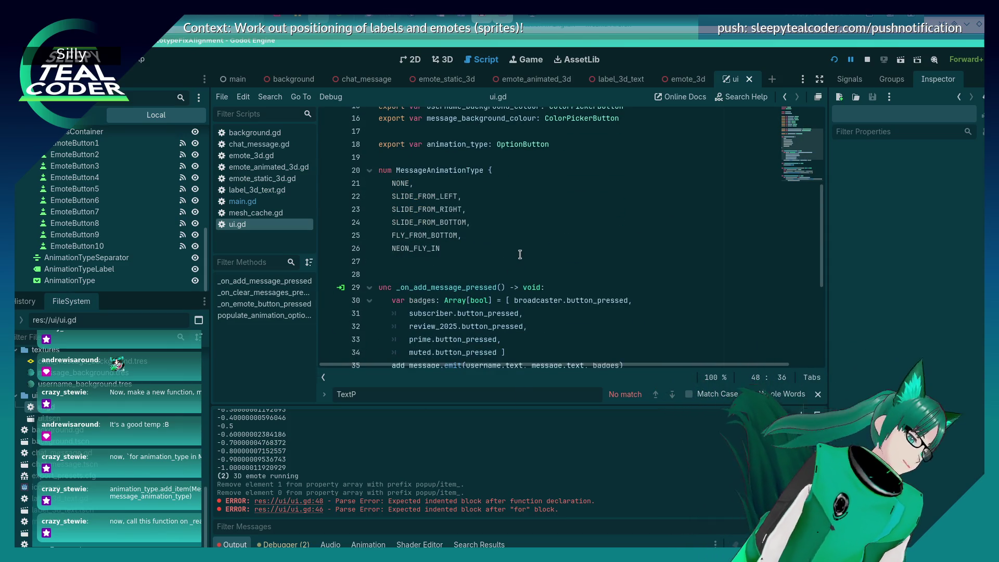
click(519, 251)
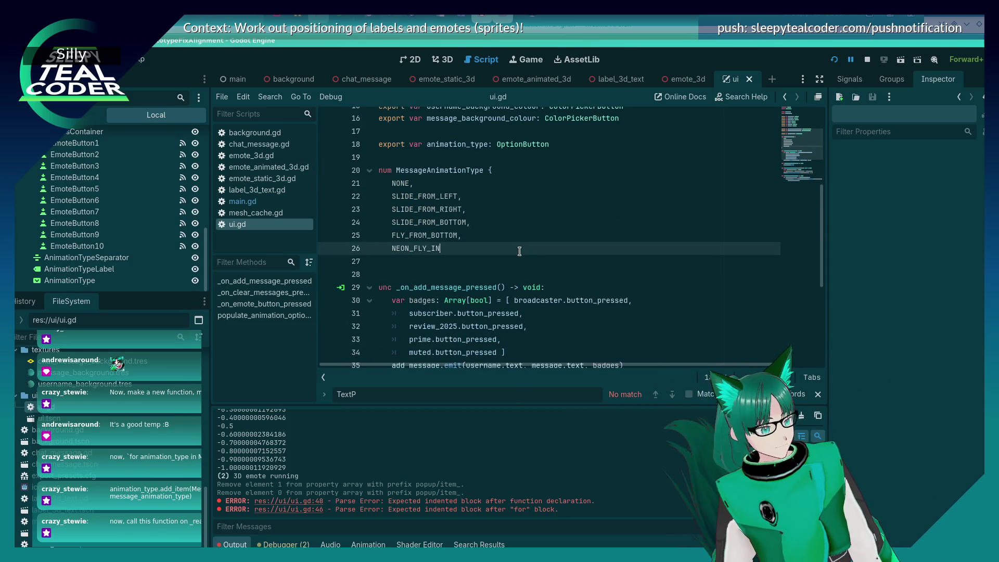
key(Return)
text(})
key(Down)
key(Return)
Add 'func _ready() -> void:' calling populate_animation_options() and save the script.
text(f)
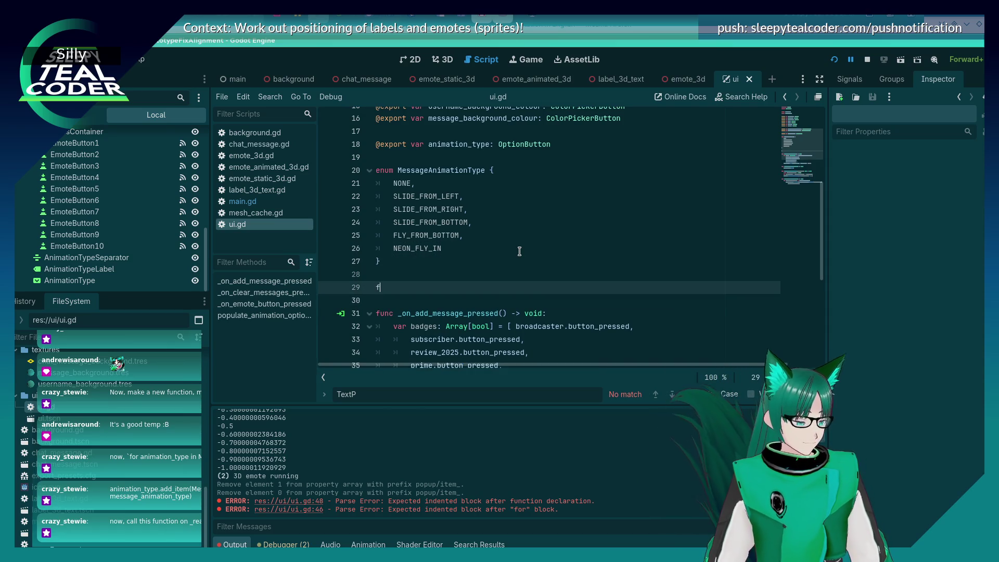
key(BackSpace)
key(BackSpace)
key(BackSpace)
text(unc _ready() -> voi)
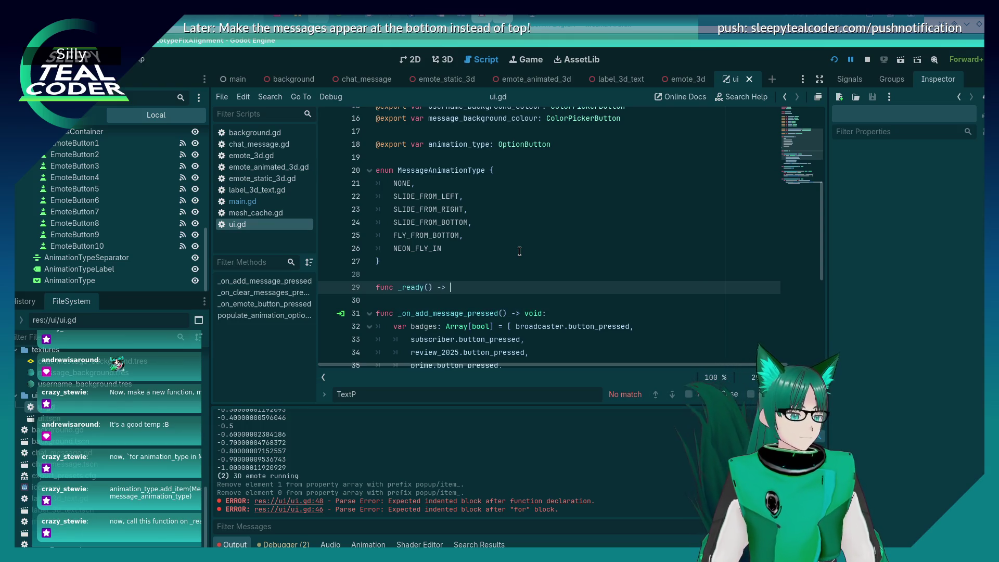
text(d)
key(Return)
key(BackSpace)
text(:)
key(Return)
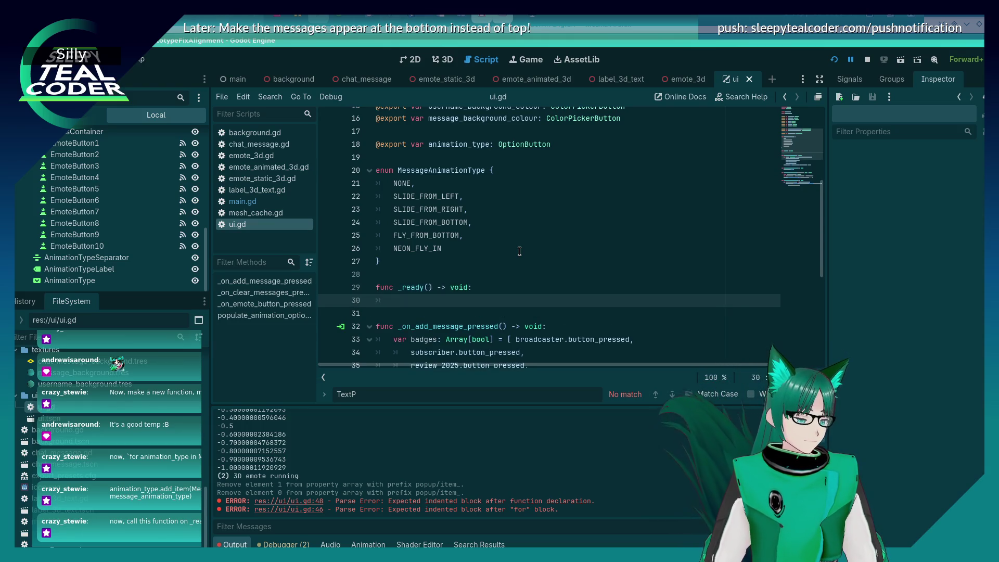
text(pop)
key(Return)
key(ctrl+s)
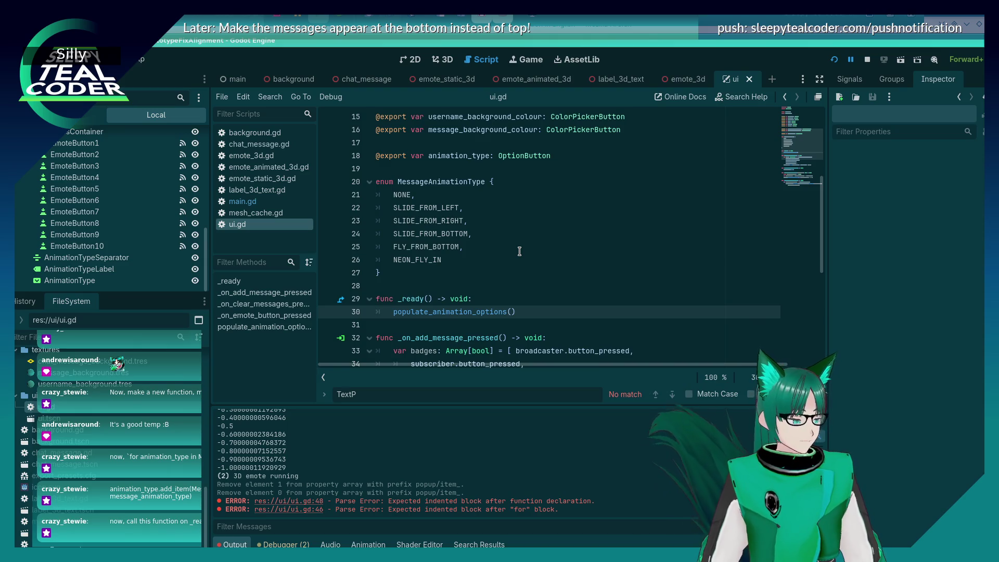
scroll(519, 251, down, 6)
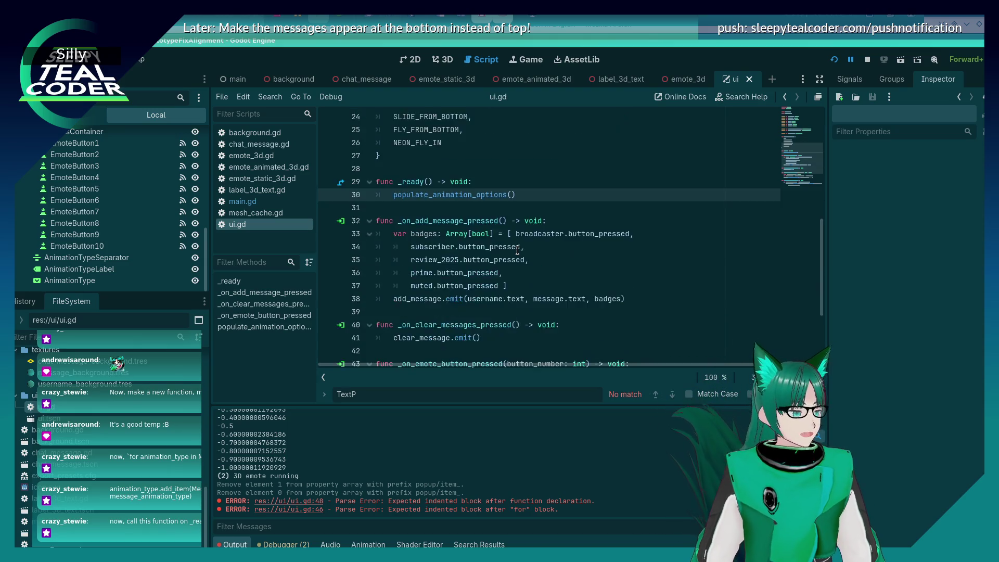
Check the running game, then return to the Debugger showing the capitalize-on-Nil error at line 50.
key(alt+Tab)
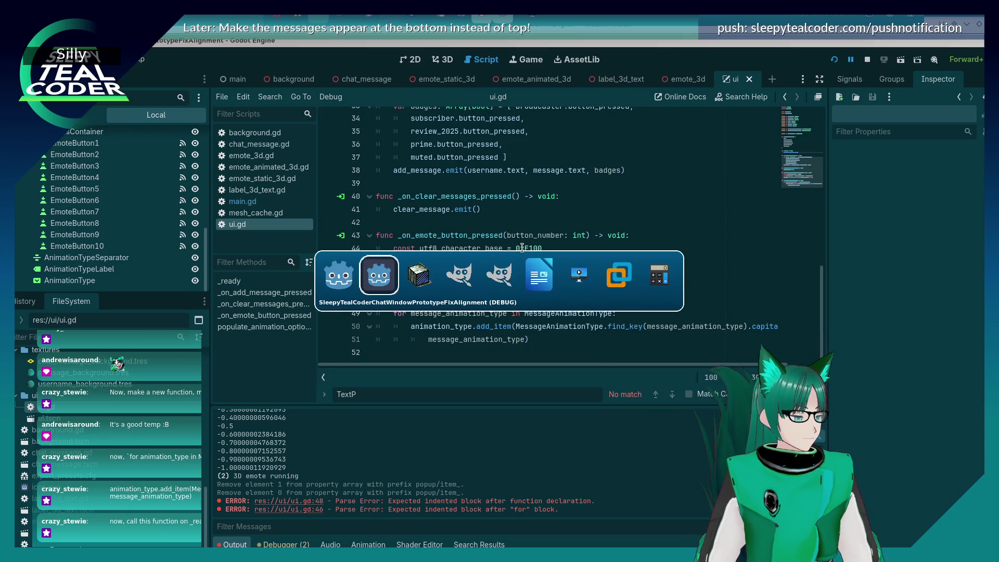
key(alt+Tab)
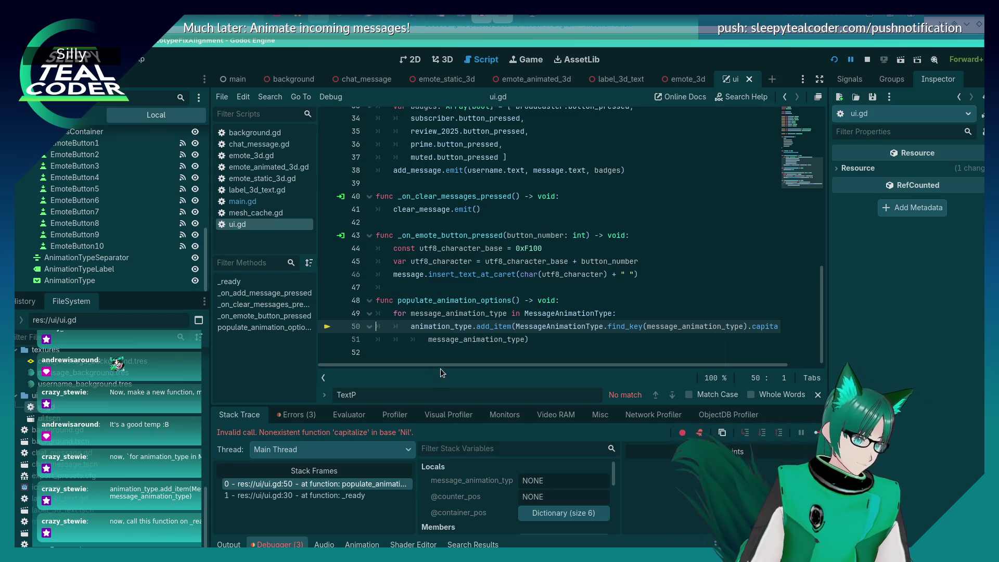
drag(442, 367, 471, 366)
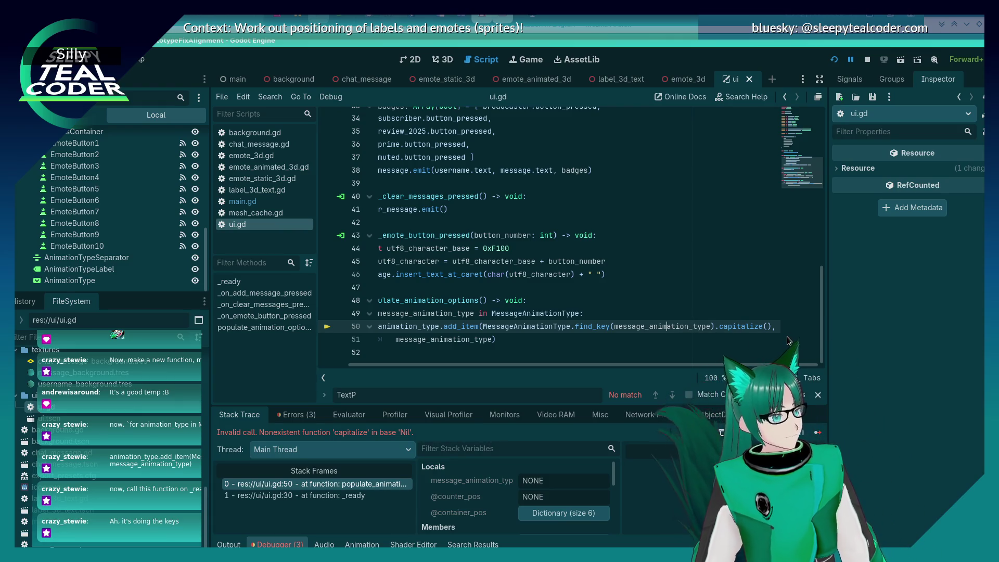
Append .size() after MessageAnimationType in the for statement on line 49.
key(Left)
key(Left)
key(Left)
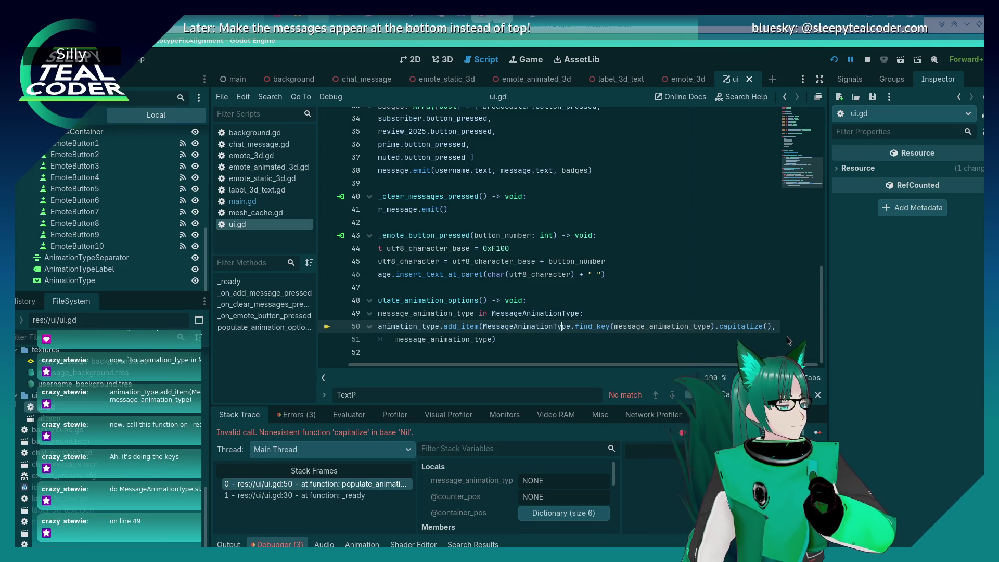
key(Home)
key(Up)
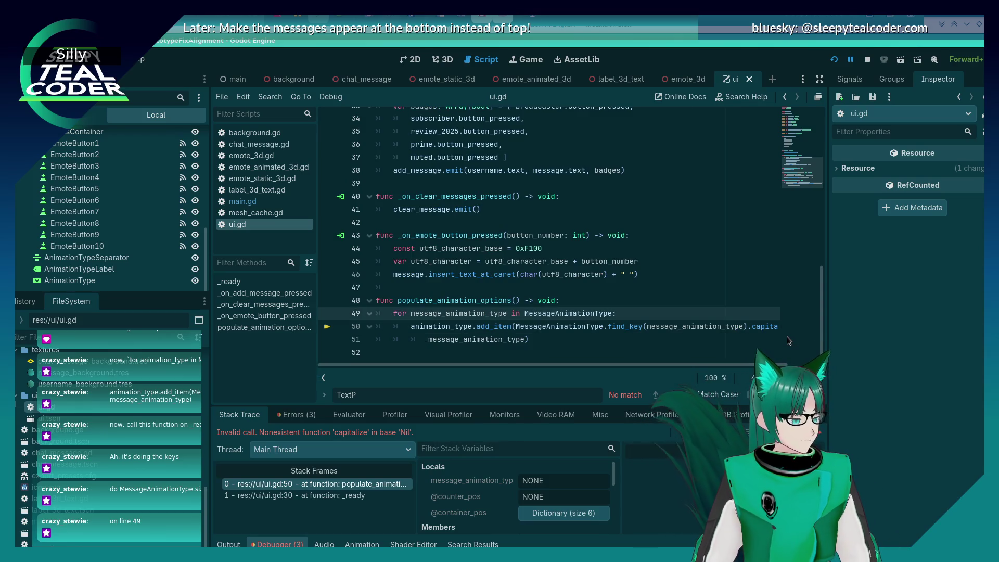
text(.size())
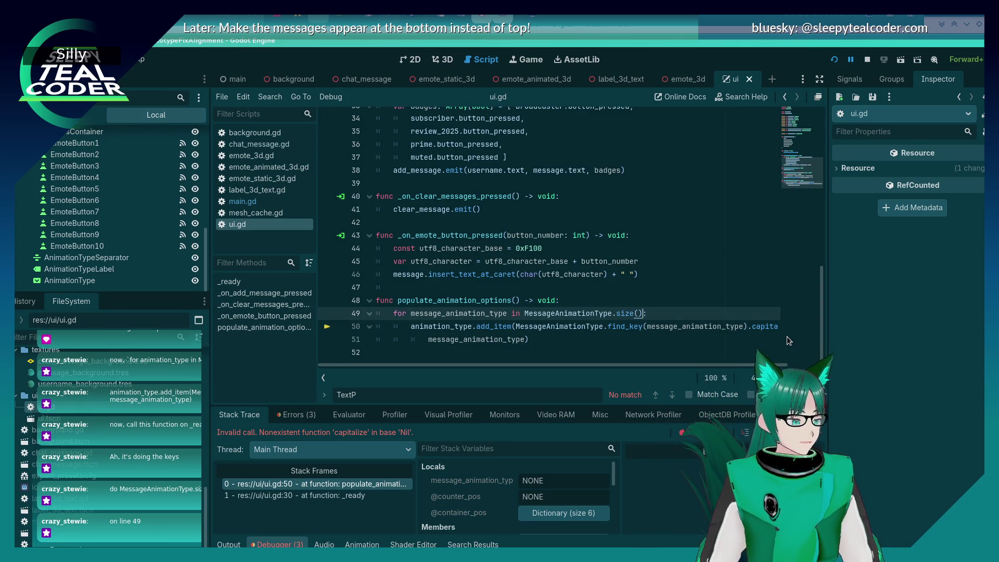
click(648, 339)
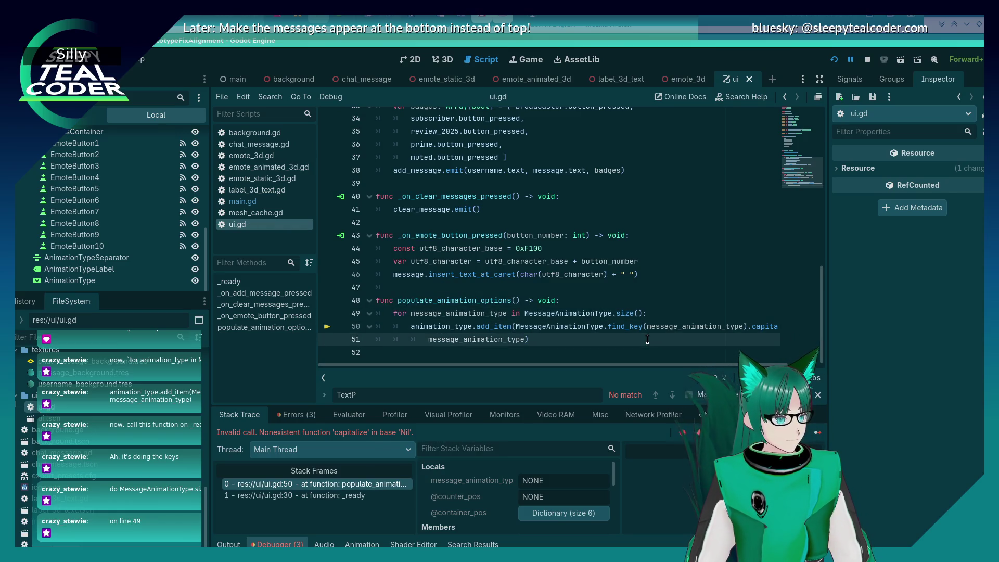
key(alt+Tab)
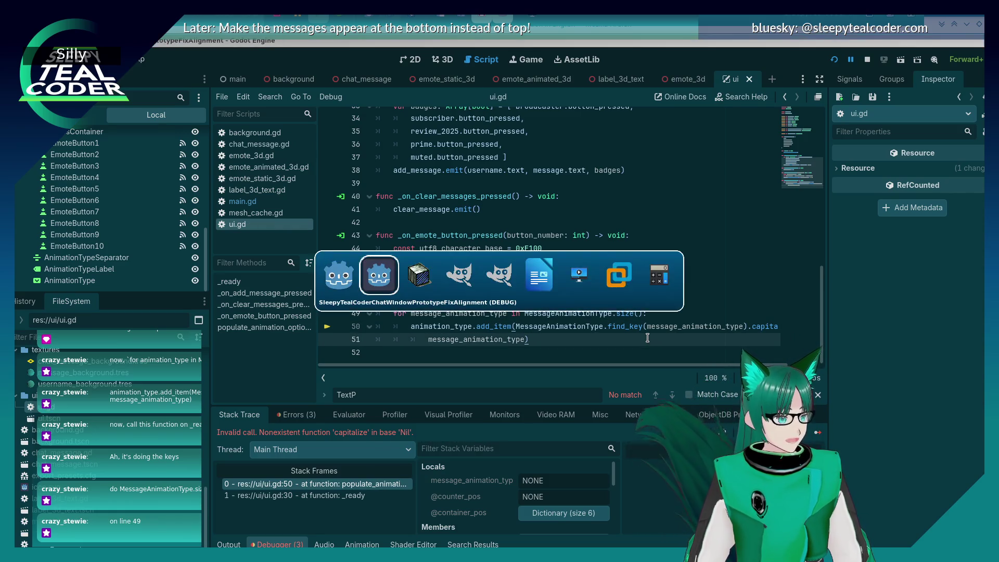
Restart the game, verify the Animation Type list shows None through Neon Fly In, and add a test message.
click(834, 60)
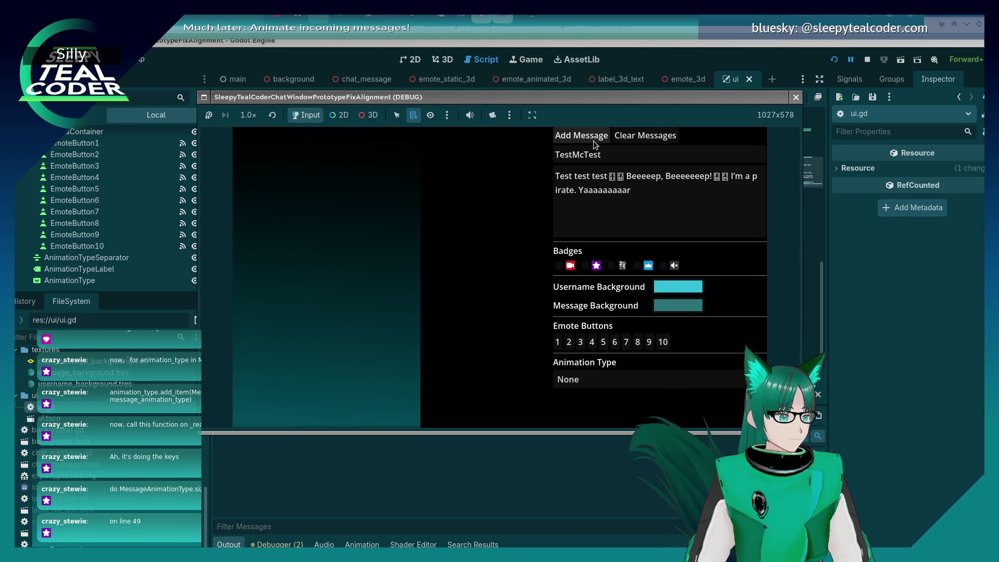
click(629, 378)
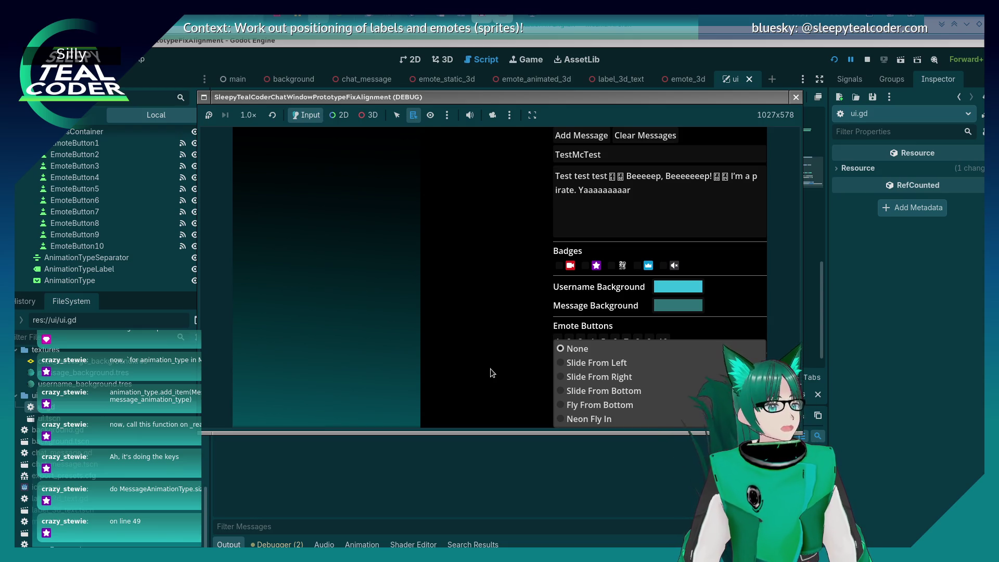
click(505, 356)
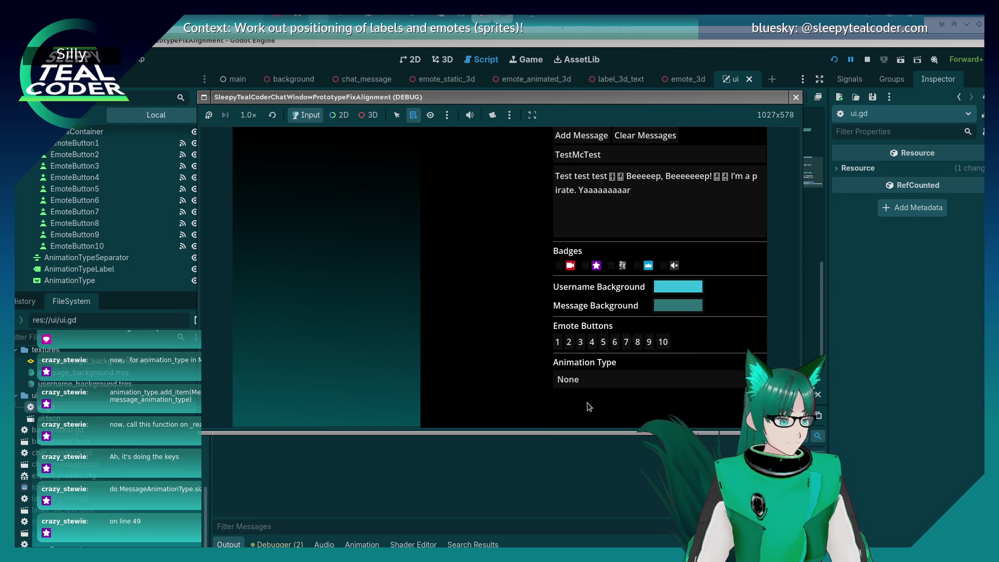
click(572, 135)
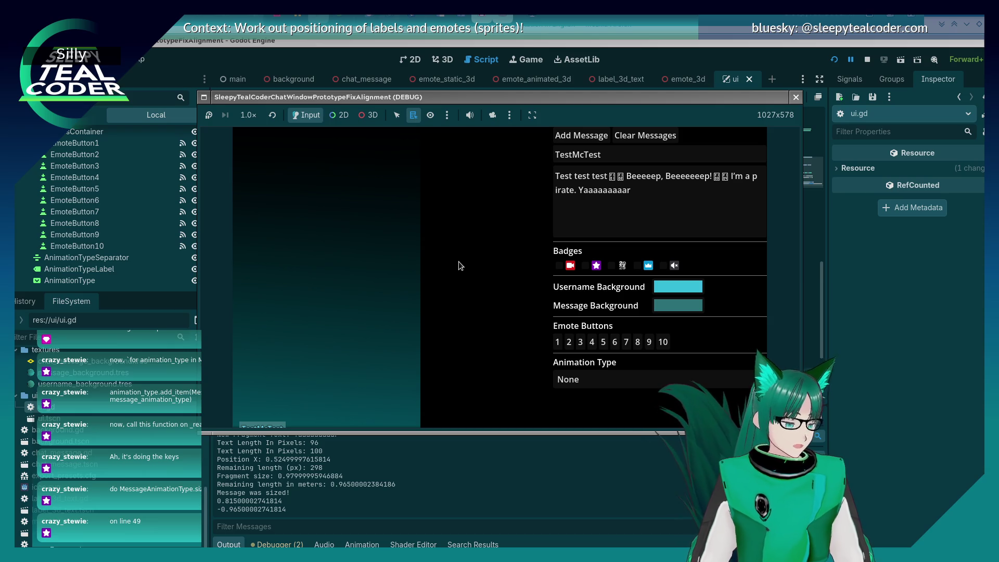
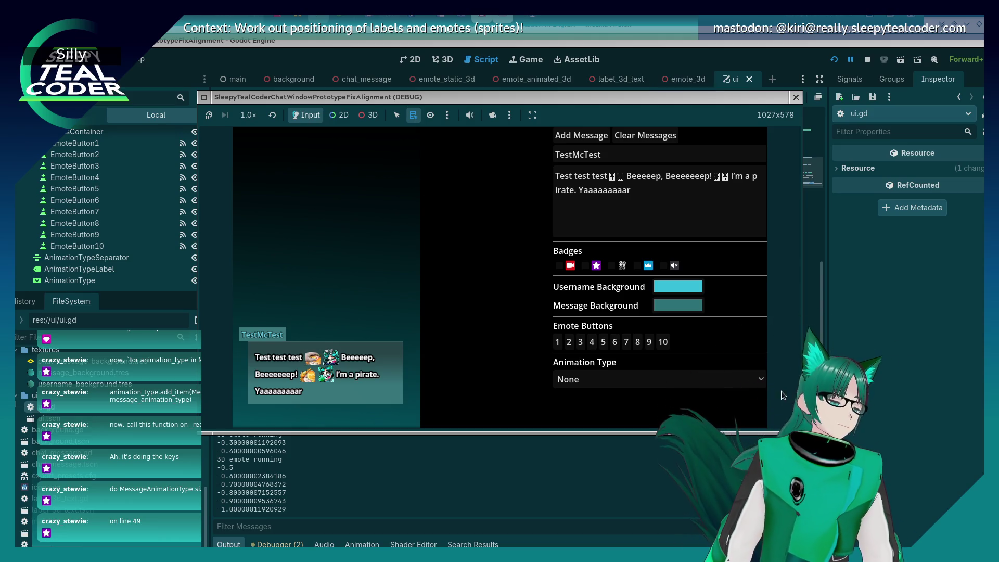
Close the running chat window test and return to ui.gd in the Script editor.
key(alt+Tab)
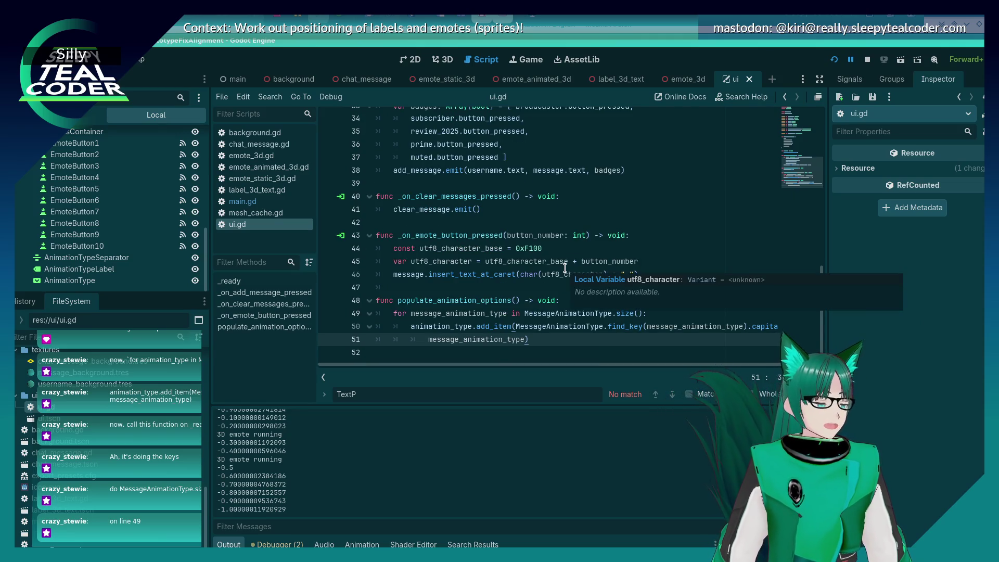
scroll(567, 267, up, 4)
scroll(565, 267, up, 2)
scroll(564, 268, down, 3)
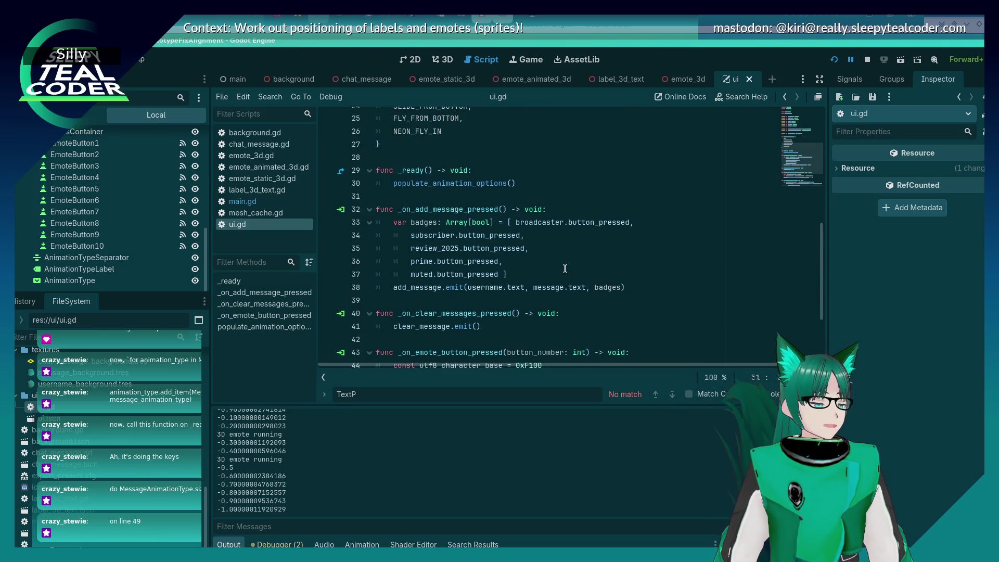
scroll(565, 268, up, 4)
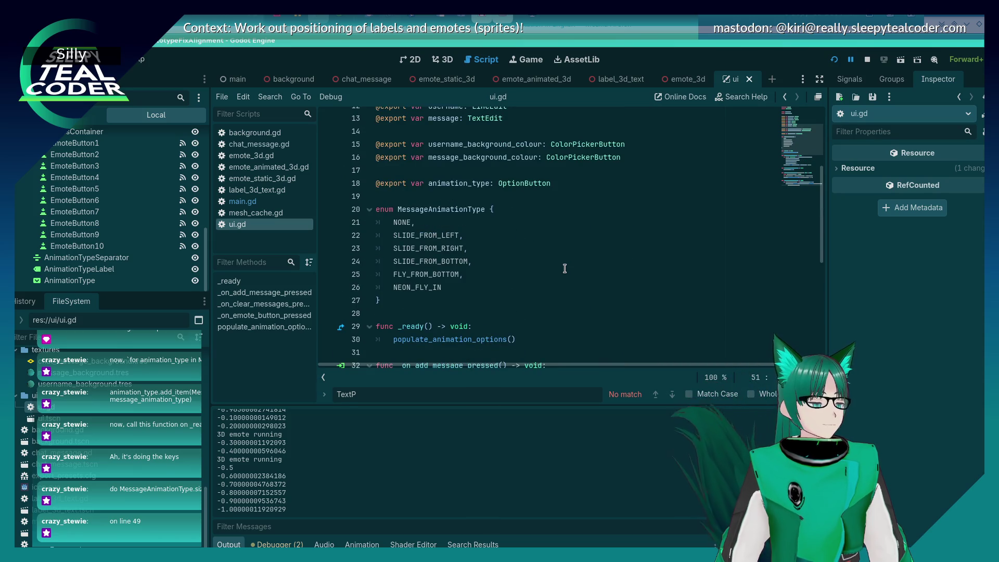
scroll(564, 268, up, 4)
scroll(565, 268, down, 8)
scroll(564, 268, down, 2)
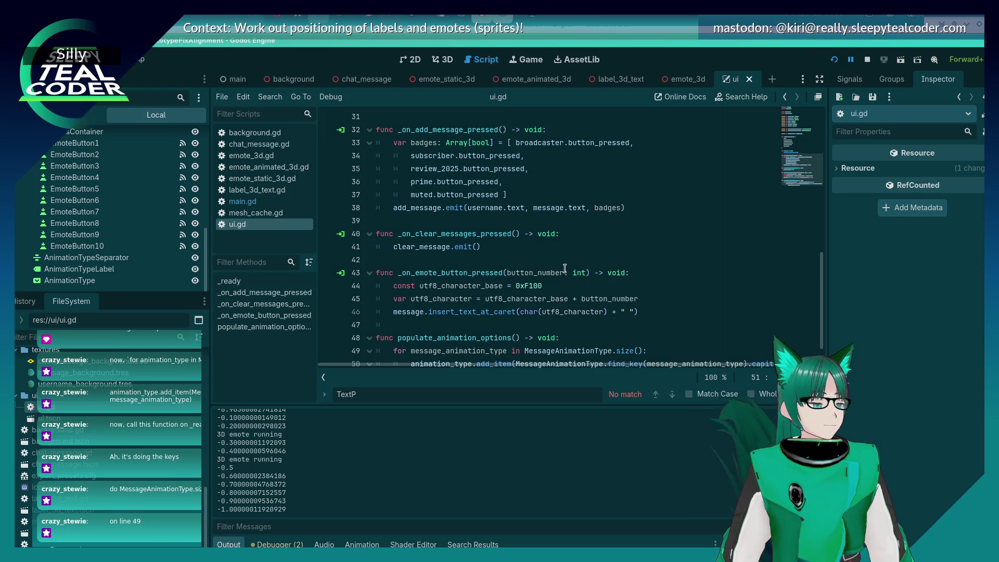
scroll(565, 268, up, 5)
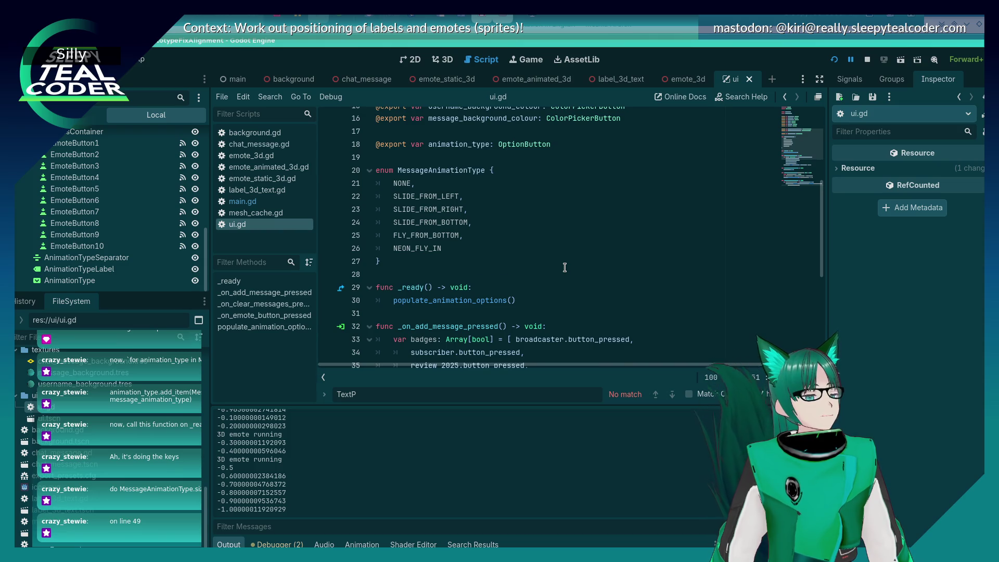
Review the six-option MessageAnimationType enum (NONE to NEON_FLY_IN) and put the caret on its line.
scroll(565, 268, down, 6)
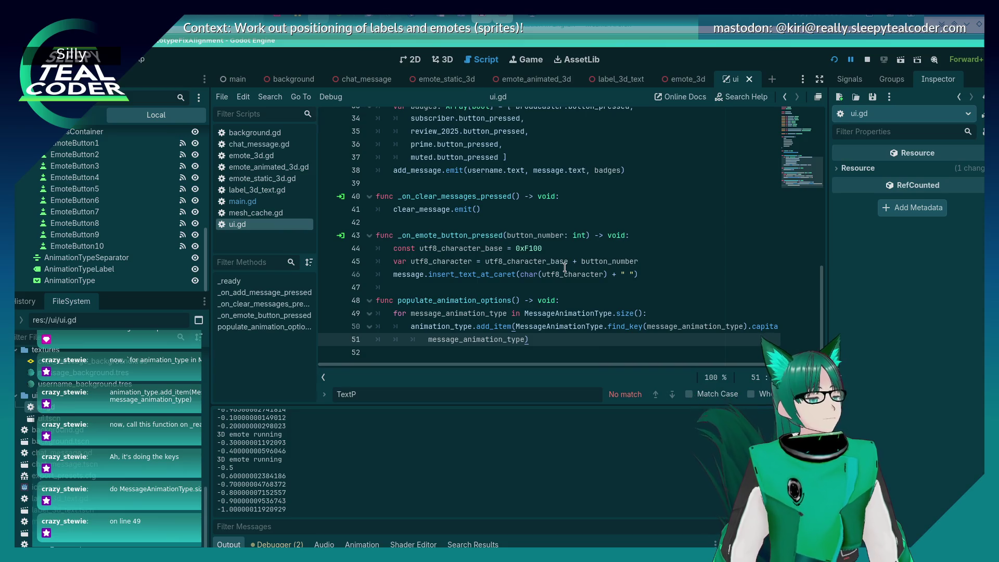
scroll(564, 267, up, 2)
scroll(565, 267, up, 7)
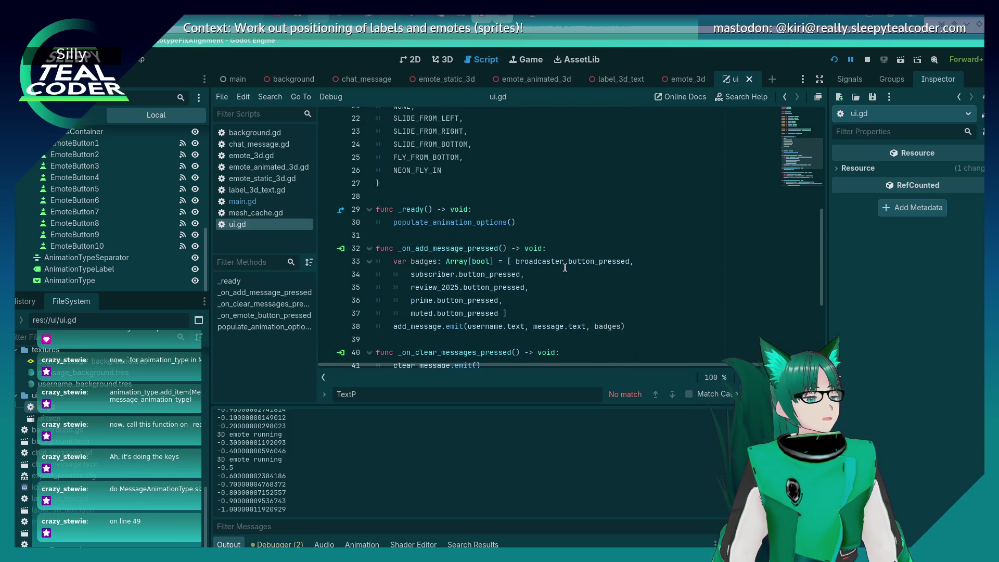
scroll(564, 267, up, 3)
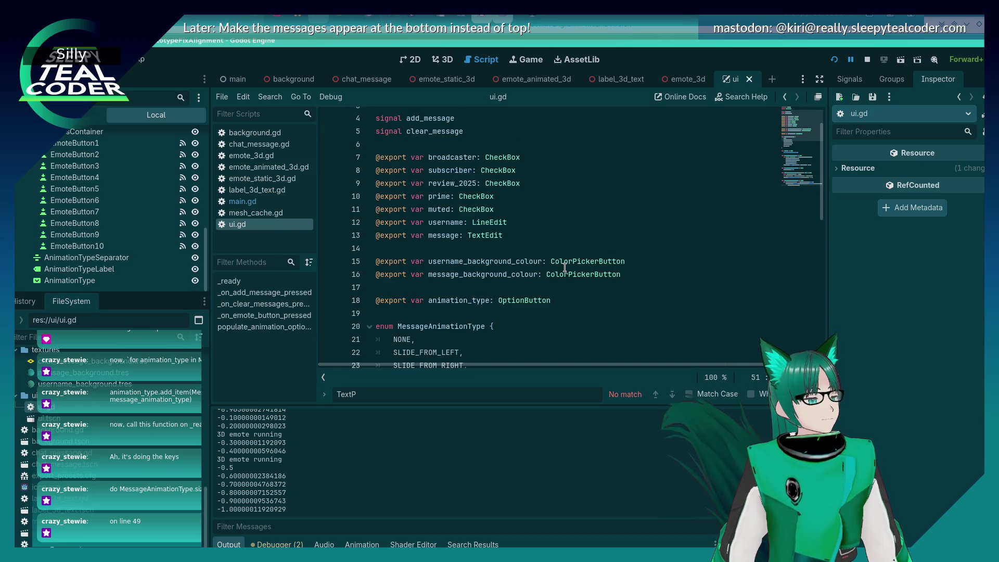
scroll(564, 268, down, 5)
scroll(565, 267, up, 5)
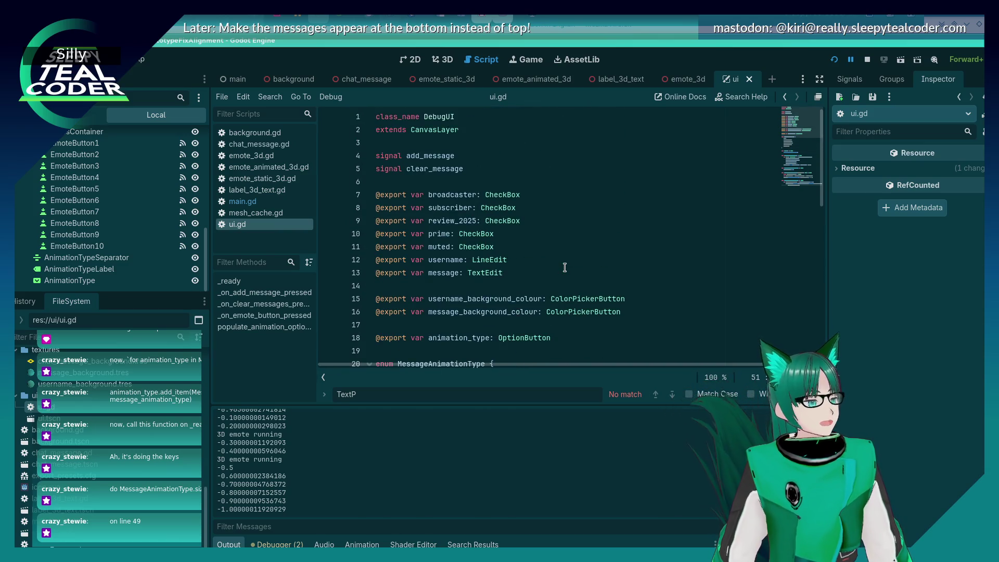
scroll(564, 268, down, 8)
scroll(564, 267, up, 2)
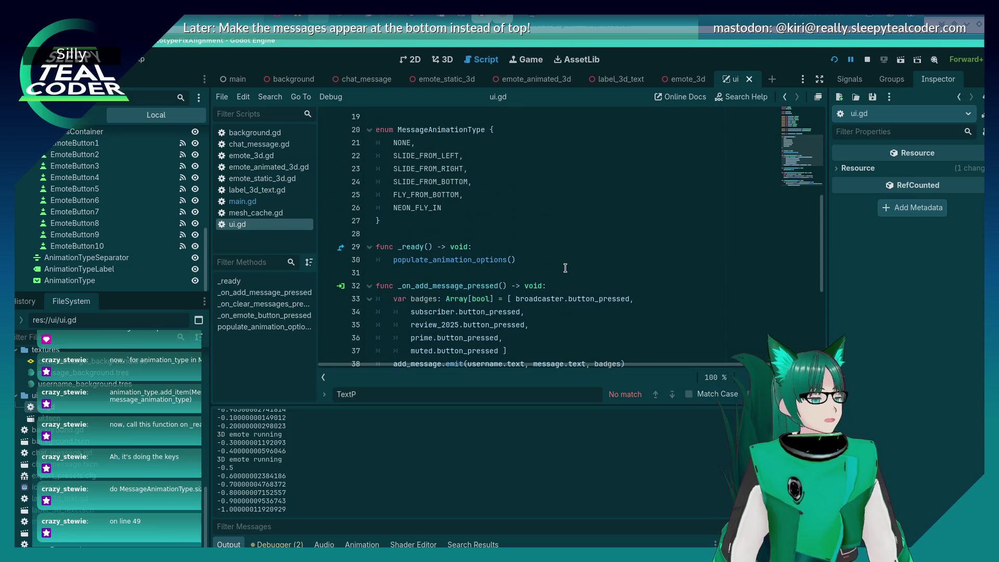
scroll(565, 267, up, 1)
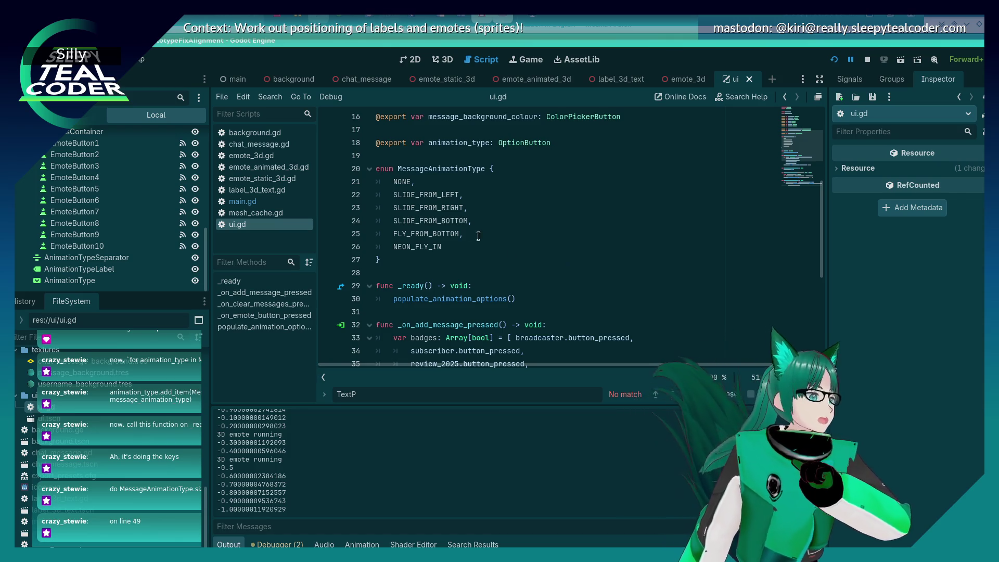
click(419, 169)
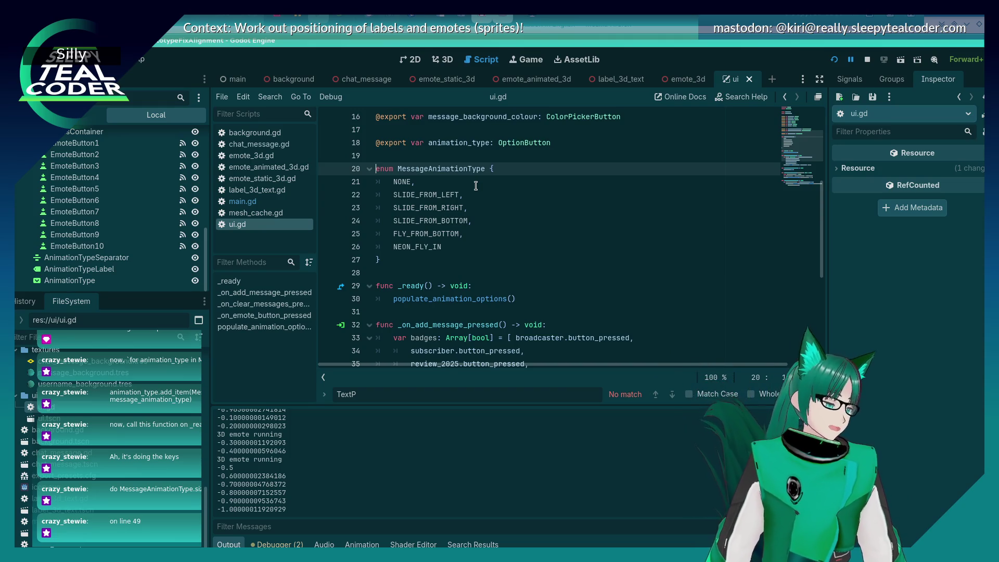
text(@export)
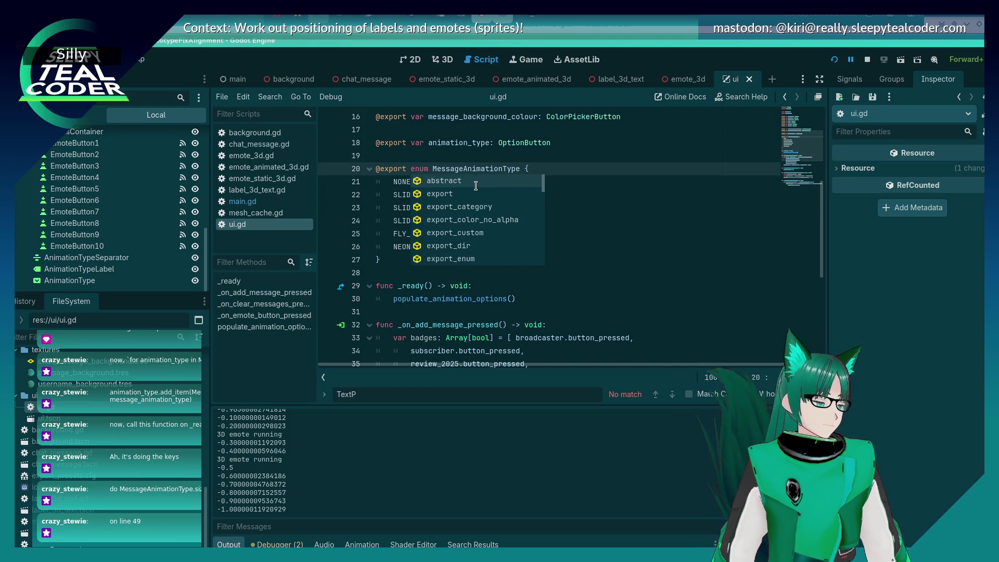
key(Escape)
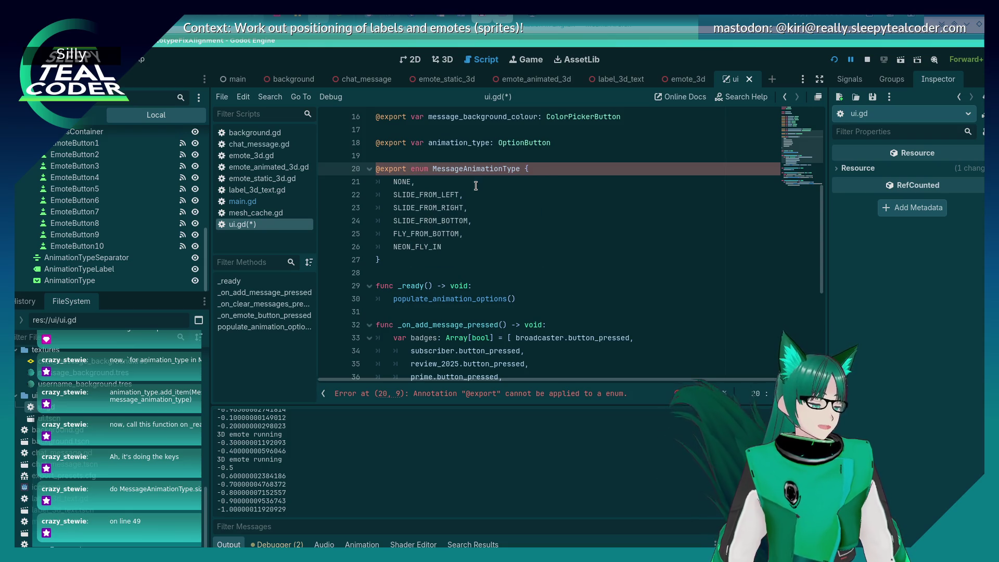
key(shift+Home)
key(BackSpace)
key(ctrl+s)
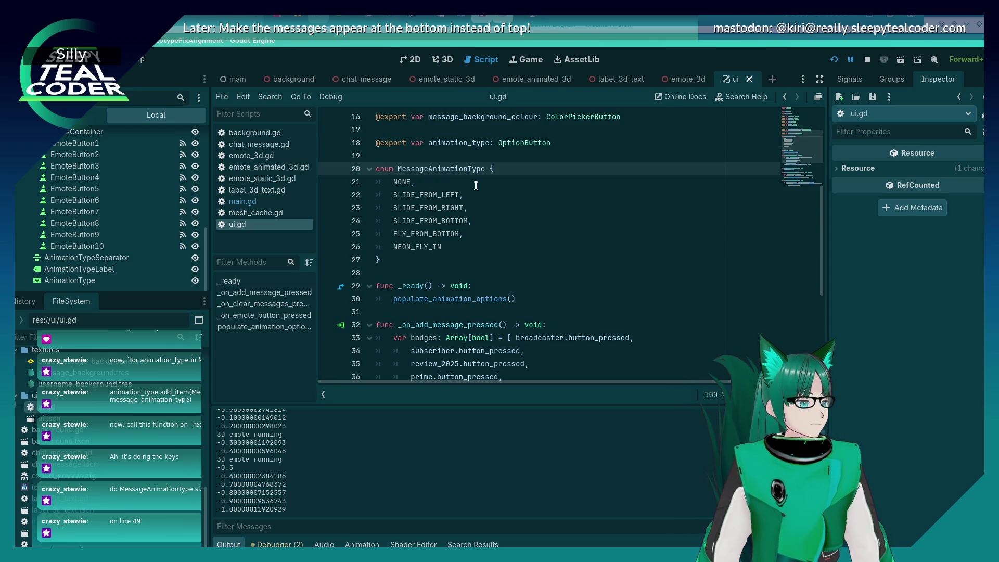
Switch the script editor from ui.gd to main.gd.
scroll(475, 186, up, 5)
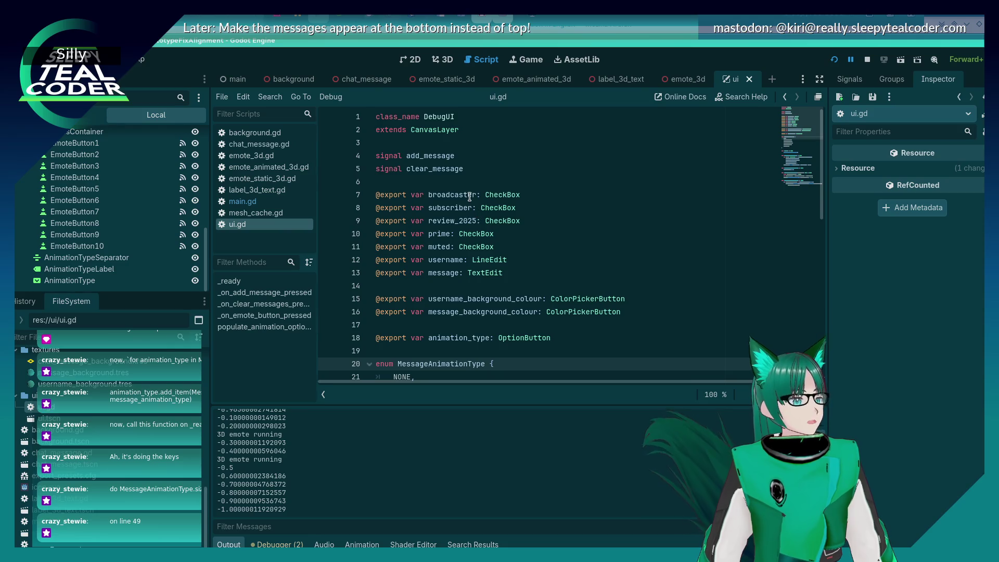
scroll(468, 196, down, 3)
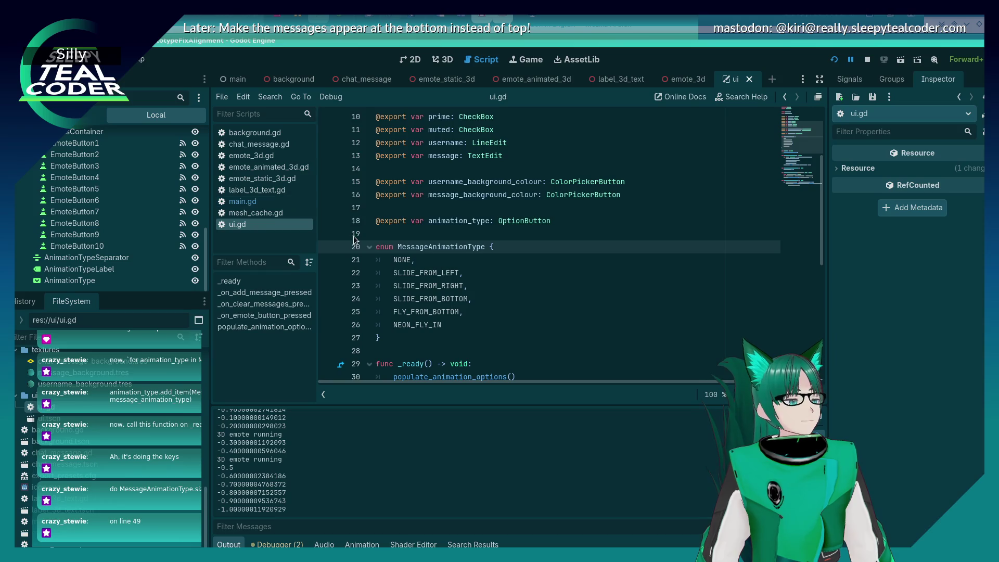
scroll(536, 254, up, 3)
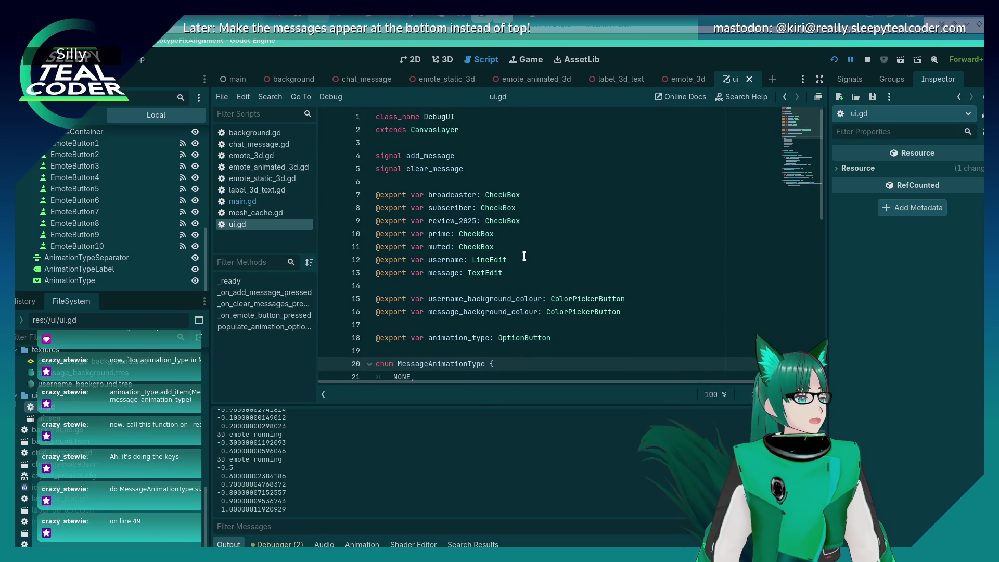
click(266, 203)
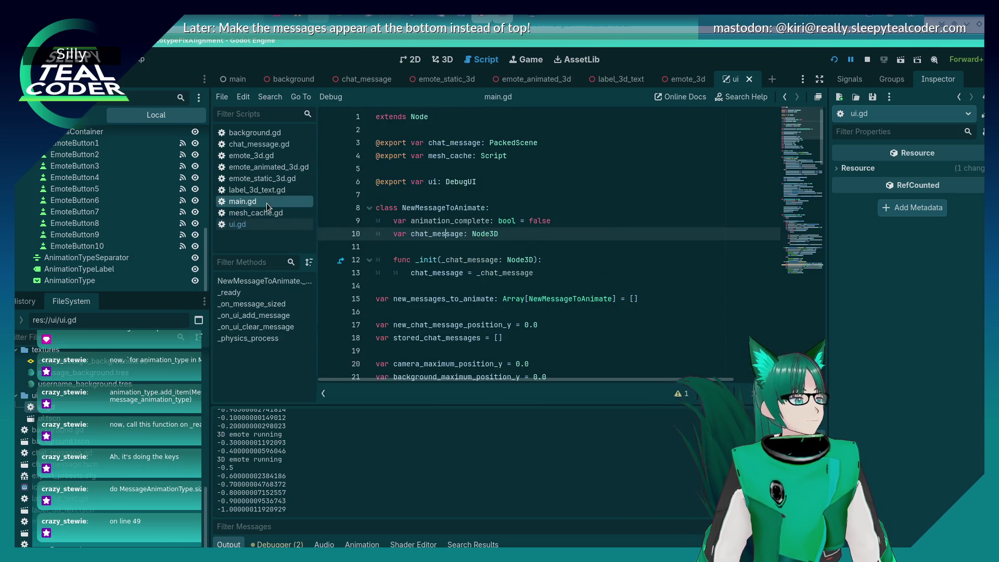
Add blank lines after chat_message in NewMessageToAnimate, discard trial DebugUI text, and save.
click(504, 247)
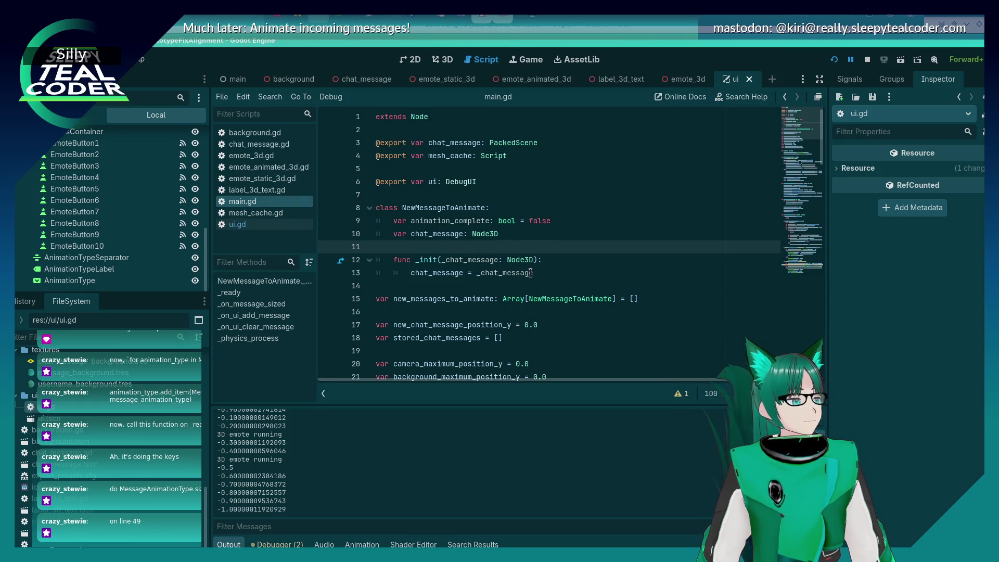
key(Return)
key(Return)
key(Up)
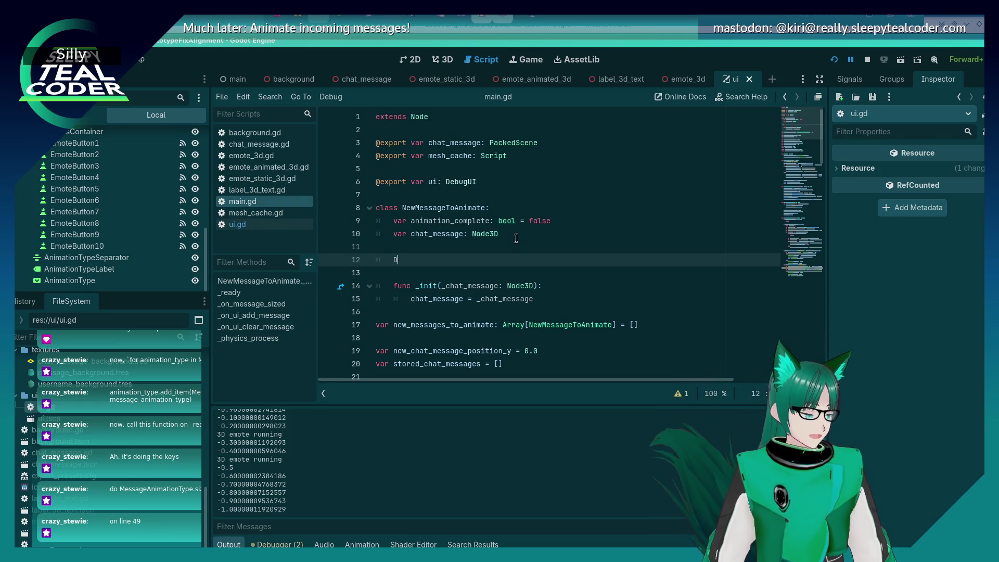
text(ebugUI.)
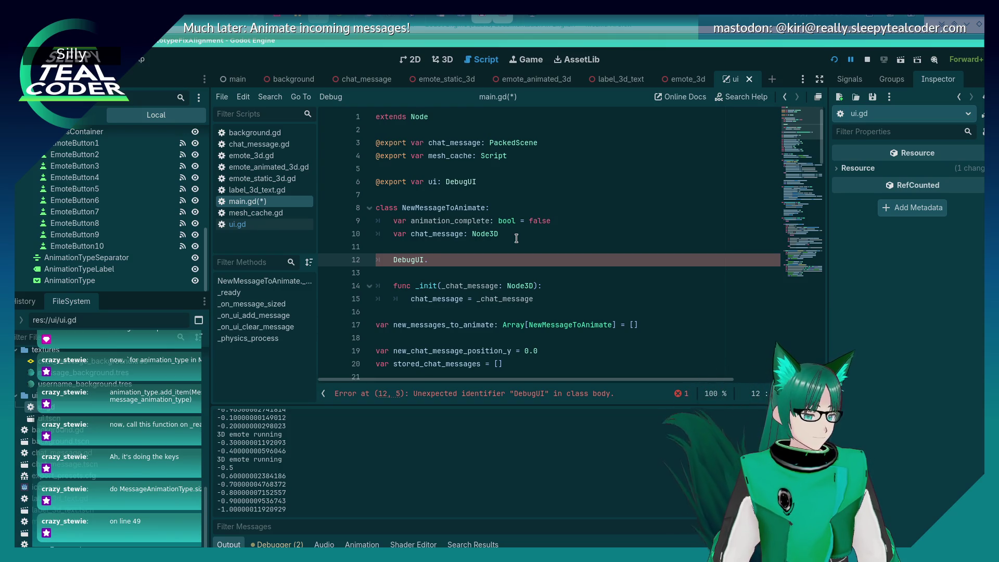
key(ctrl+BackSpace)
key(ctrl+BackSpace)
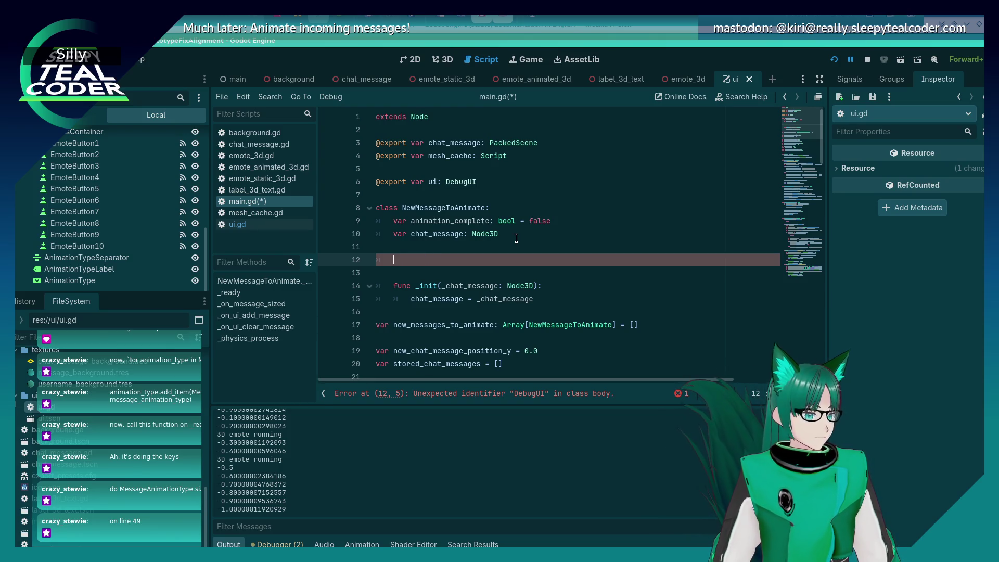
text(ui.M)
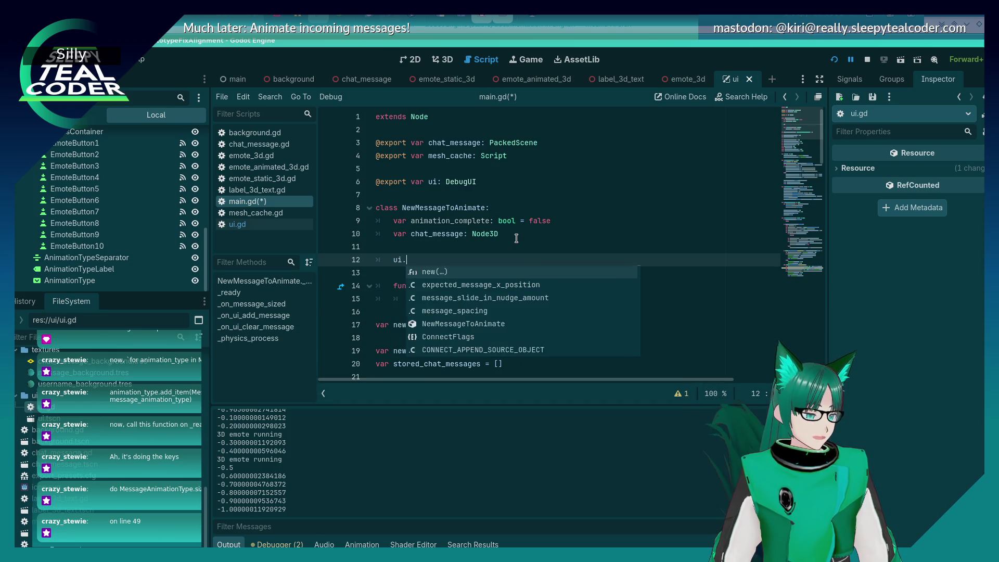
text(essage)
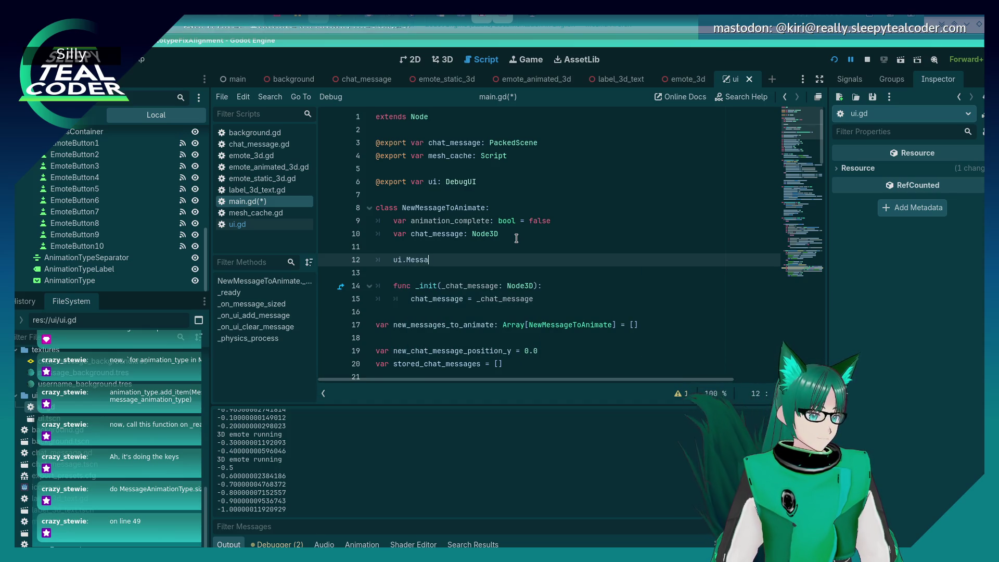
key(ctrl+BackSpace)
key(ctrl+BackSpace)
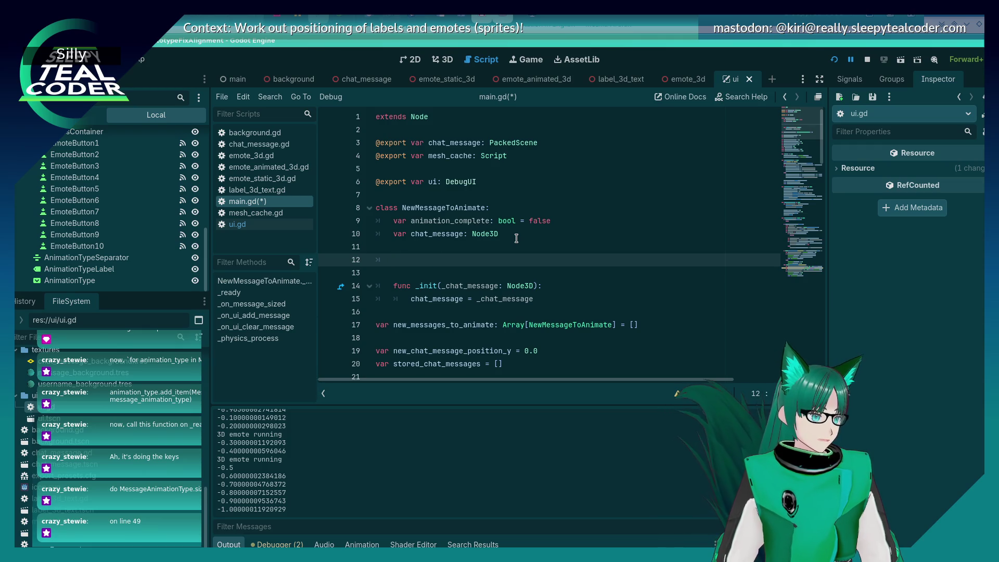
key(ctrl+s)
text(Debug)
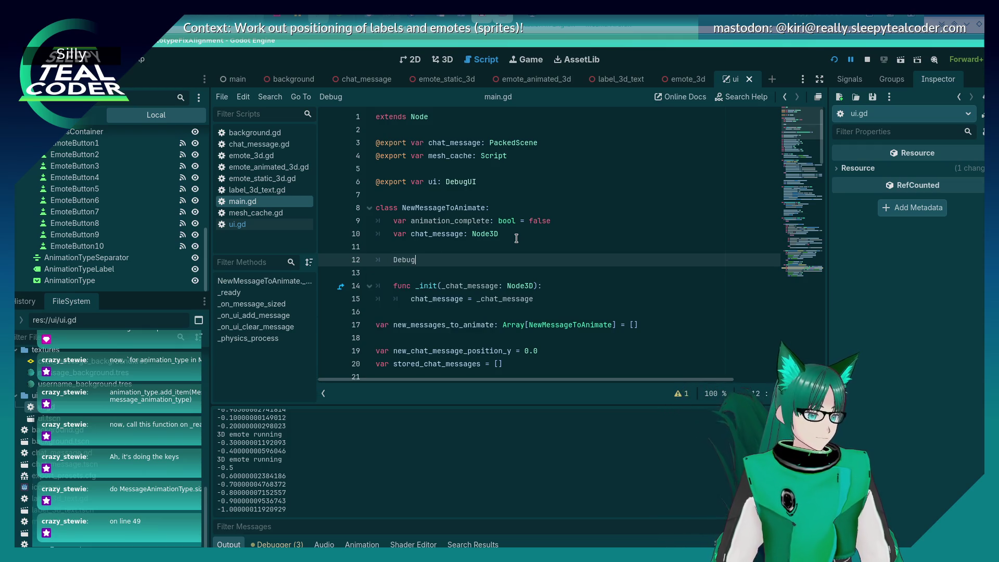
Write a trial line 12: var test: DebugUI.MessageAnimationType = DebugUI.MessageAnimationType.NONE.
text(UI./)
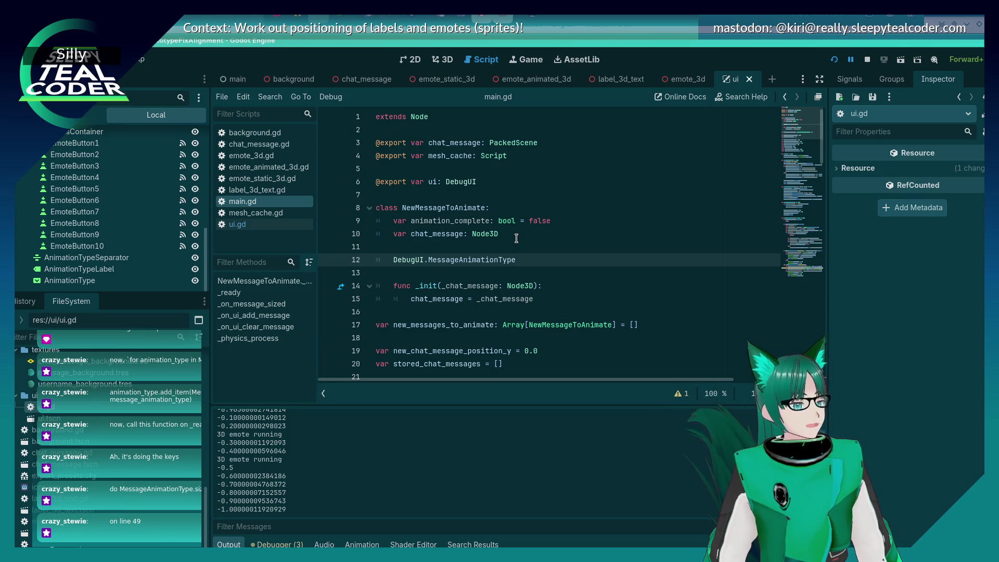
text(e)
key(Up)
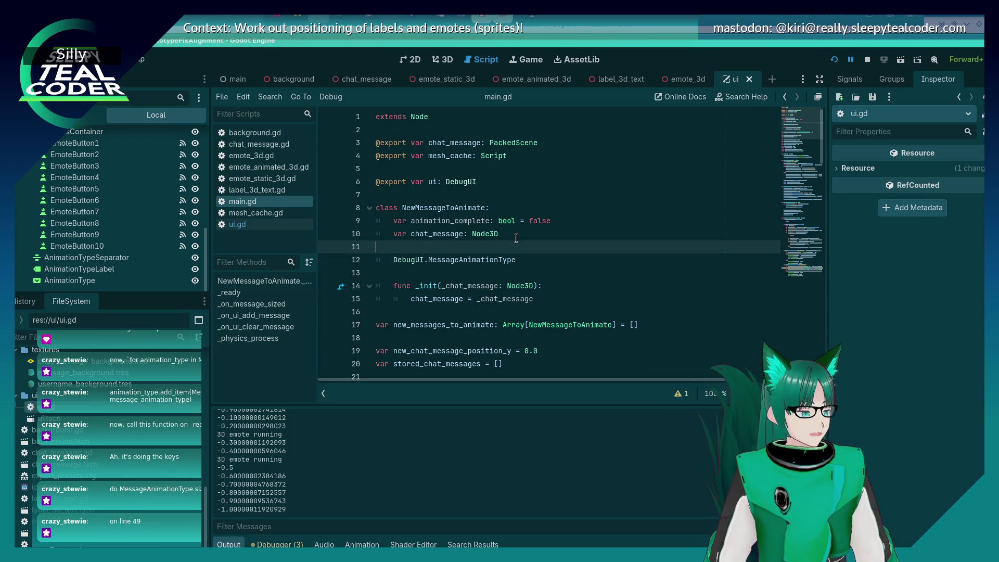
key(Down)
key(Home)
text(var te)
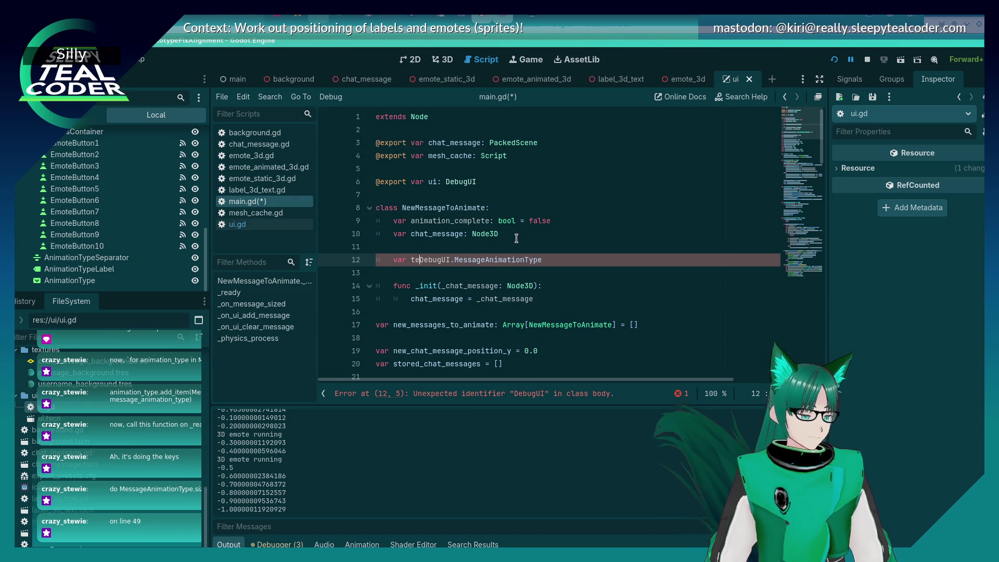
text(st:)
key(End)
text(= )
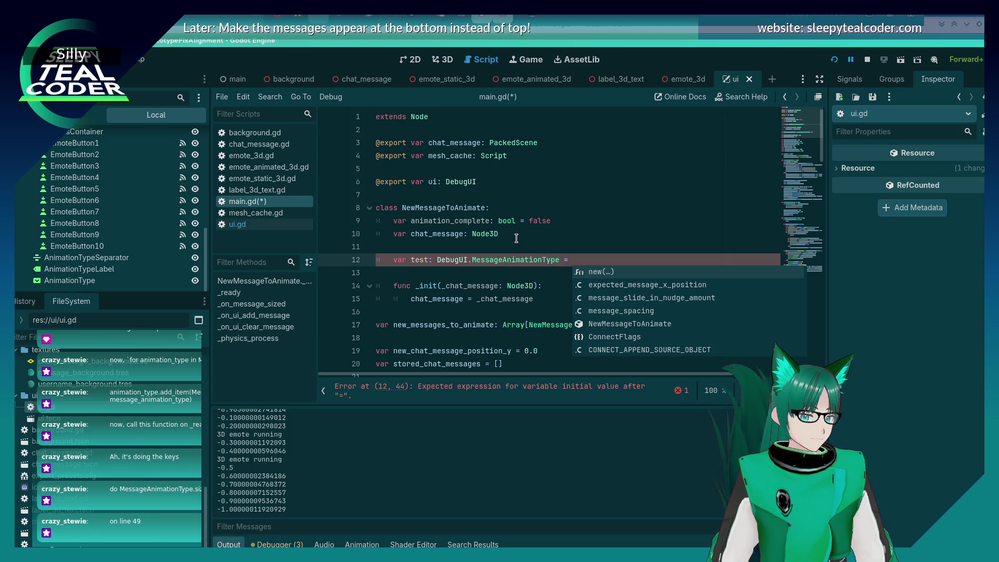
text(MessageAnimationType.)
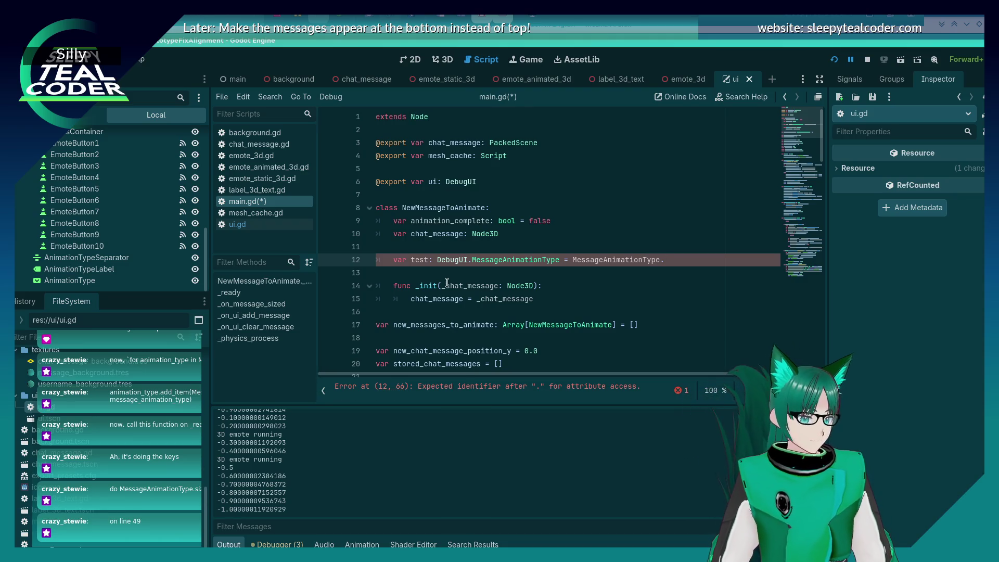
drag(436, 260, 469, 262)
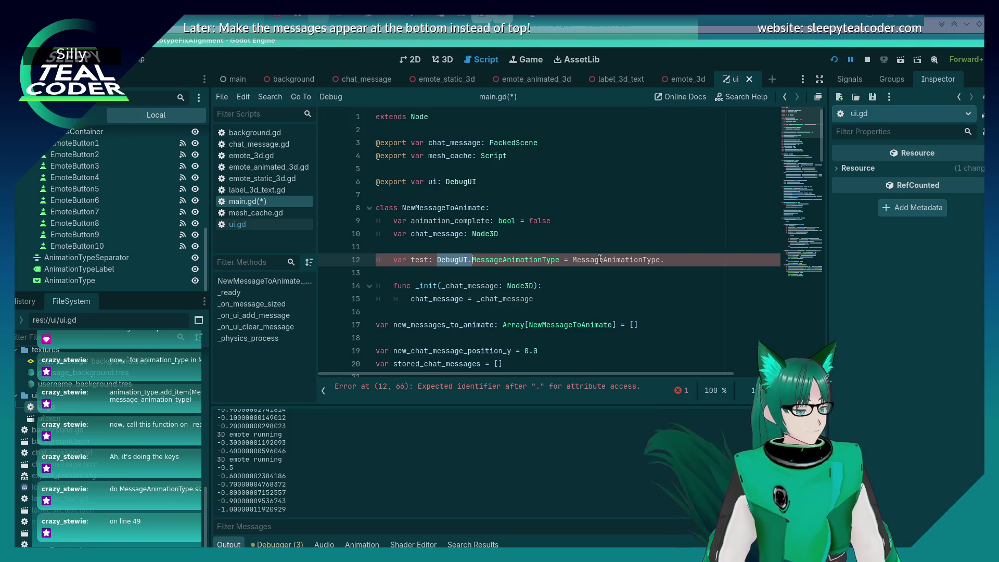
click(572, 261)
text(DebugUI.)
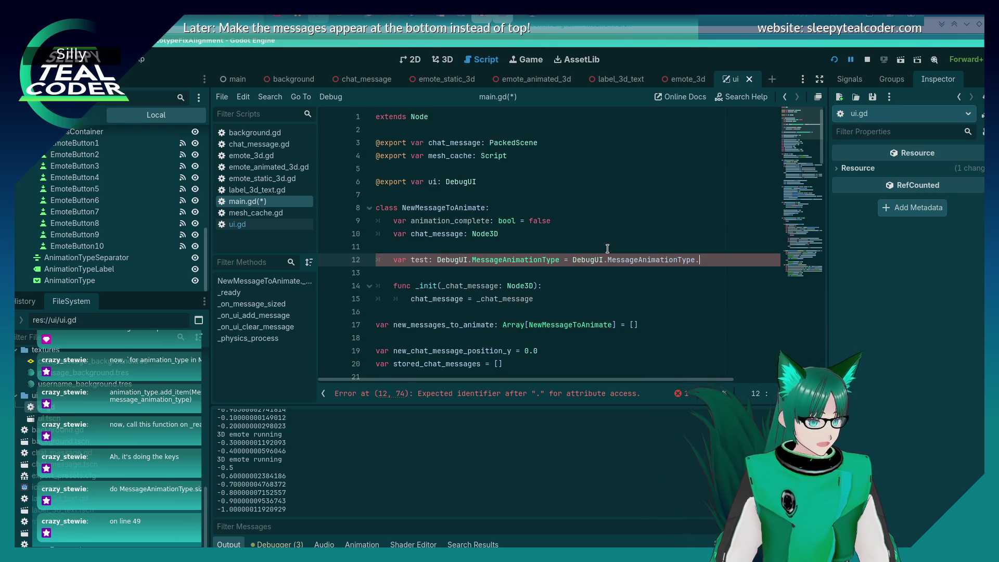
key(ctrl+space)
key(Return)
Delete the test variable line and leftover blank line, then save main.gd.
click(607, 248)
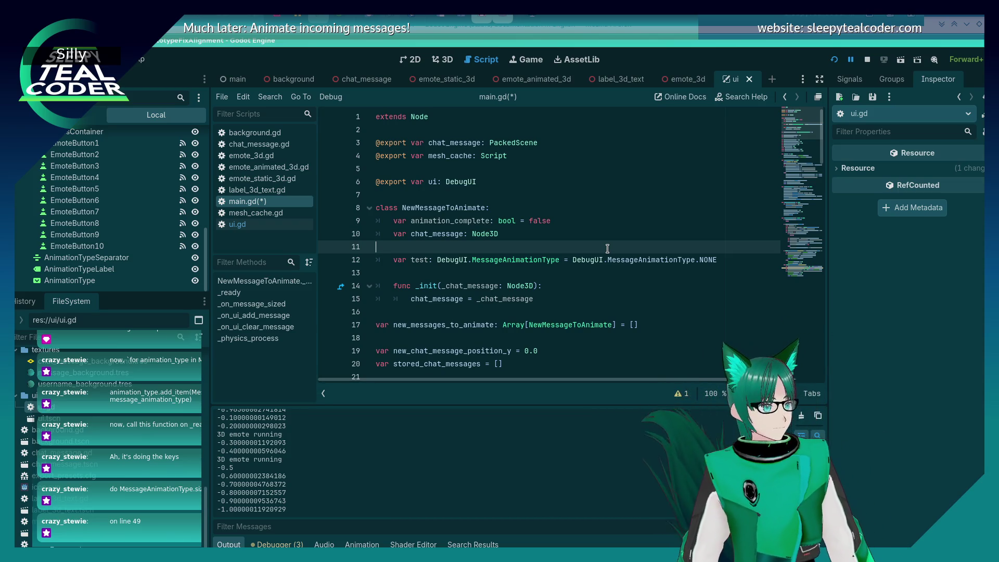
key(Down)
key(End)
key(shift+Home)
key(shift+Home)
key(BackSpace)
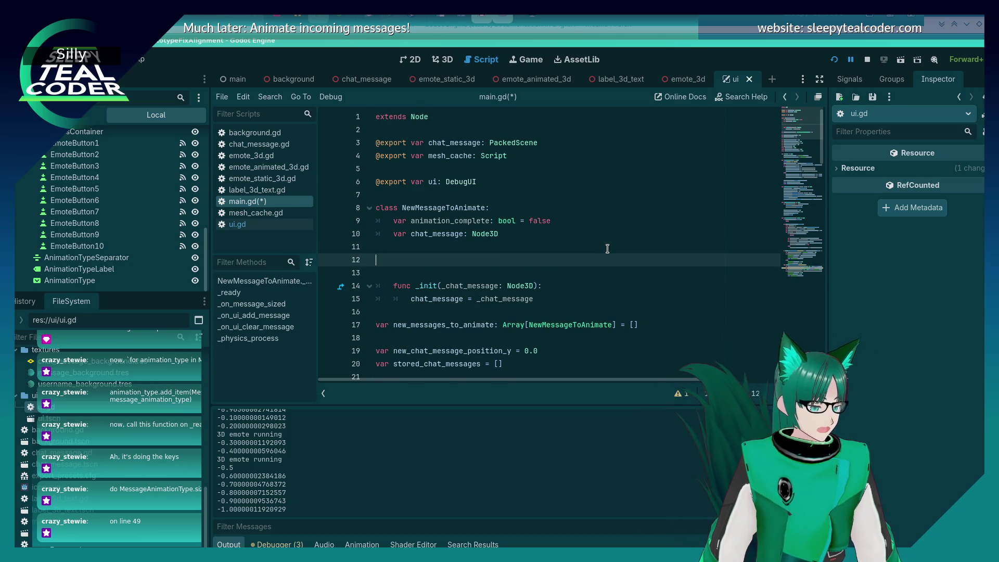
key(BackSpace)
key(BackSpace)
key(ctrl+s)
Leave main.gd and open ui.gd from the script list.
scroll(543, 275, down, 7)
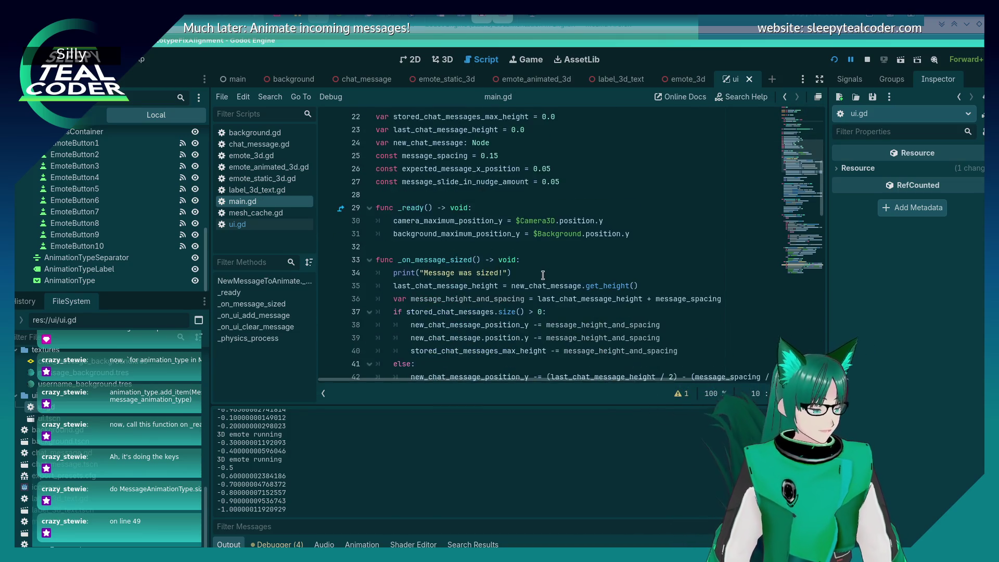
scroll(543, 274, down, 5)
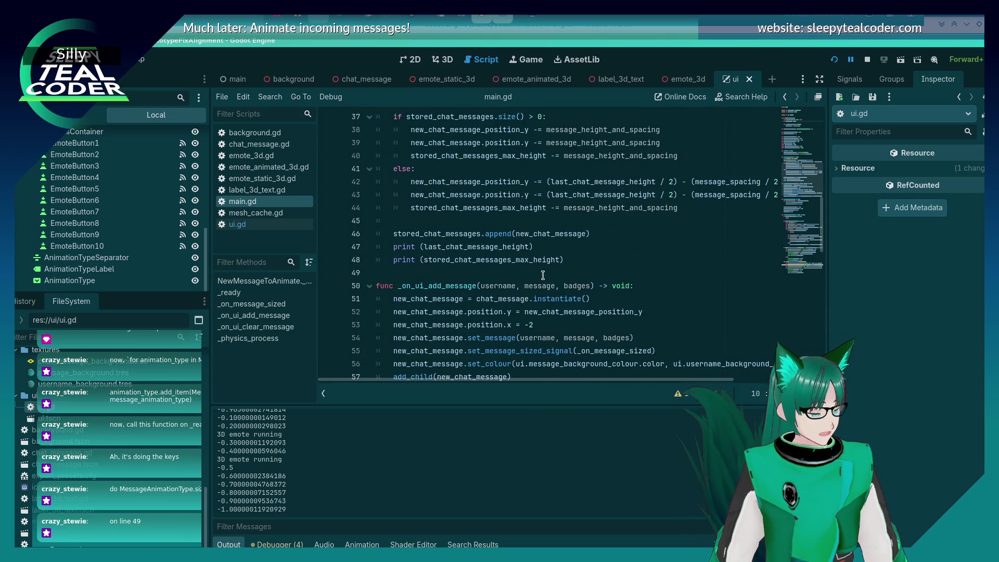
click(260, 224)
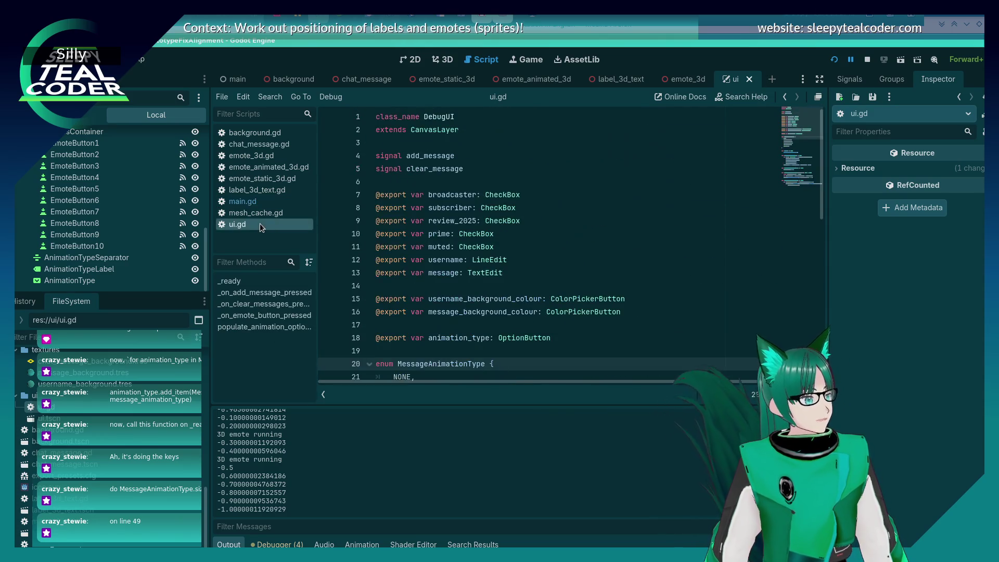
Start an animation_type argument after badges in line 38's add_message.emit call.
scroll(566, 222, down, 9)
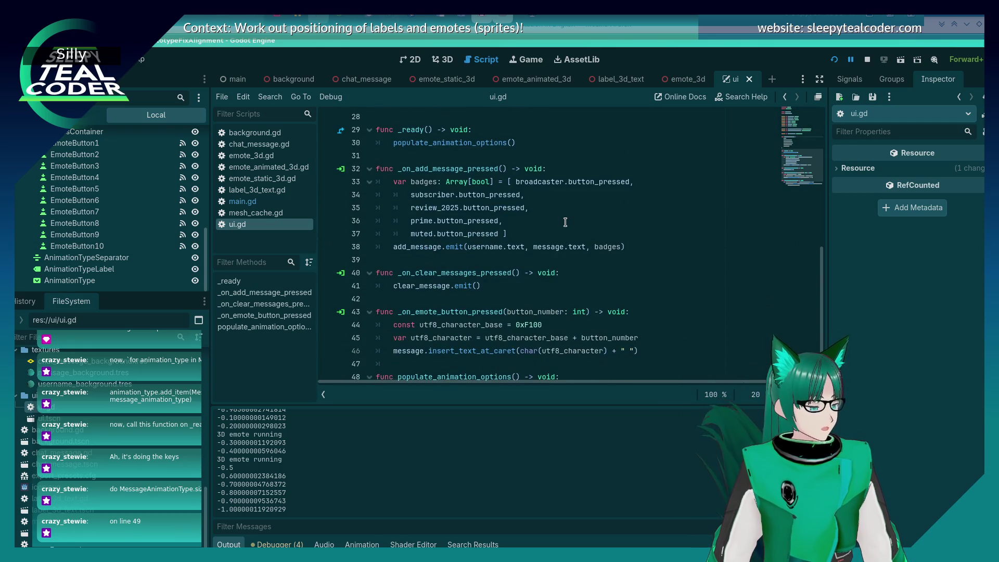
scroll(572, 215, down, 1)
click(619, 206)
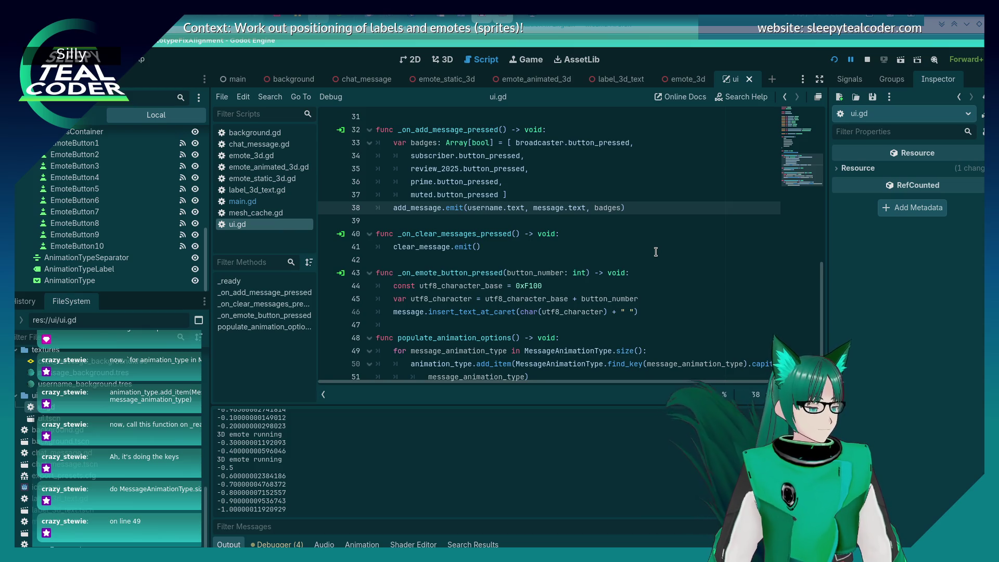
scroll(656, 252, down, 1)
scroll(655, 251, up, 8)
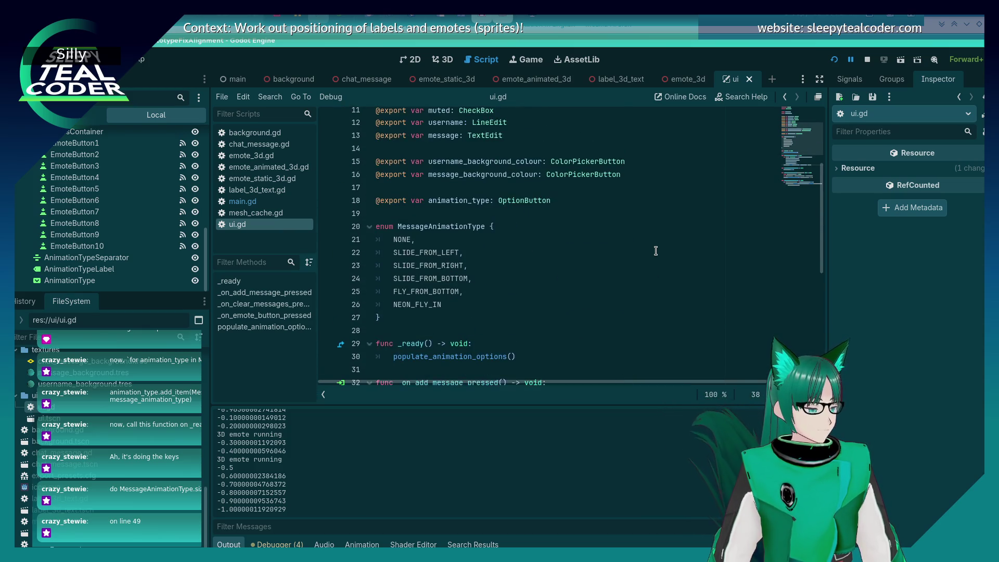
scroll(655, 251, down, 5)
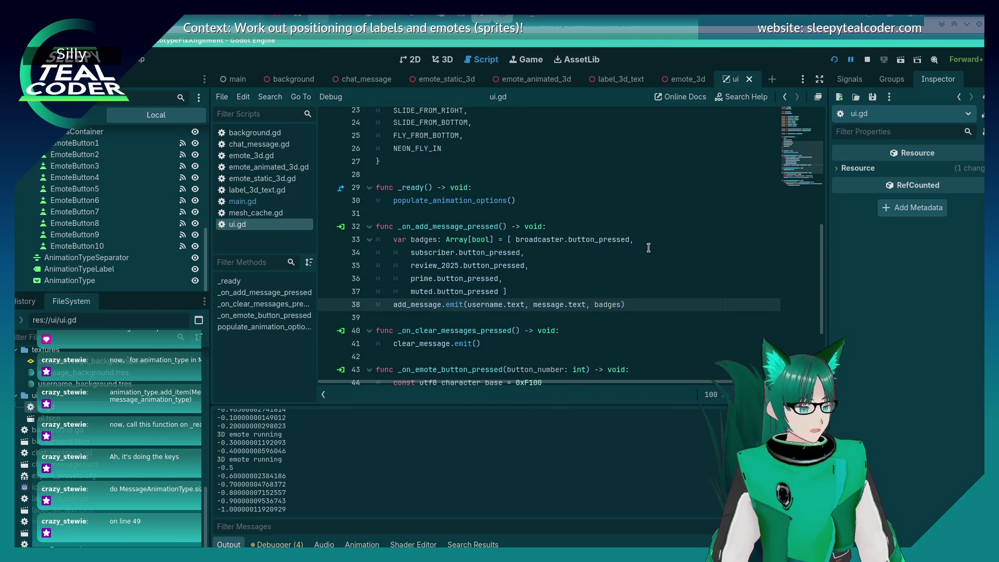
text(, animati)
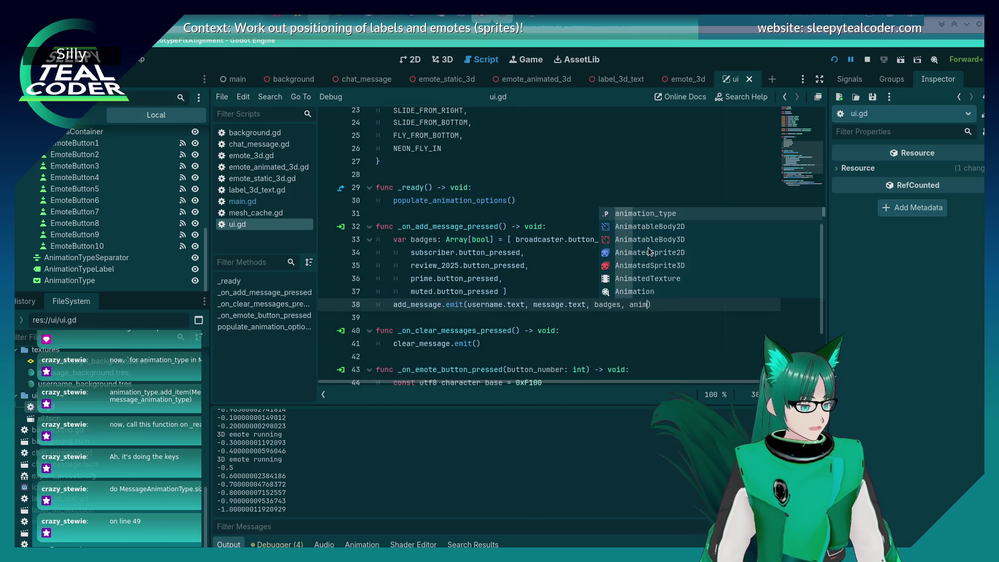
text(on_type.)
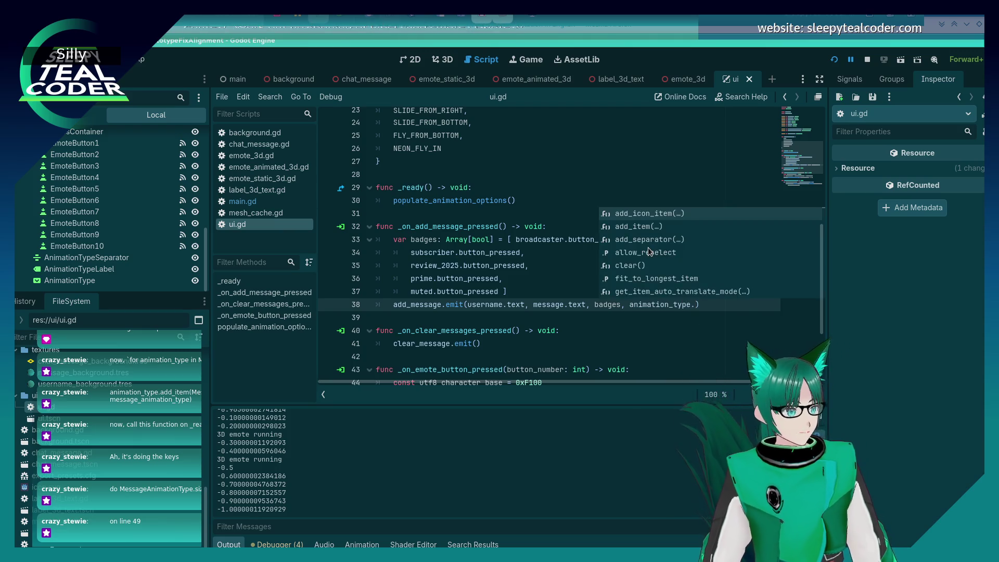
Append get_item_index() to animation_type on line 38 via autocomplete.
key(Left)
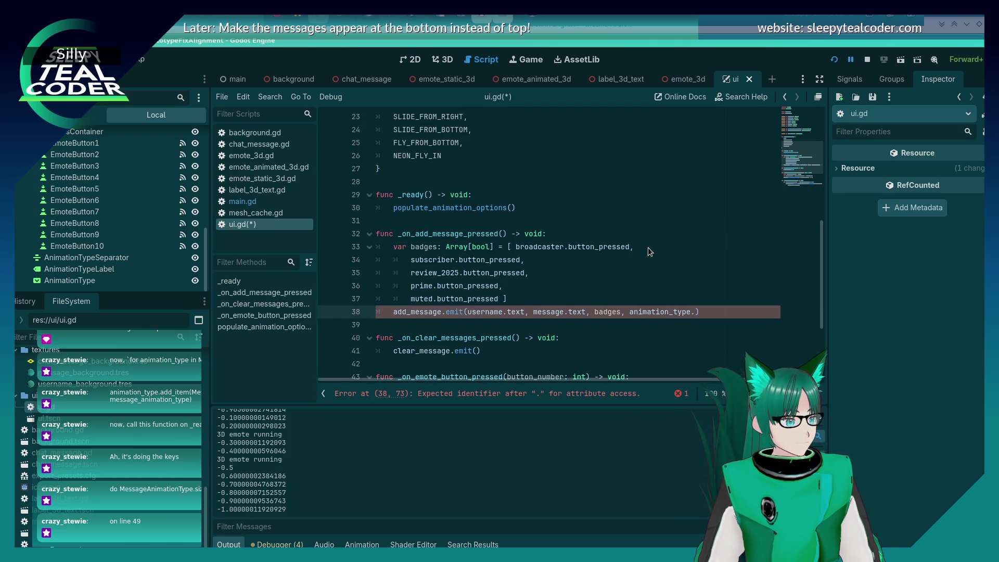
key(End)
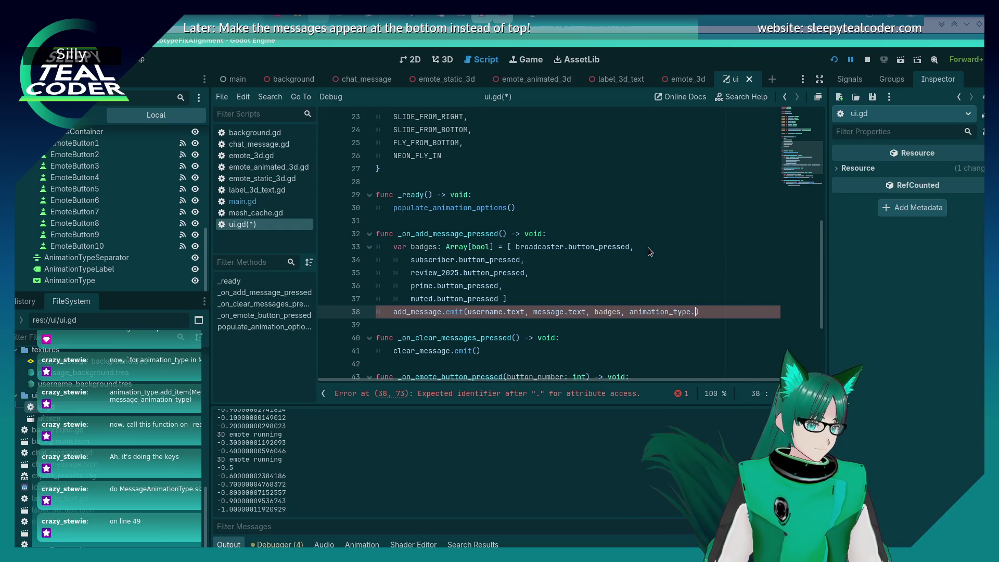
key(Left)
key(ctrl+space)
key(Down)
key(Down)
key(Down)
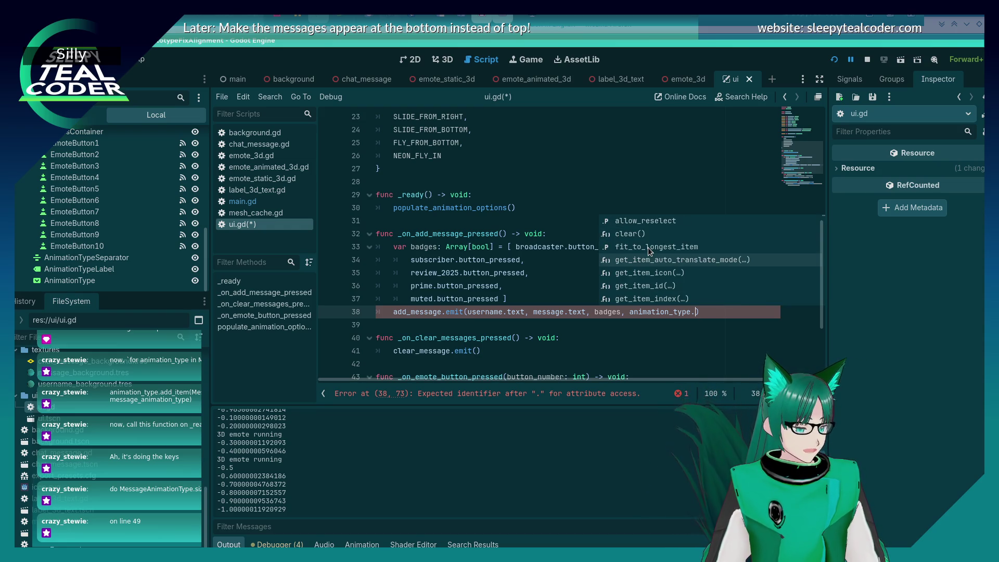
key(Down)
key(Down)
key(Down)
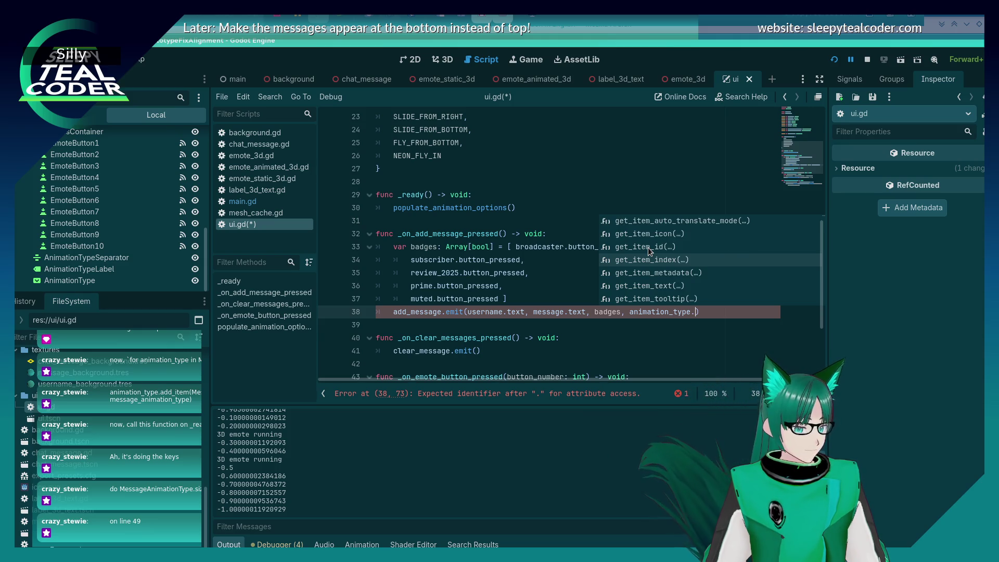
key(Return)
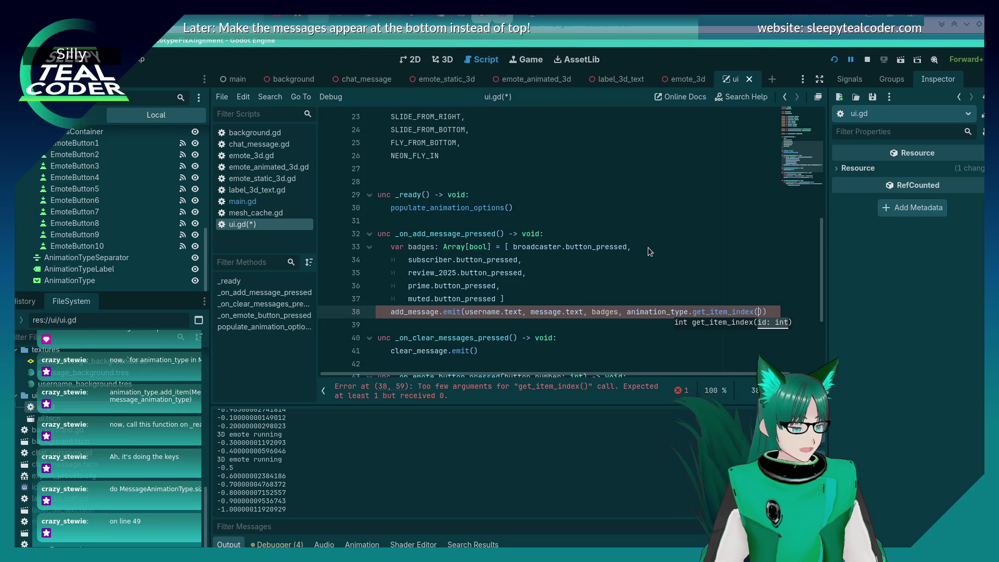
Change the call to get_selected_item() and remove the extra closing parenthesis.
key(BackSpace)
key(BackSpace)
key(BackSpace)
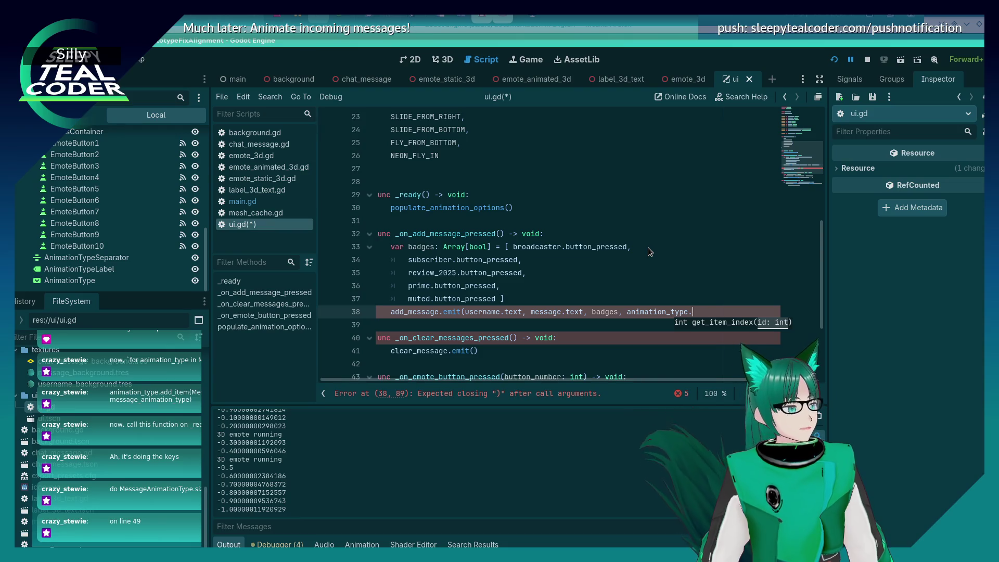
text(get_select)
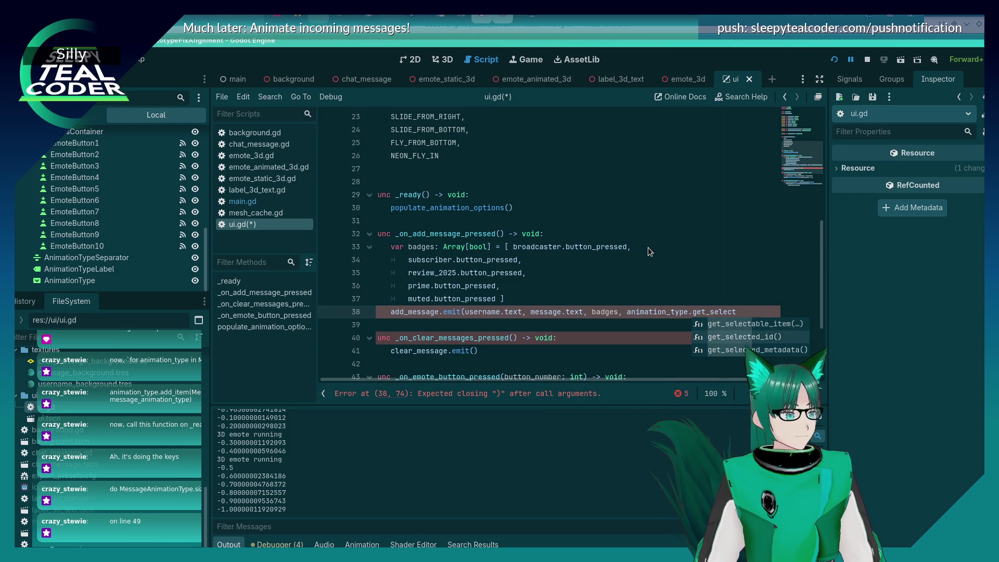
key(Down)
key(Return)
text())
key(BackSpace)
key(BackSpace)
text(item()
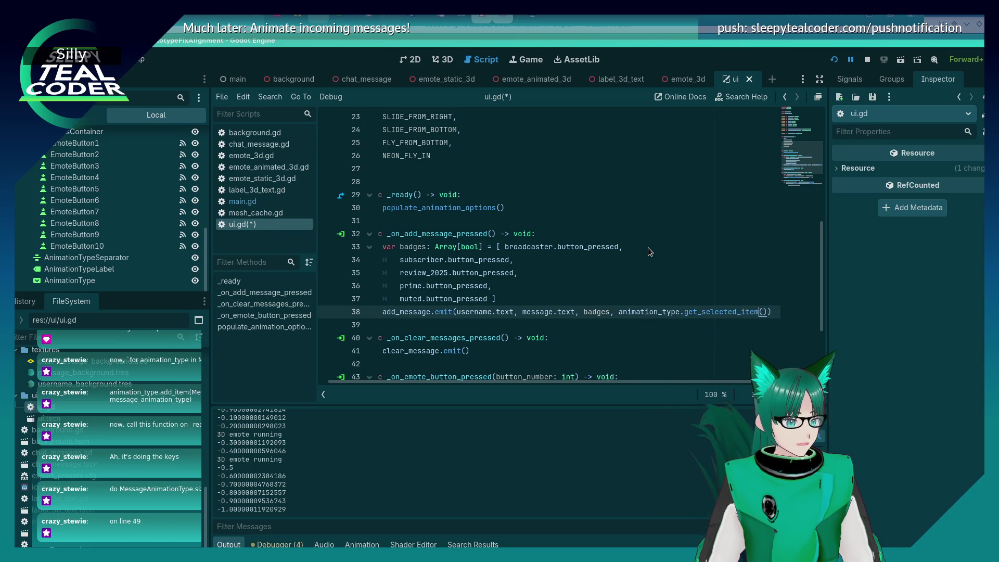
key(End)
key(BackSpace)
key(Down)
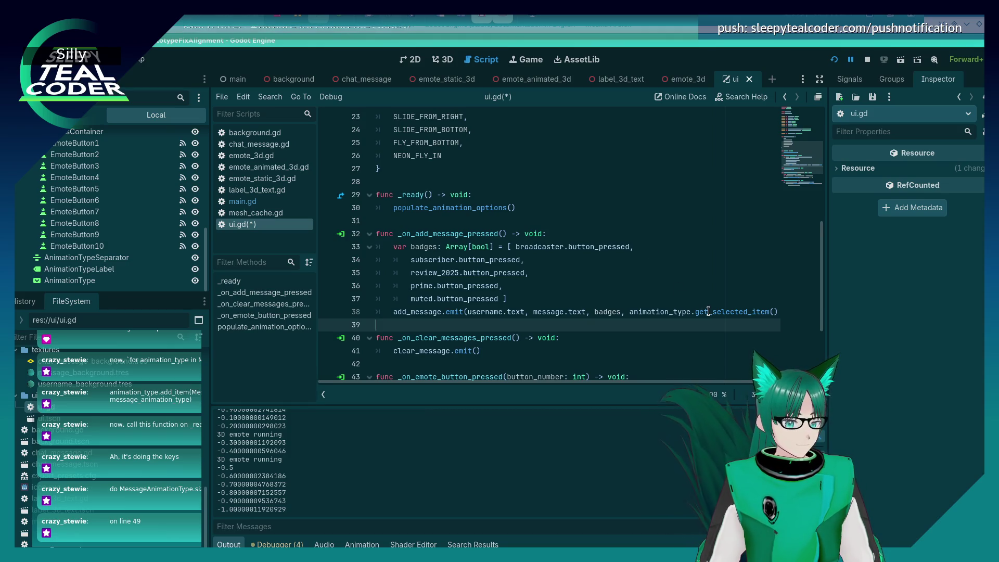
drag(600, 379, 648, 386)
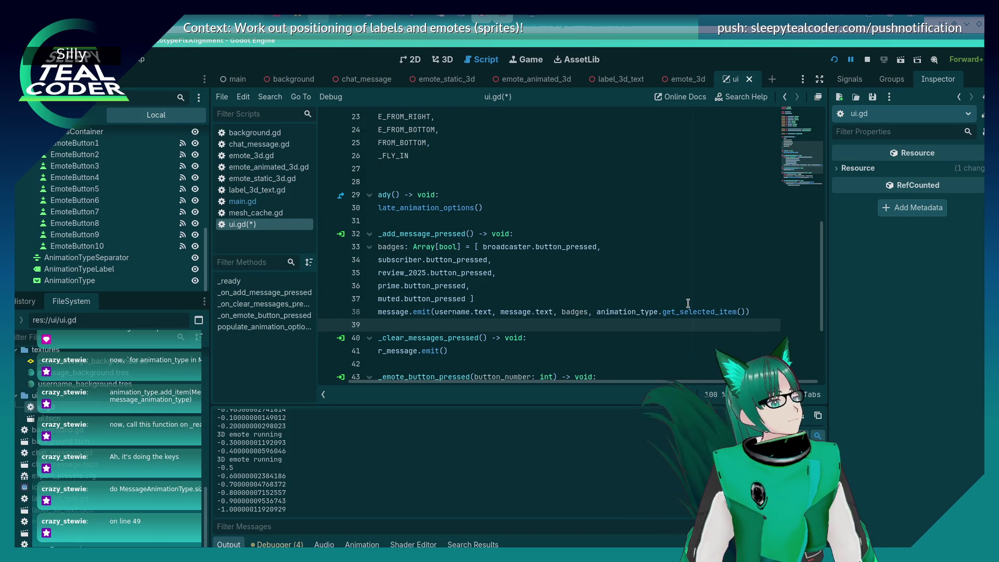
Replace get_selected_item with get_selected_id() as the emit call's fourth argument.
double_click(689, 312)
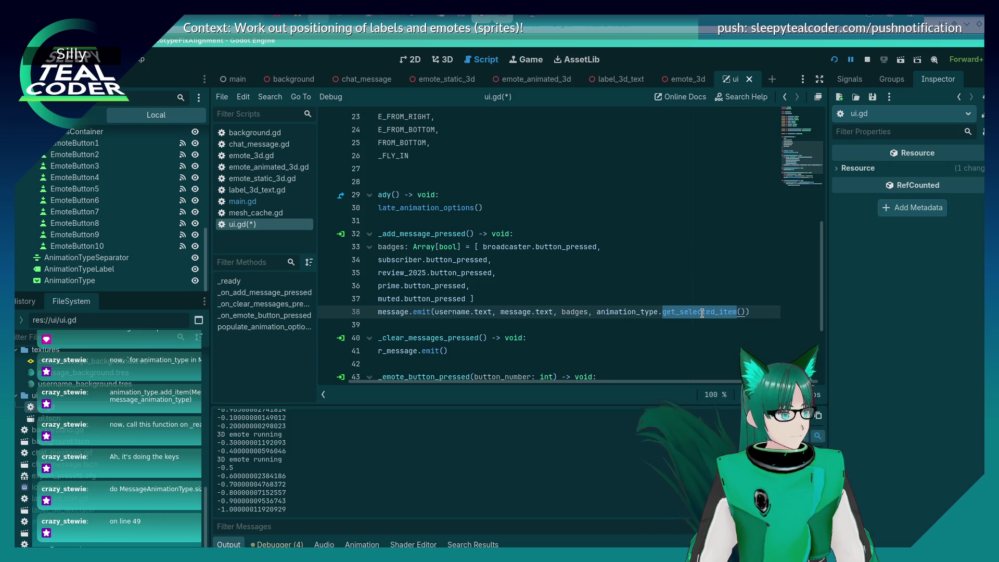
key(BackSpace)
text(get_)
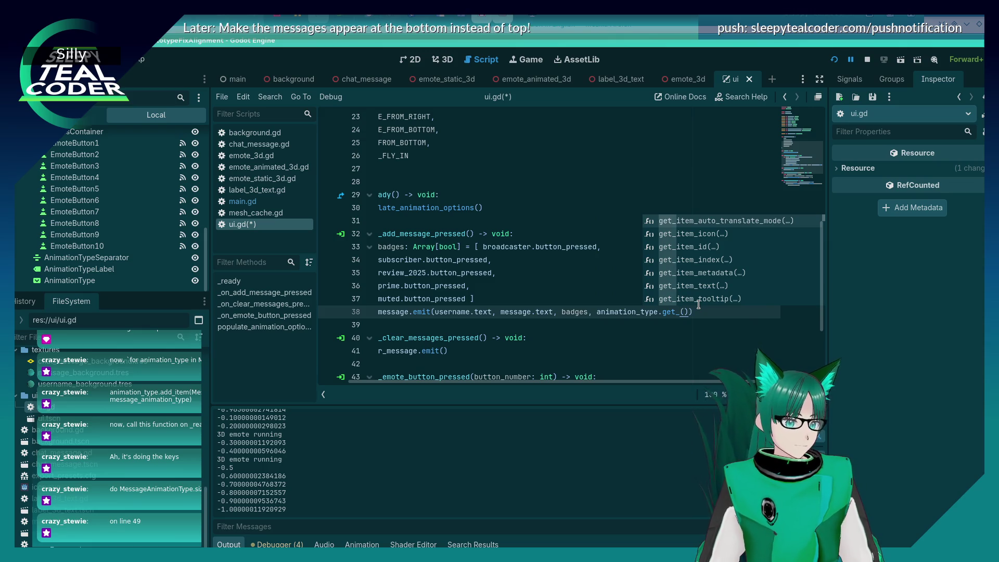
key(Down)
key(Down)
key(Down)
key(Return)
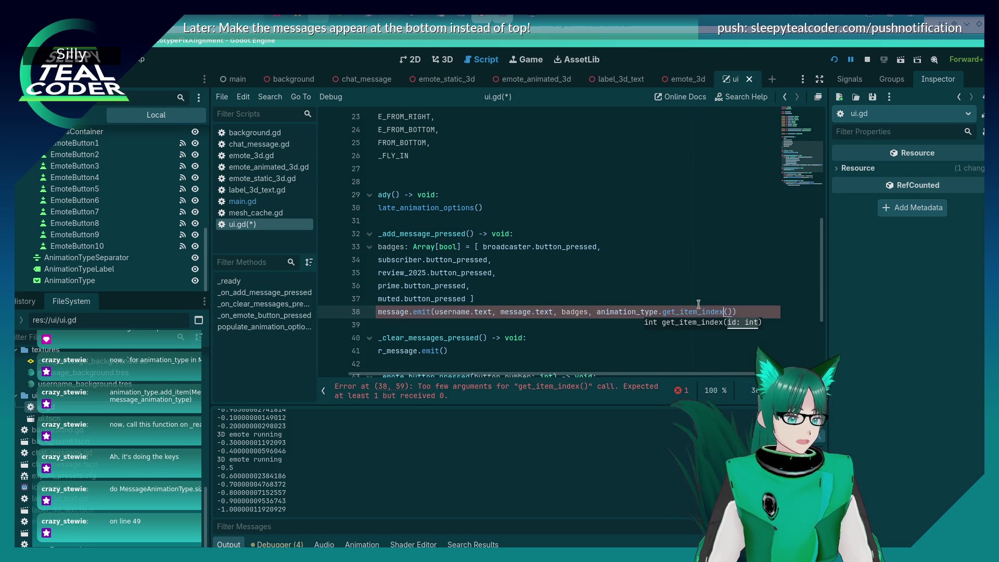
key(BackSpace)
key(BackSpace)
key(BackSpace)
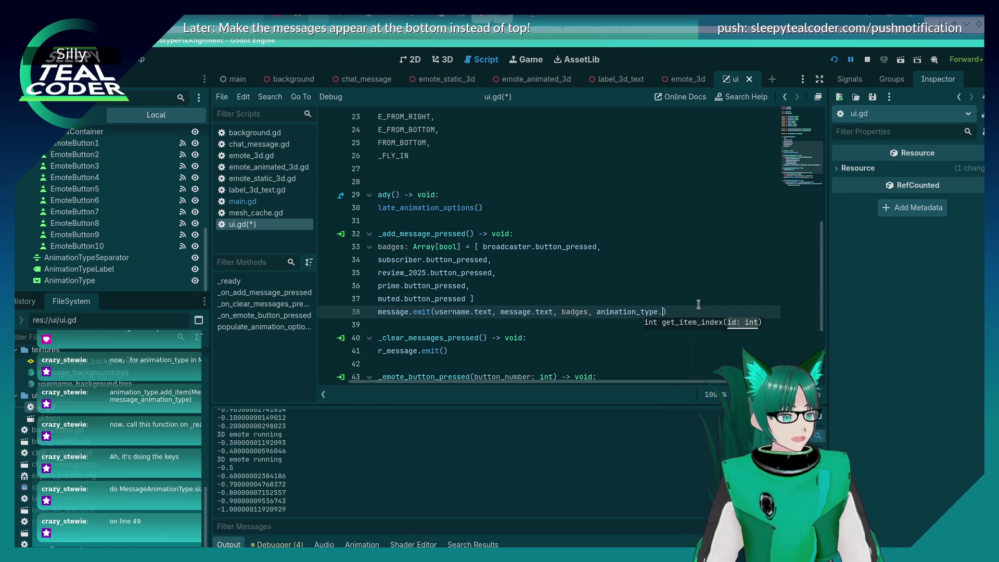
text(get_select)
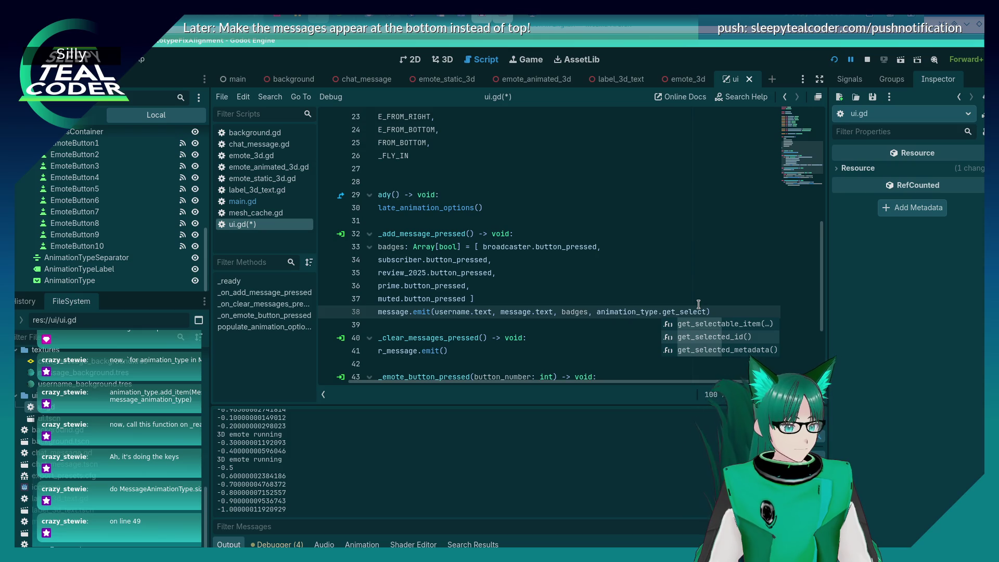
key(Return)
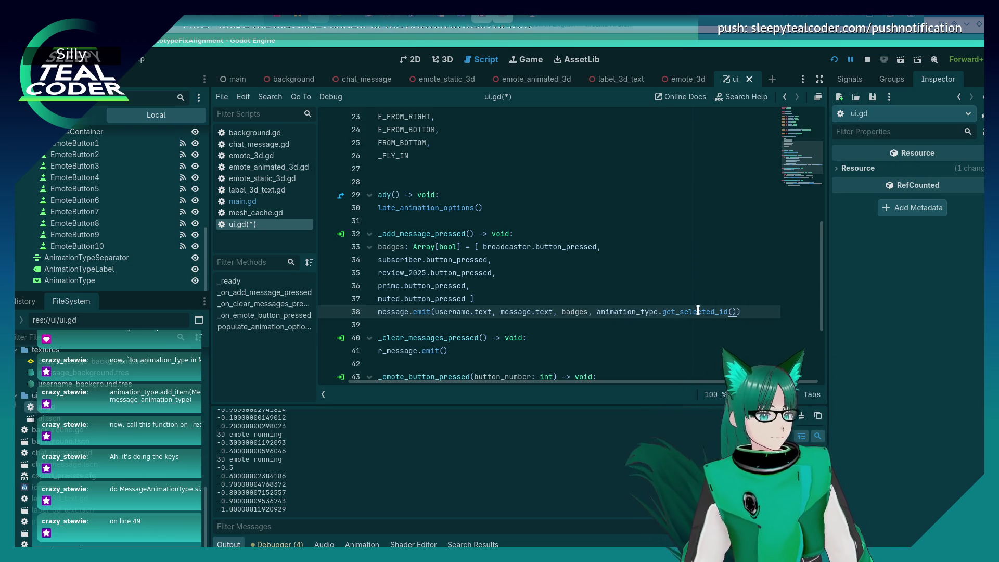
mouse_move(698, 310)
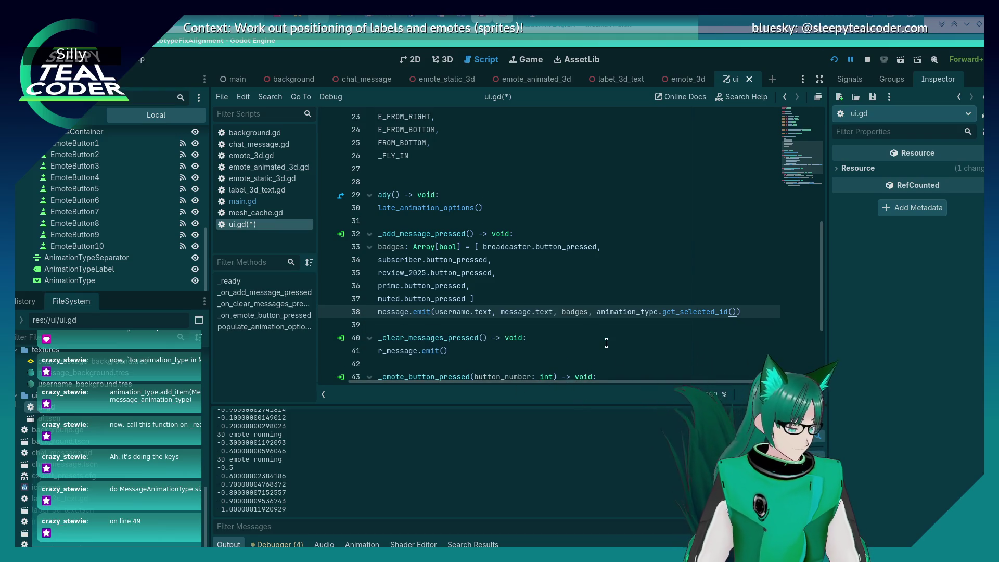
Review ui.gd and save it with line 38 passing animation_type.get_selected_id().
scroll(601, 377, down, 3)
drag(593, 382, 536, 380)
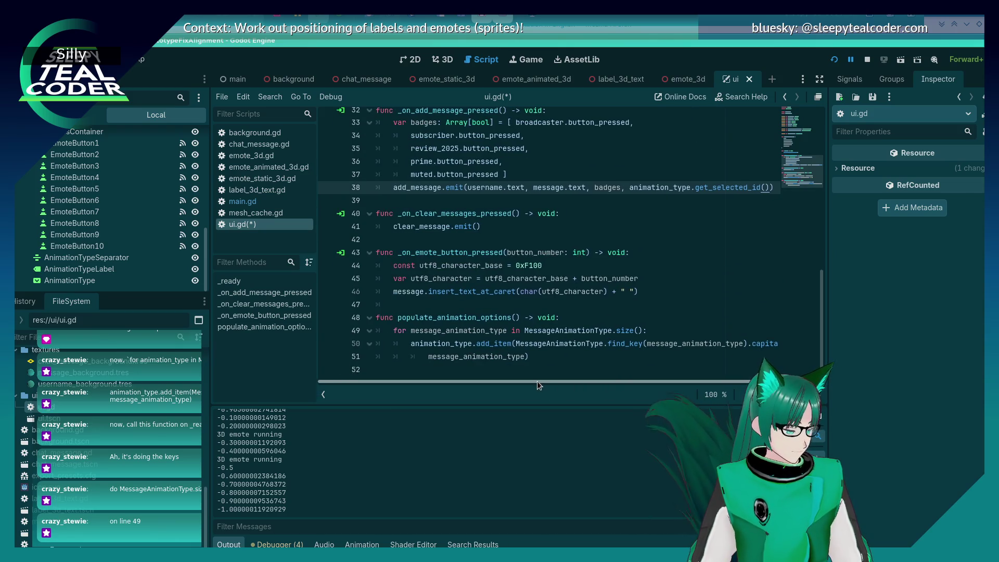
scroll(547, 291, up, 3)
key(ctrl+s)
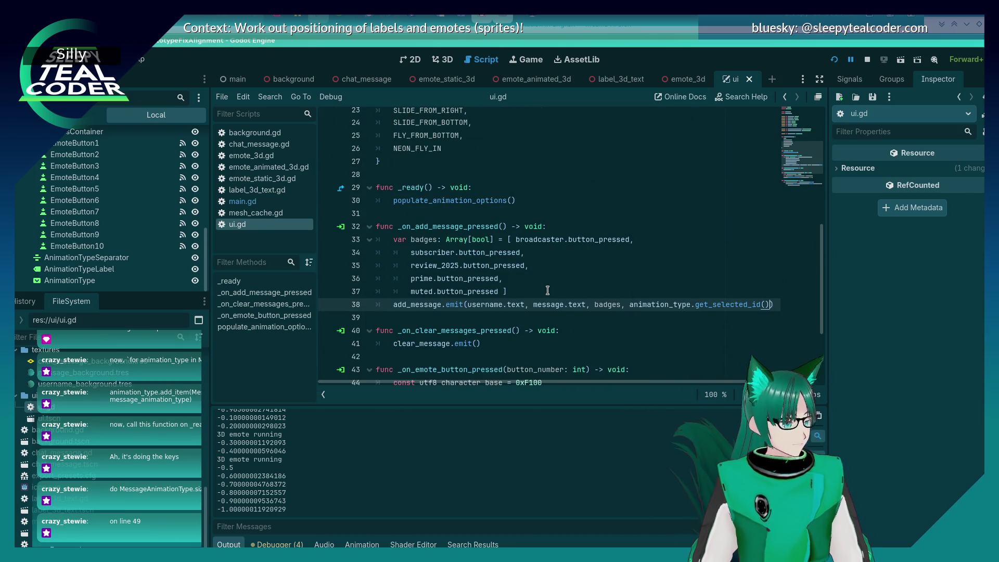
In main.gd, add animation_type after badges in _on_ui_add_message's parameters on line 50, and save.
click(275, 203)
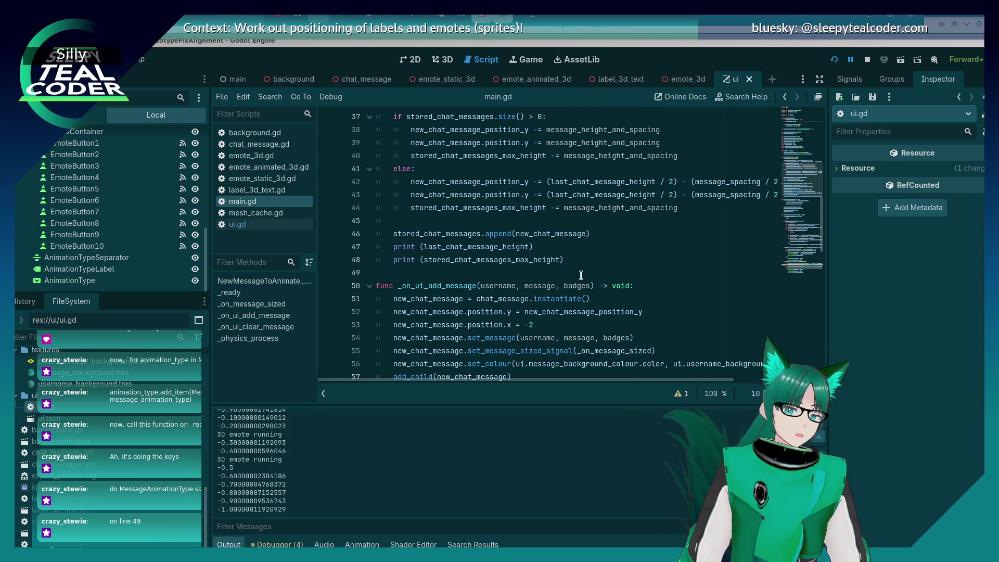
scroll(477, 292, up, 2)
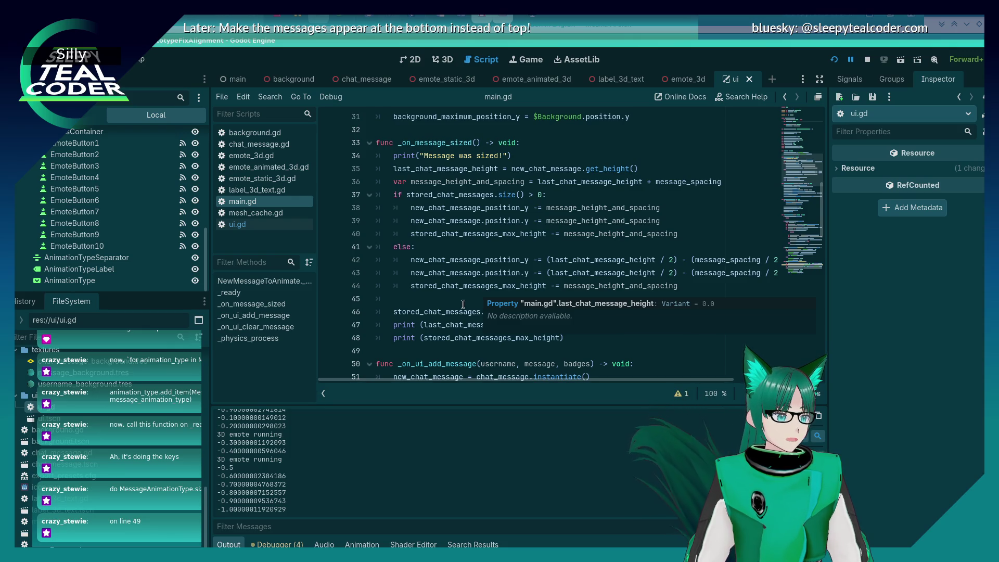
scroll(599, 215, down, 4)
click(593, 208)
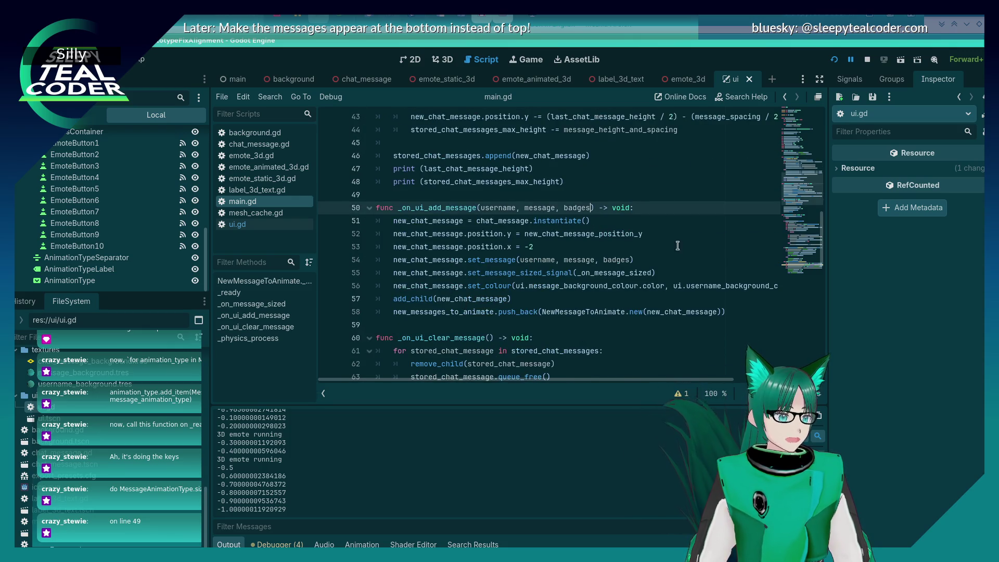
text(,)
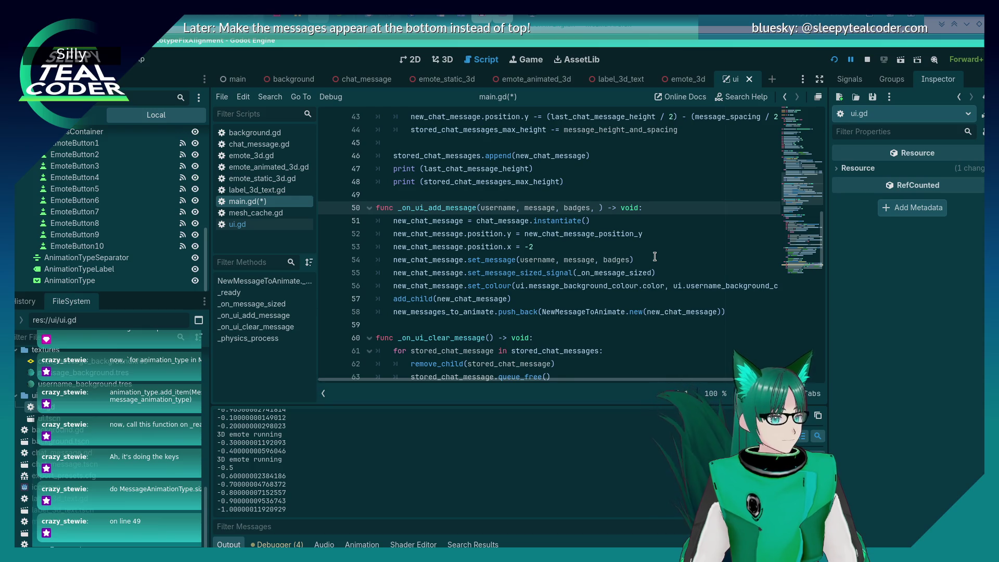
text(animation_ty)
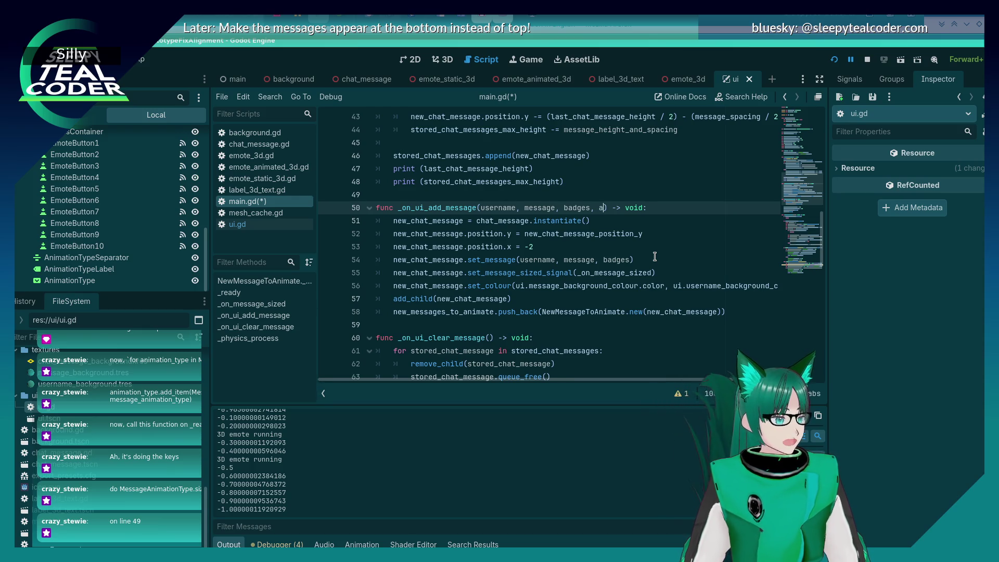
text(pe)
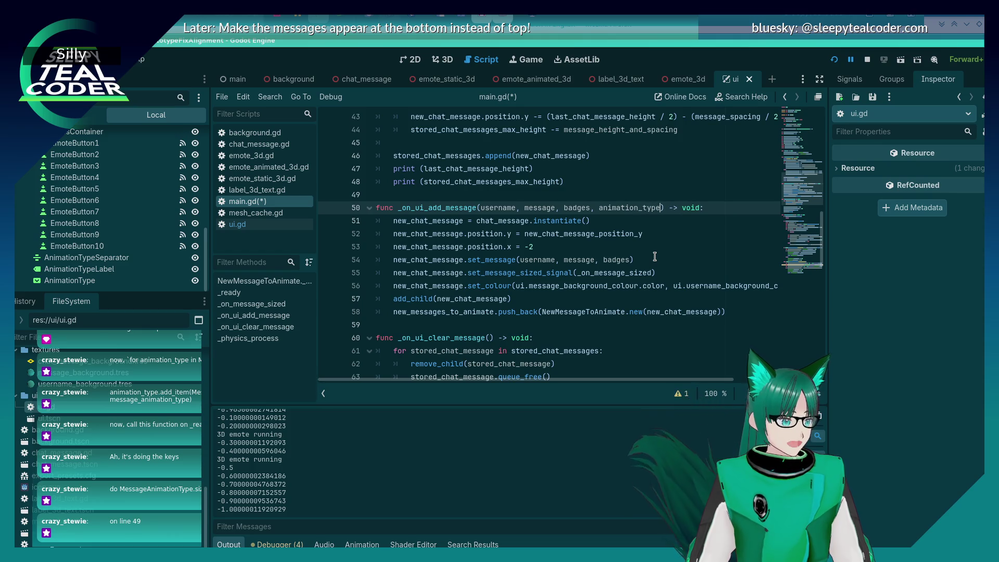
key(ctrl+s)
scroll(647, 210, up, 14)
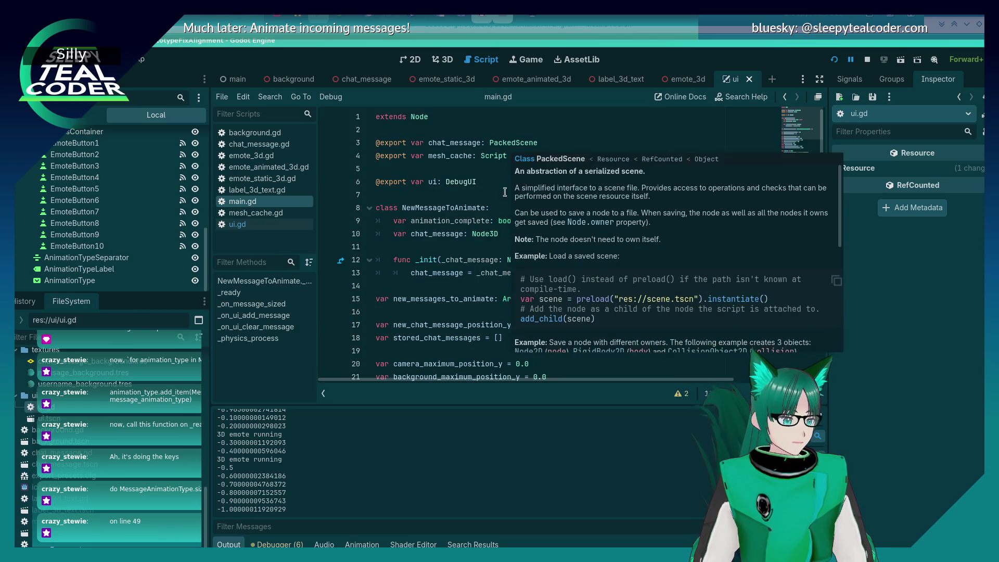
Add var animation_type: DebugUI.MessageAnimationType = DebugUI.MessageAnimationType.NONE to NewMessageToAnimate and save.
click(475, 234)
click(592, 220)
key(Return)
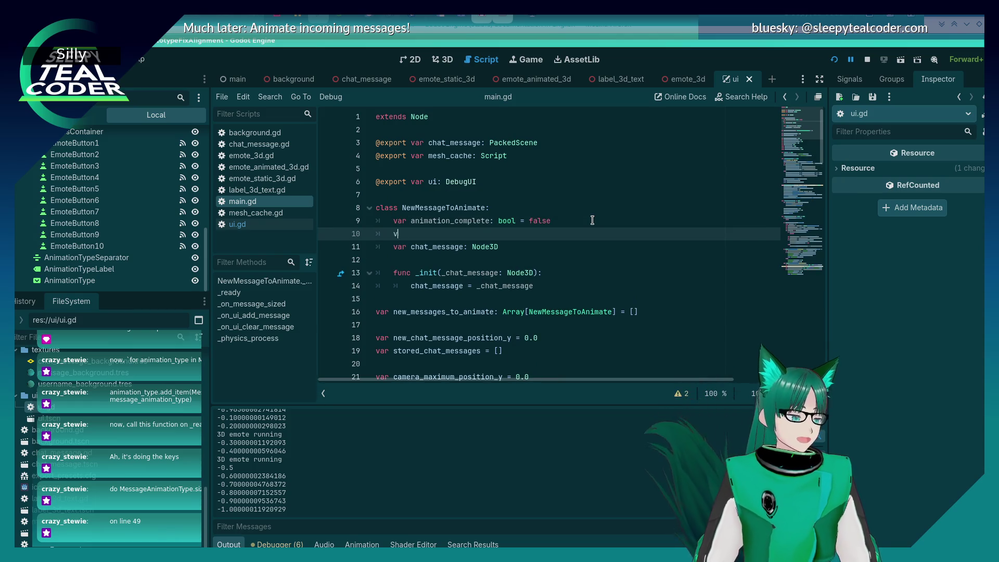
text(var animation_type: )
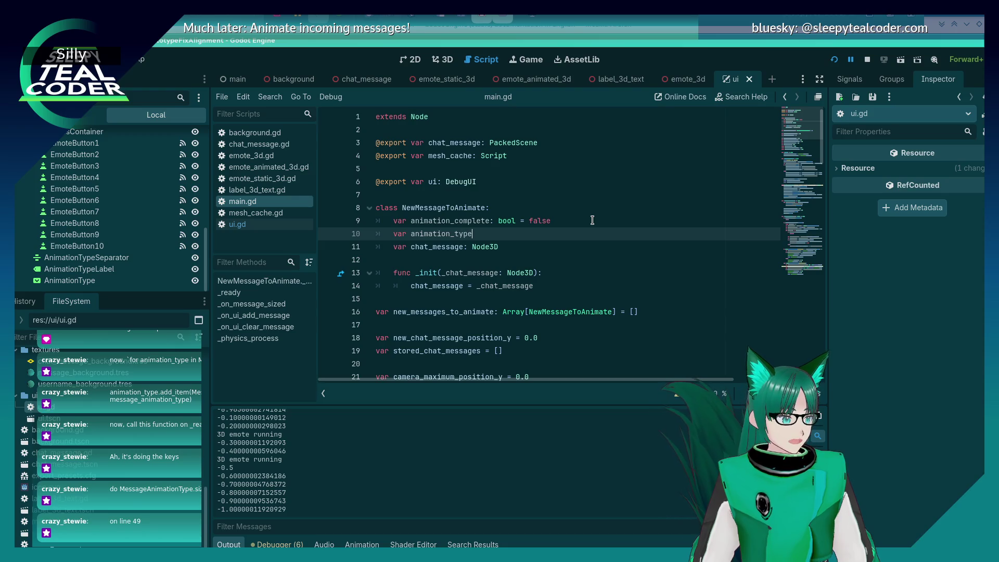
text(DebugUI.Anim)
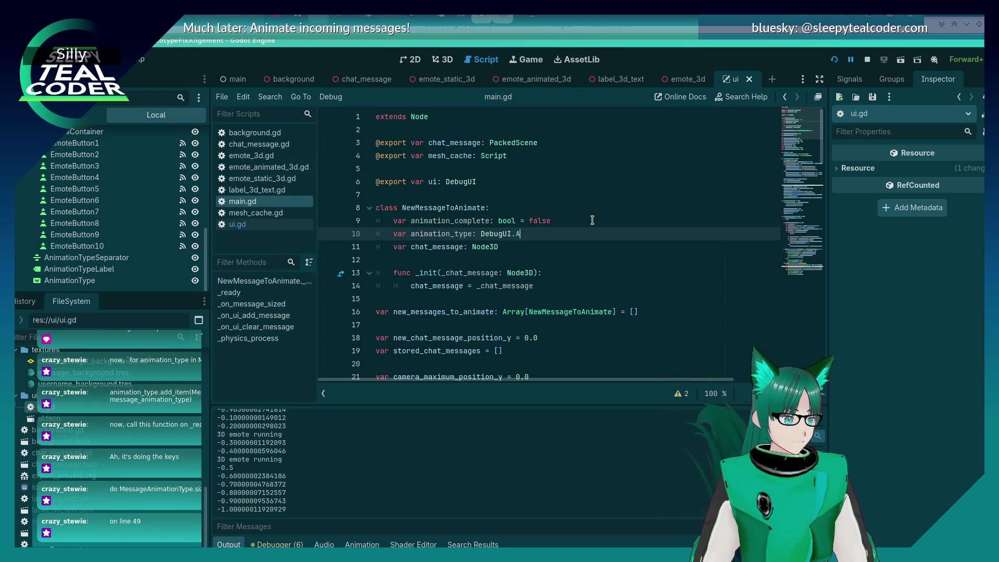
key(BackSpace)
key(BackSpace)
key(BackSpace)
text(Mes)
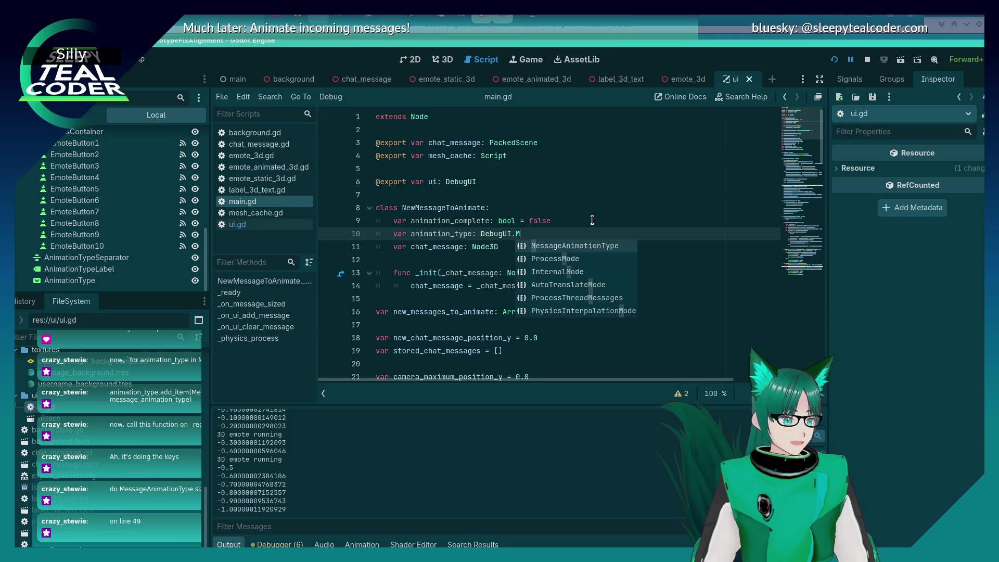
key(Return)
text(= DebugUI.MessageAnimationType.NONE)
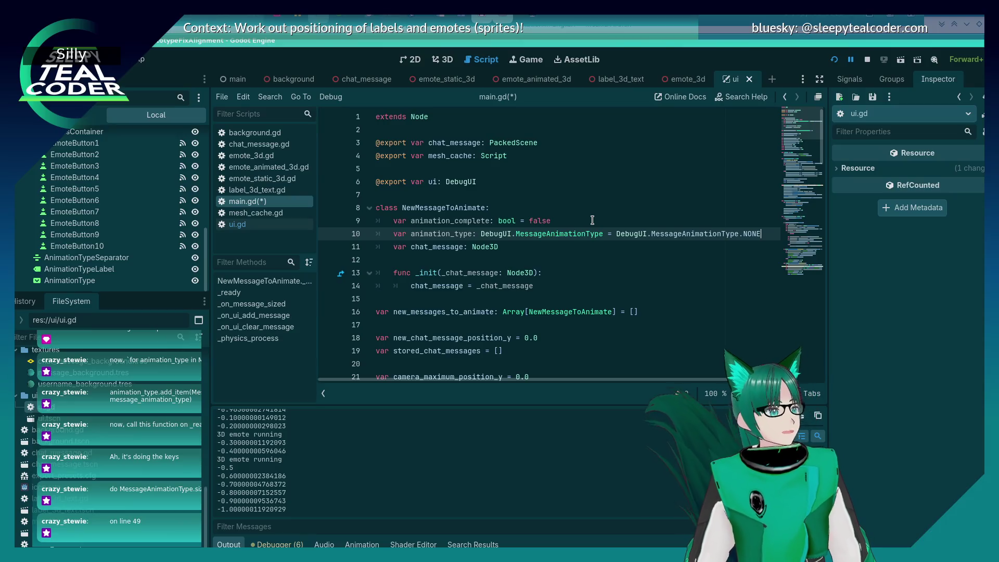
key(ctrl+s)
scroll(588, 218, down, 14)
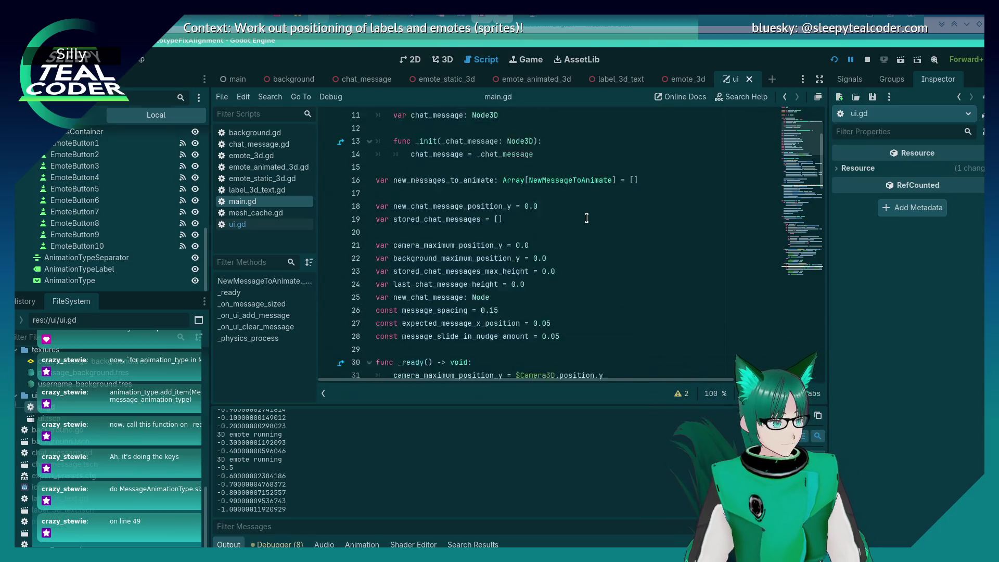
scroll(587, 218, down, 1)
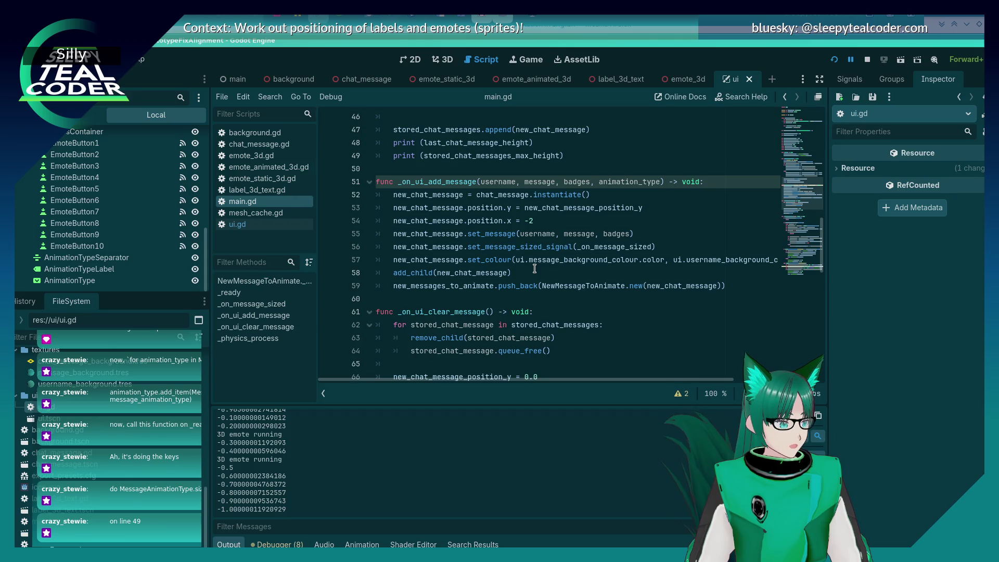
Give _init an _animation_type: DebugUI.MessageAnimationType parameter, assign it to animation_type, and save.
click(717, 286)
scroll(658, 264, up, 15)
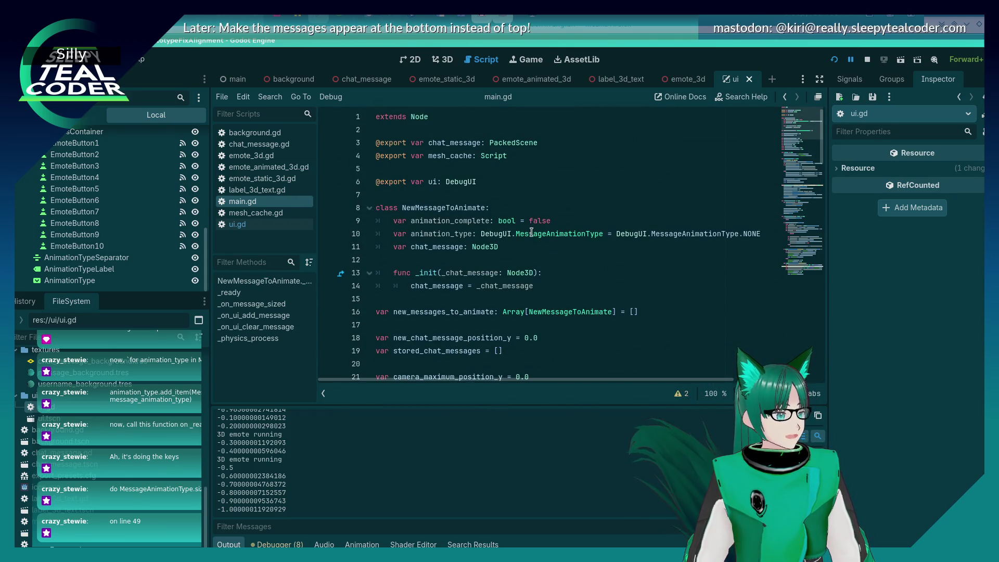
click(534, 273)
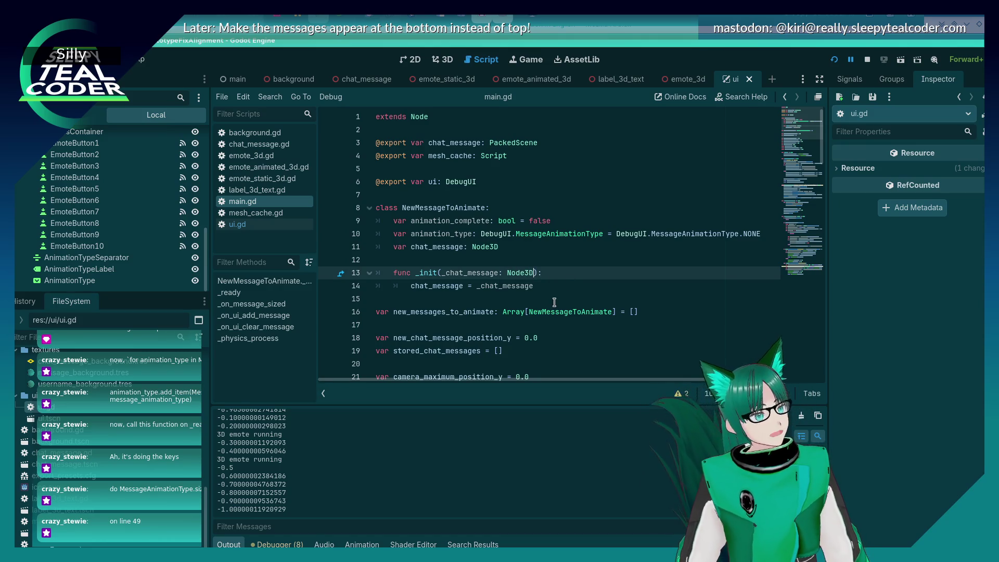
text(, _an)
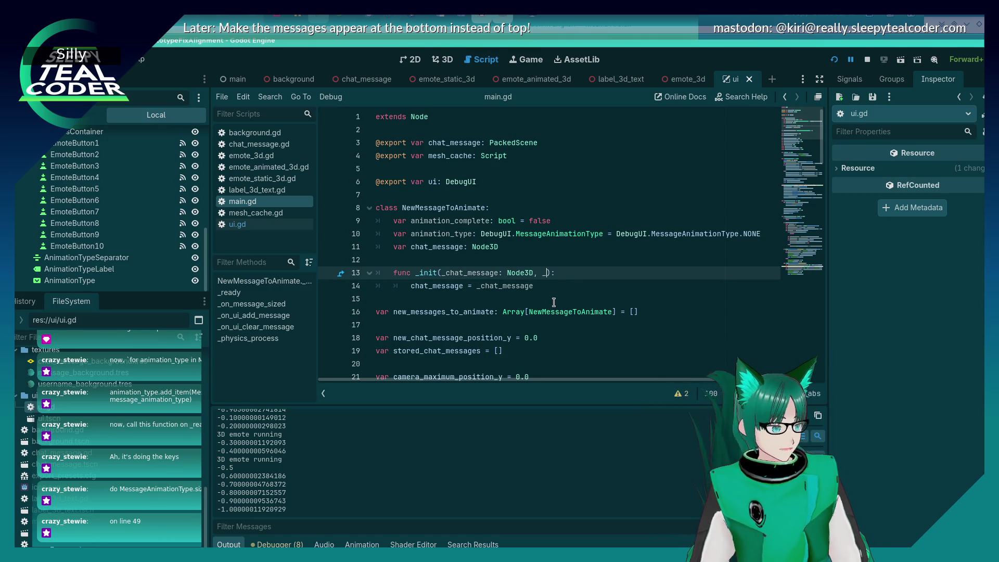
text(imation_type: )
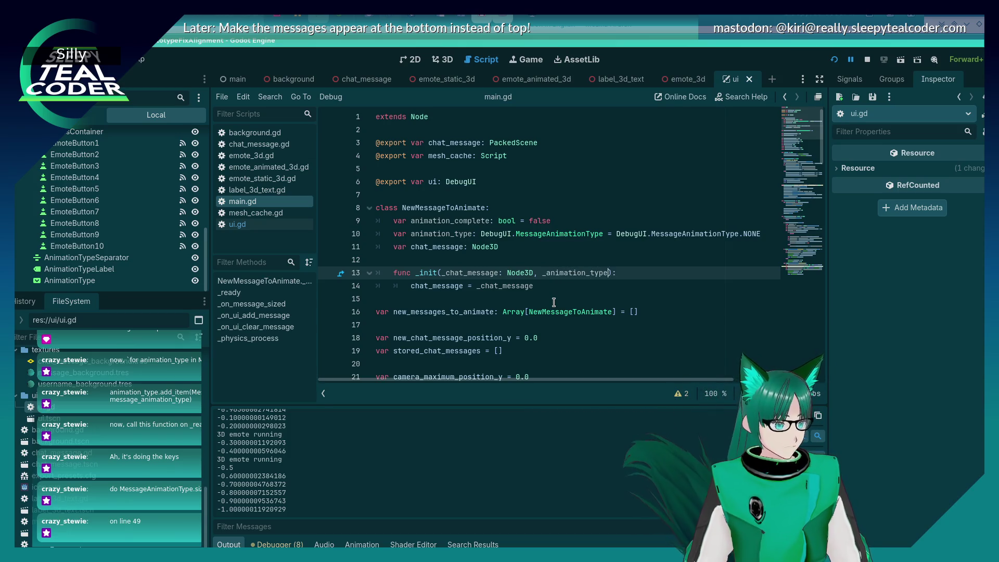
text(DebugUI.M)
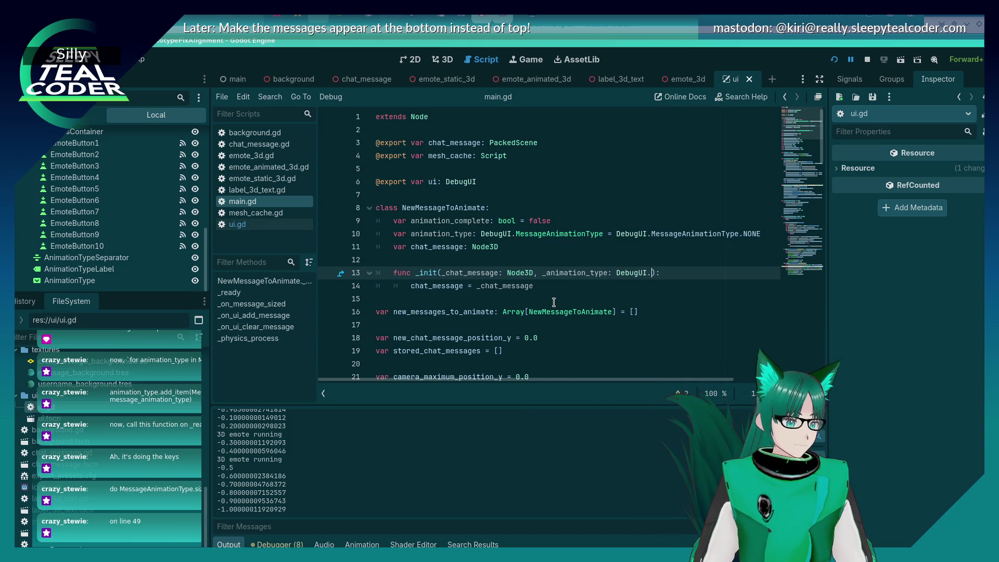
key(Return)
key(Down)
key(Return)
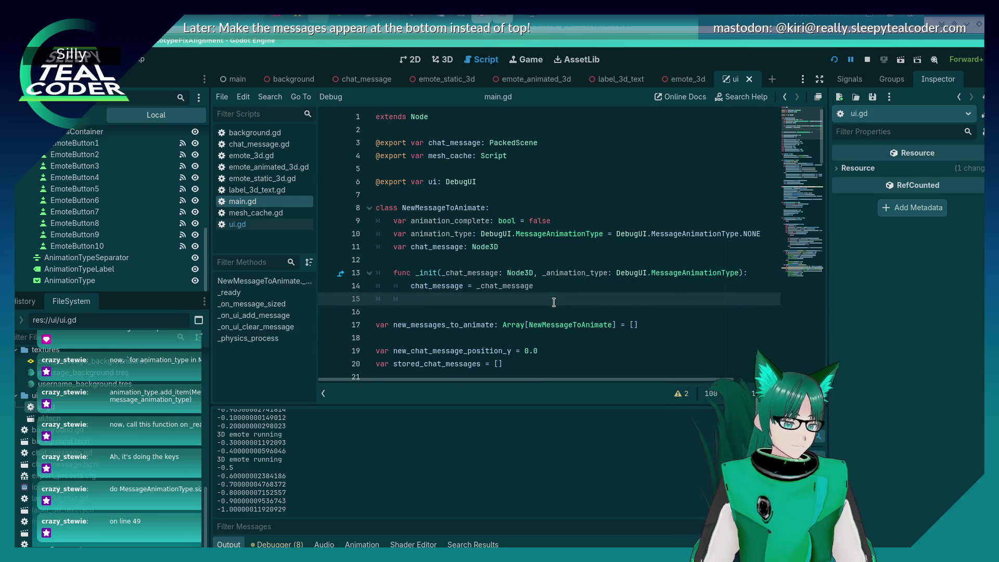
text(anim)
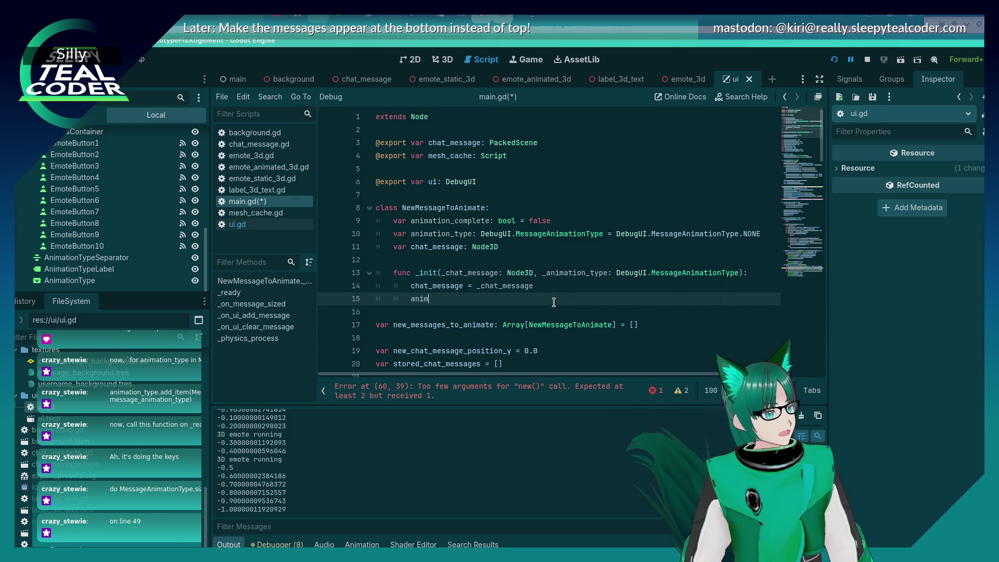
text(ation_type = _anim)
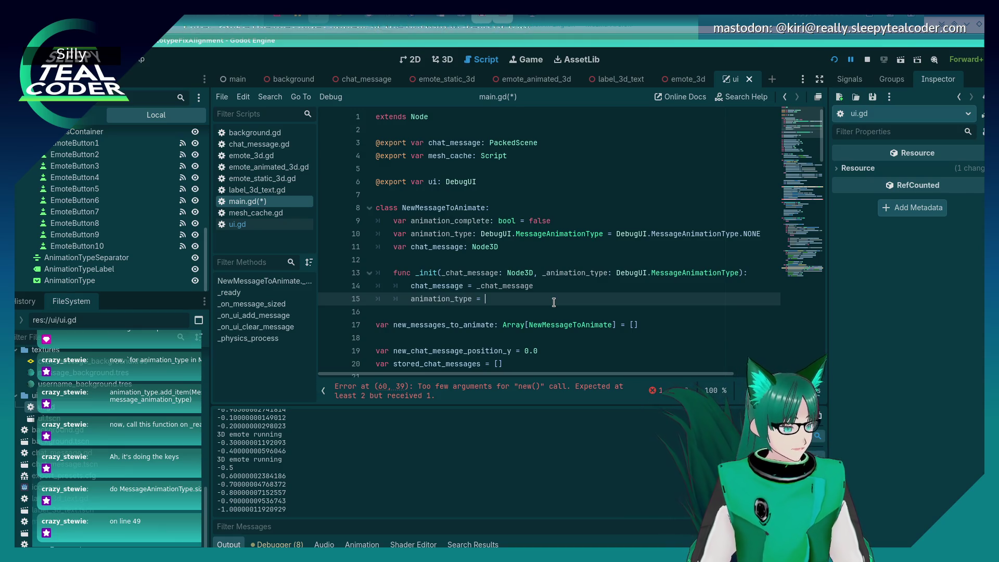
key(Return)
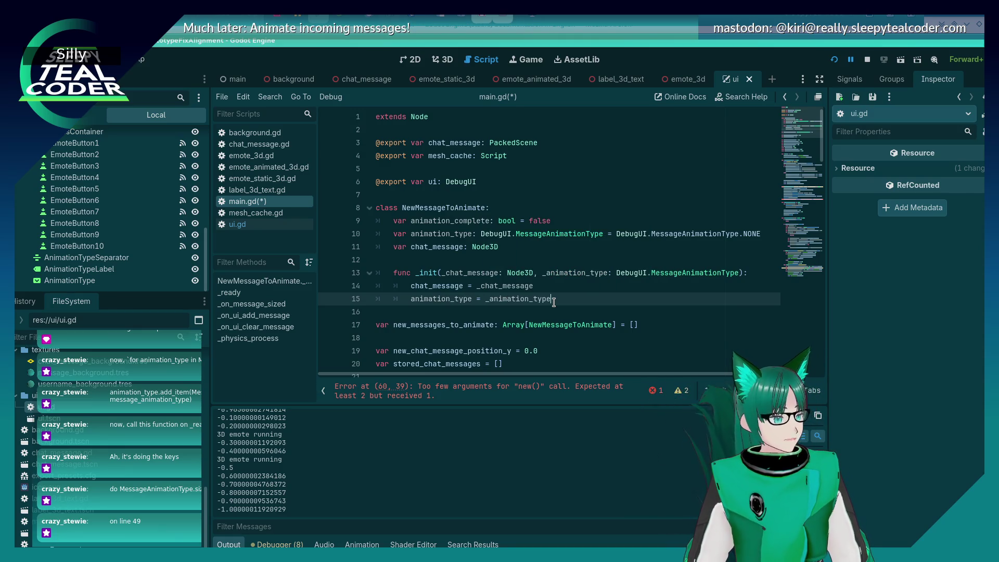
key(ctrl+s)
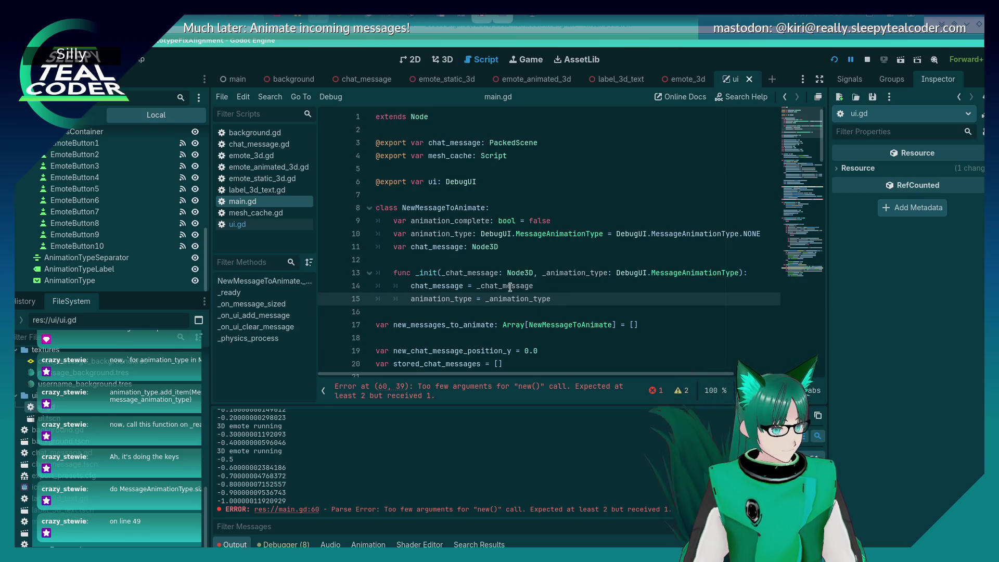
Pass animation_type as the second argument to NewMessageToAnimate.new on line 60 and save main.gd.
scroll(656, 277, down, 11)
scroll(656, 276, down, 6)
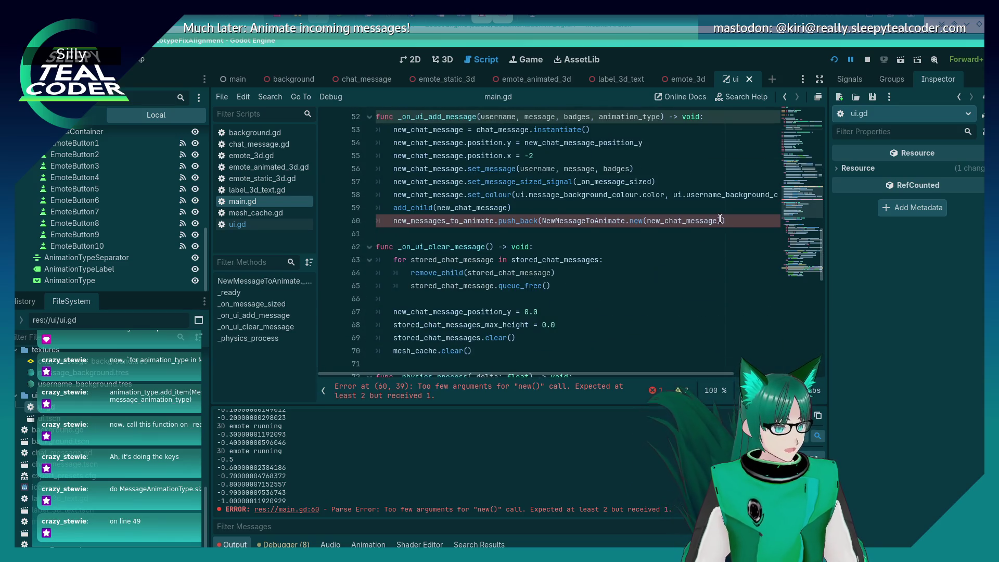
text(,)
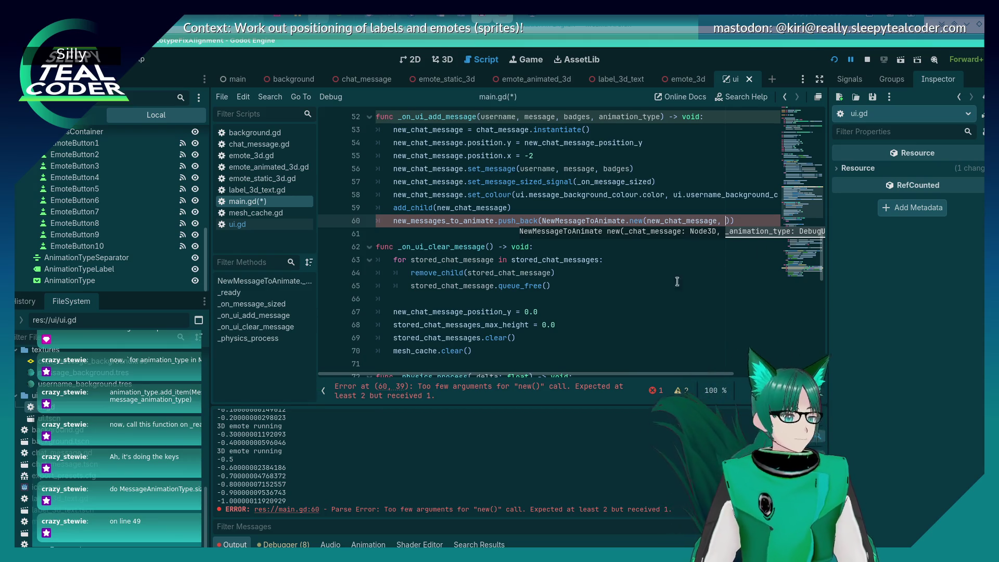
scroll(657, 289, up, 2)
text(animation)
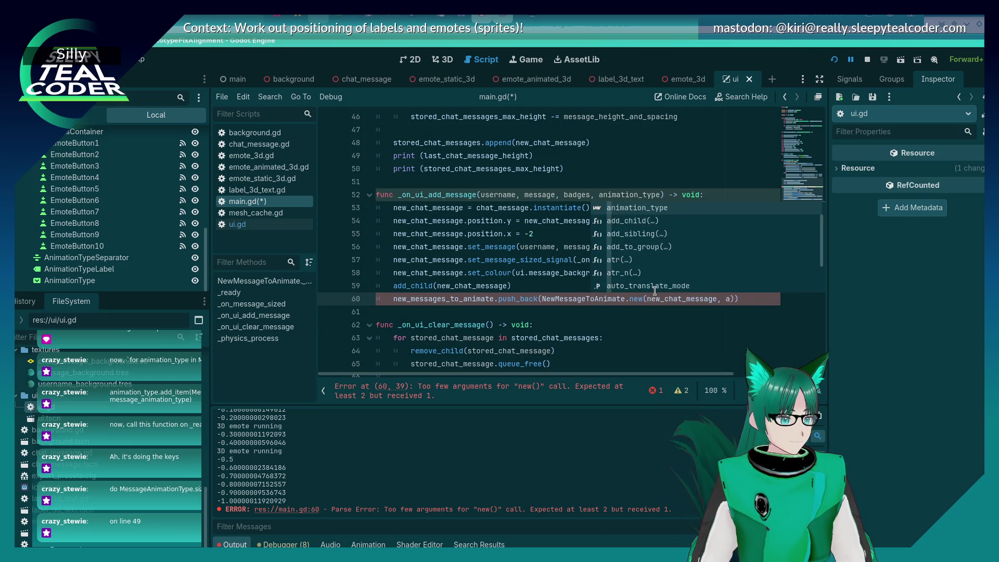
key(Return)
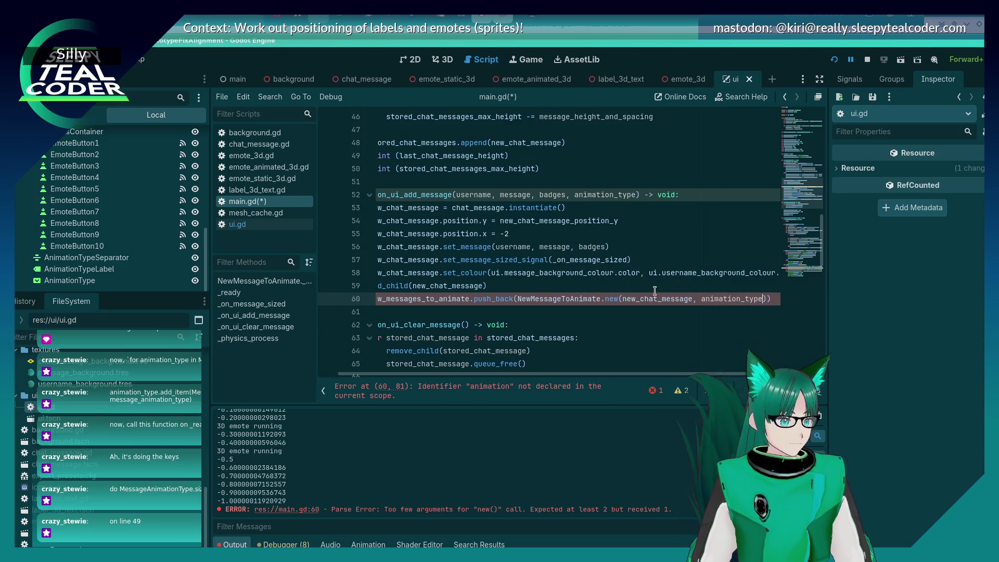
key(ctrl+s)
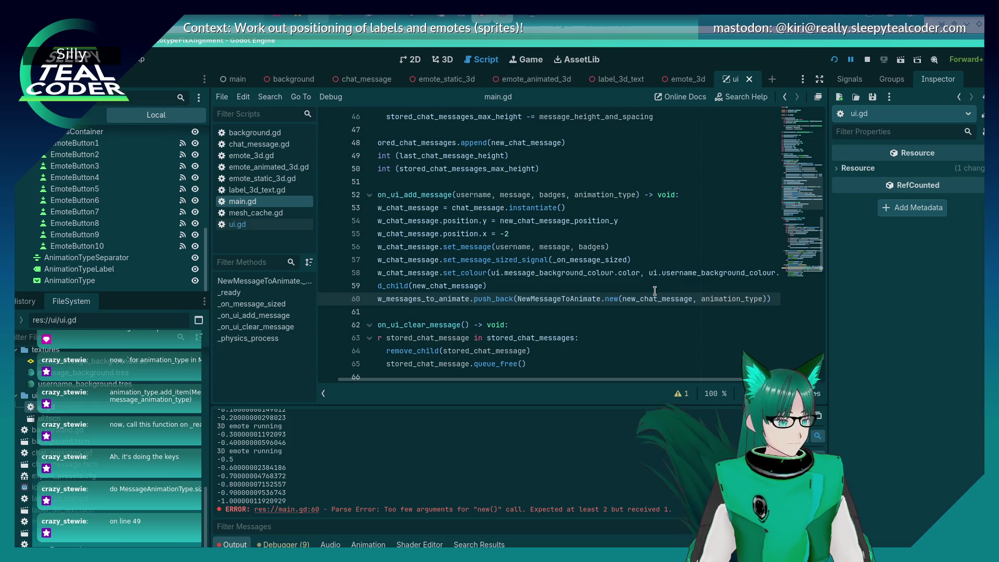
key(Home)
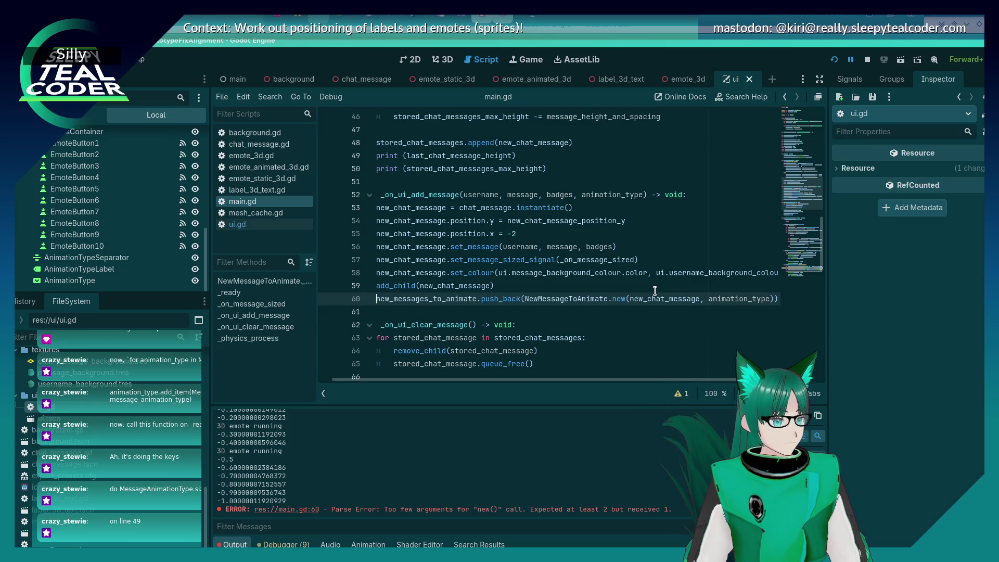
key(Home)
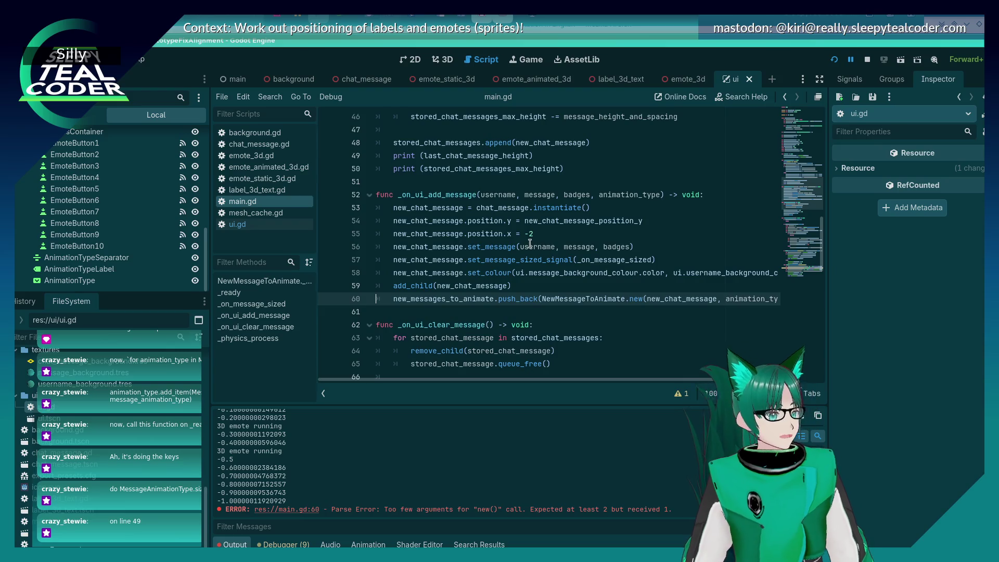
scroll(529, 245, down, 5)
scroll(529, 244, down, 2)
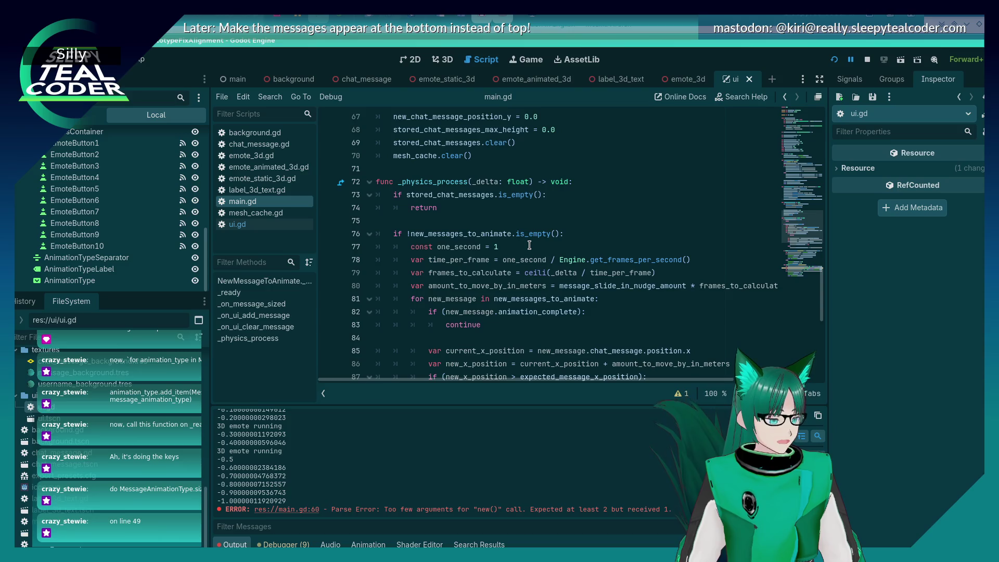
scroll(529, 244, down, 2)
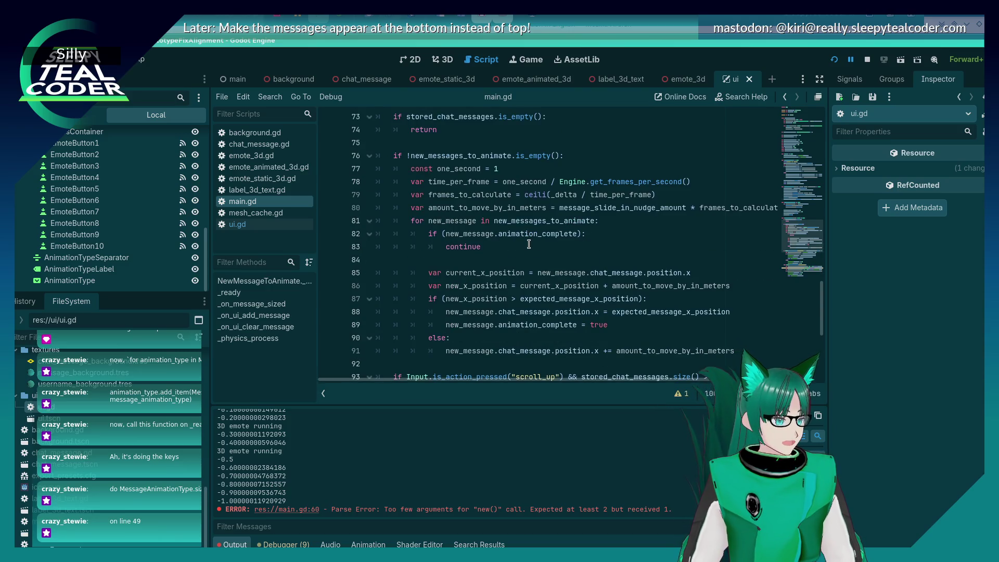
scroll(529, 244, up, 1)
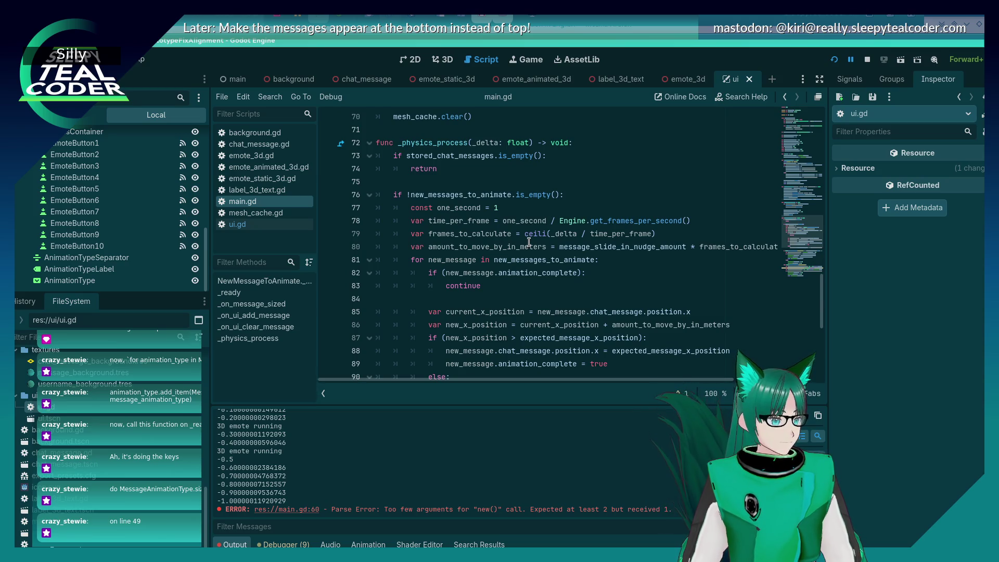
mouse_move(528, 238)
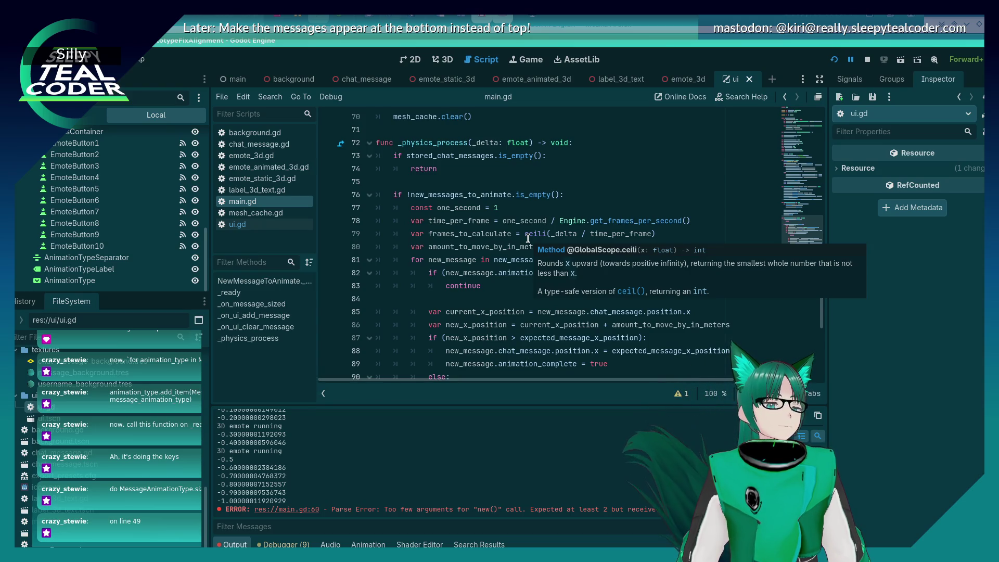
scroll(527, 236, down, 1)
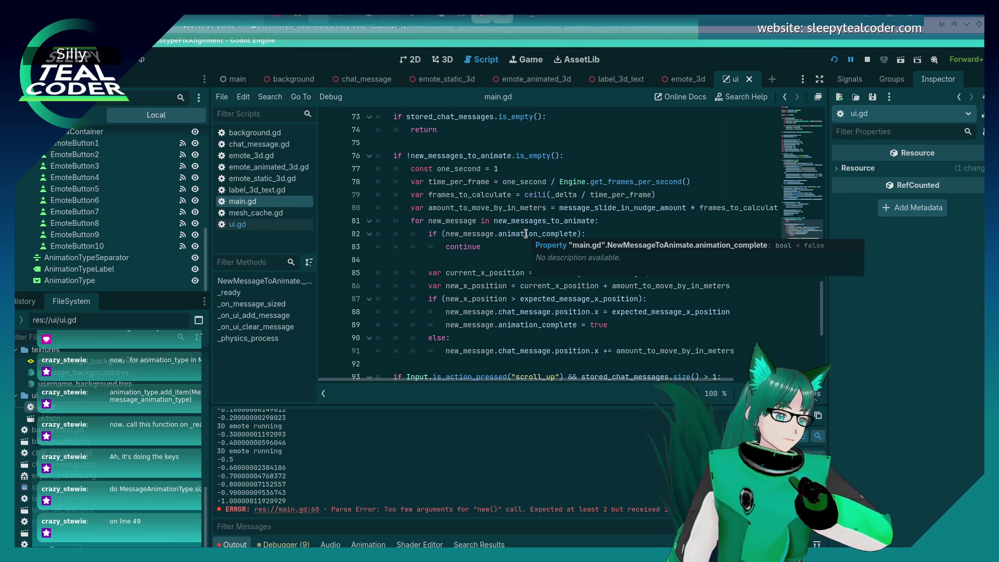
click(487, 271)
click(586, 264)
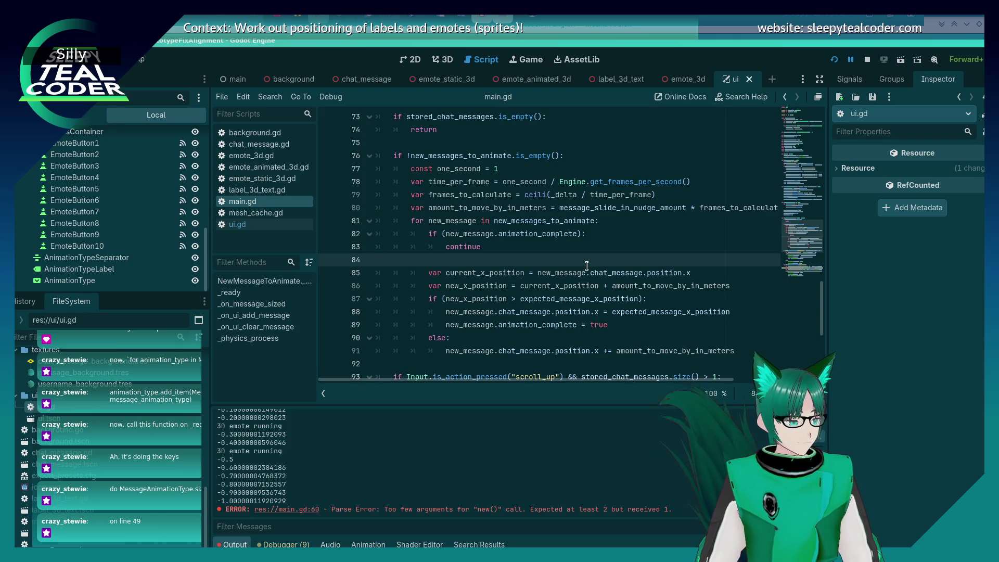
Add 'if (new_message.animation_type == DebugUI.MessageAnimationType.SLIDE_FROM_LEFT):' on line 85.
key(Return)
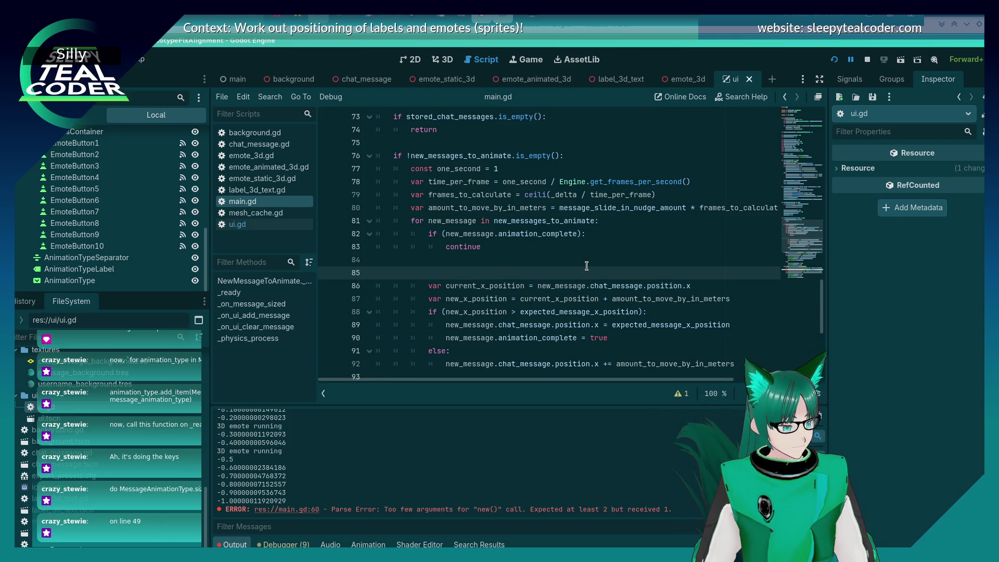
text(if ()
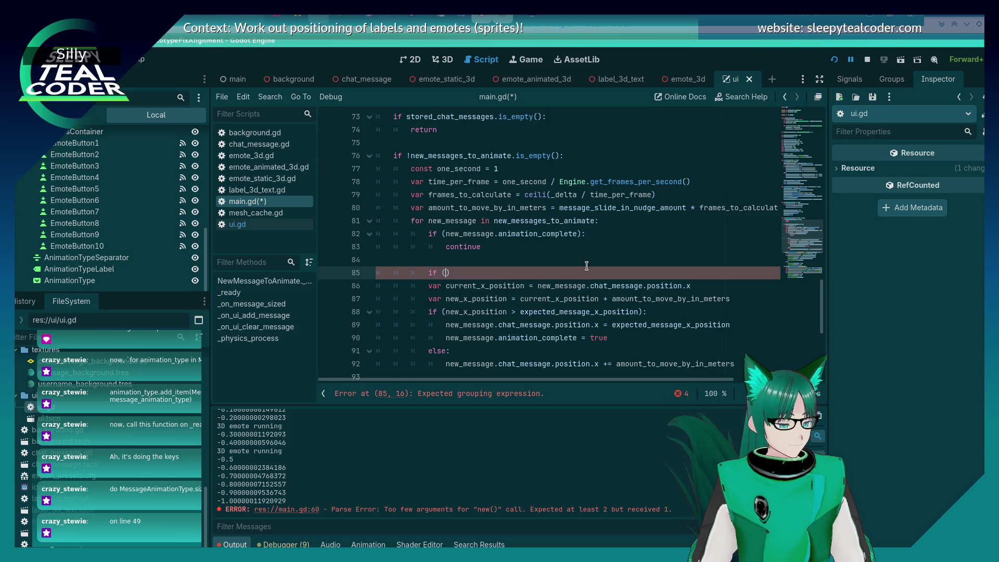
text(new_message.)
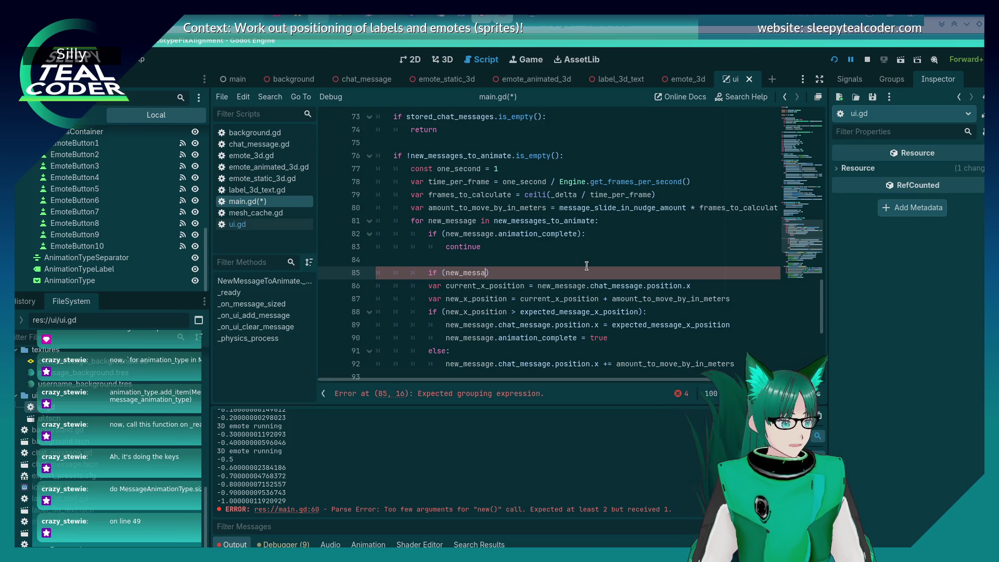
key(Down)
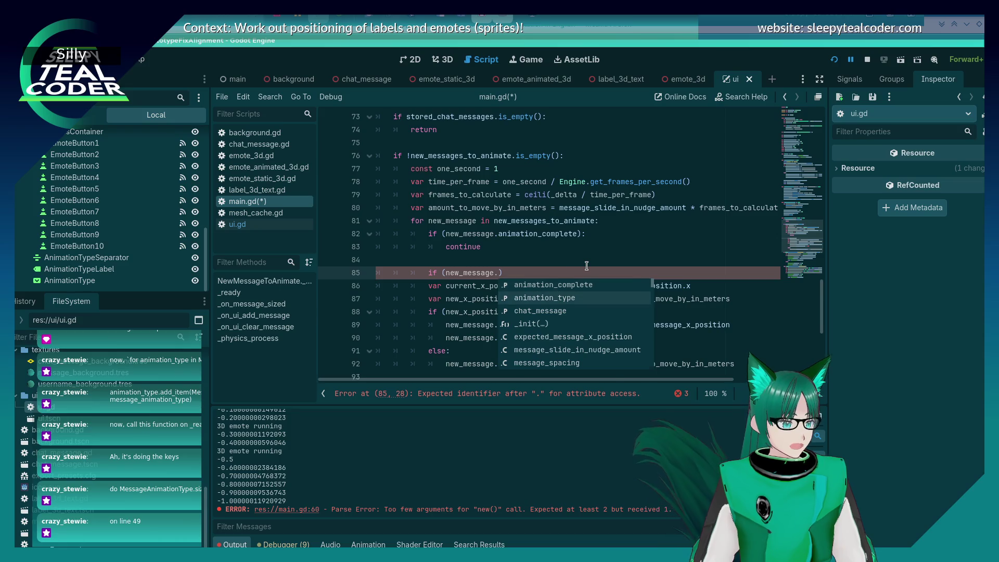
key(Return)
text(== )
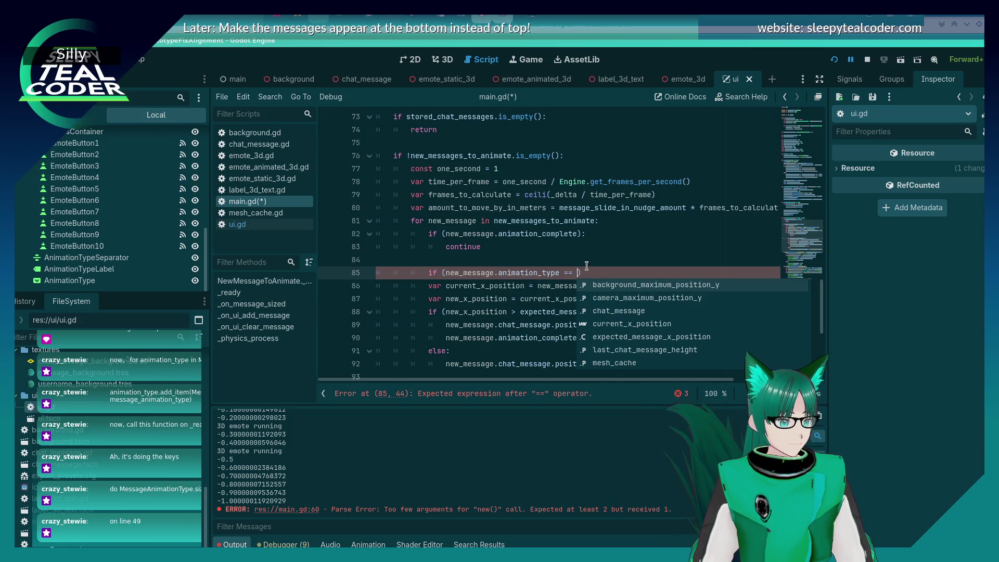
text(DebugUI.M)
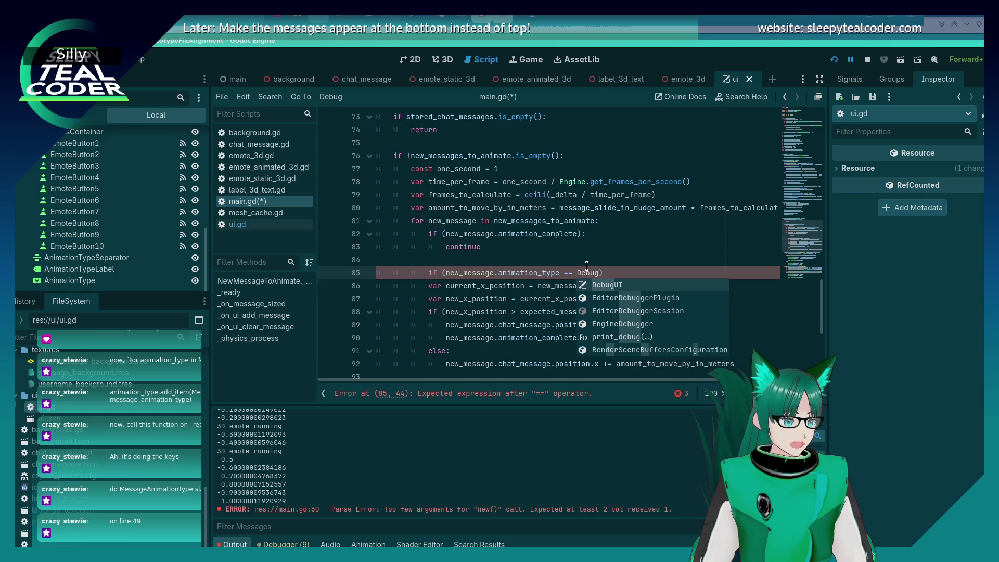
key(Return)
text(.MessageAnimationType.)
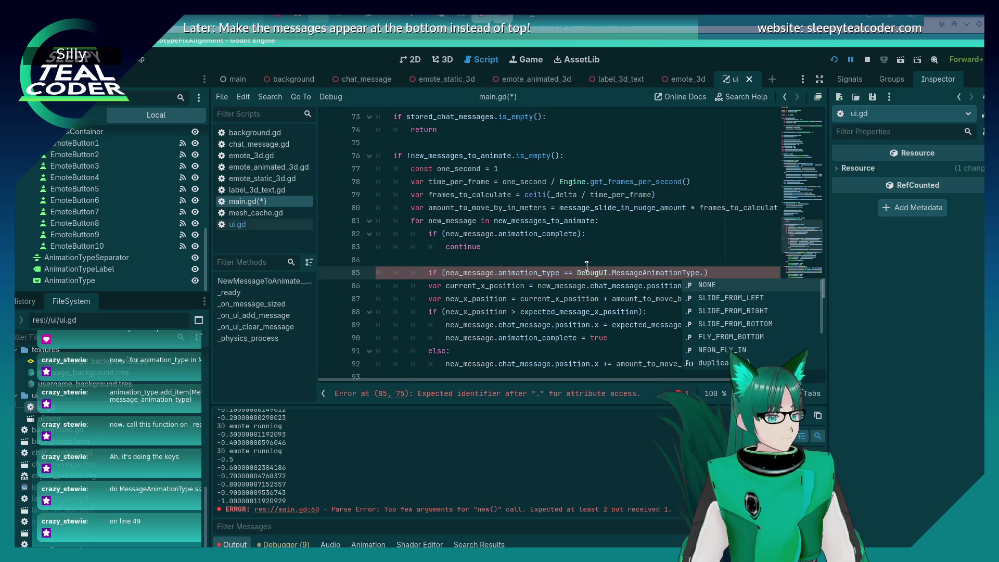
key(Down)
key(Return)
key(End)
text(:)
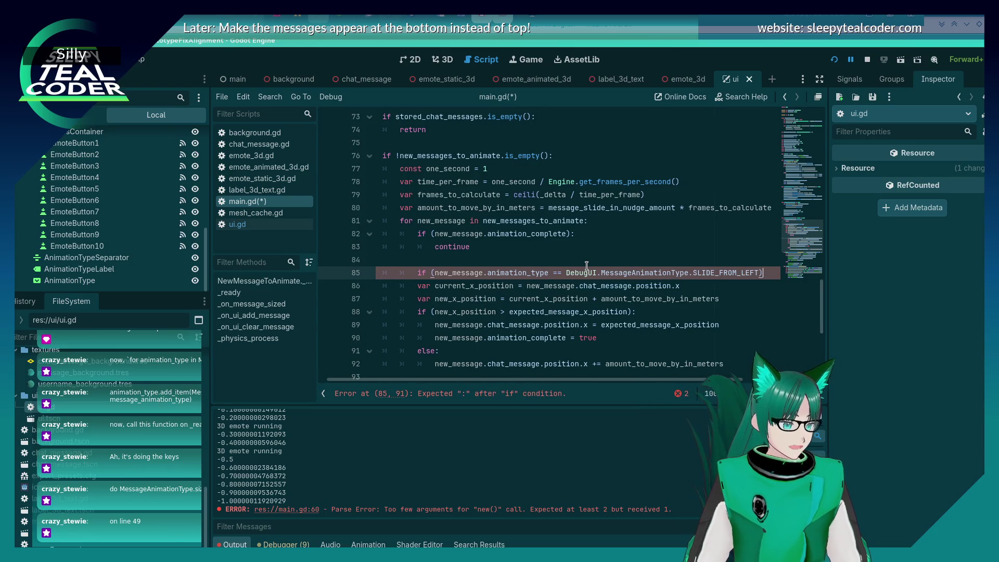
Indent the slide-in lines 86–92 under the new condition and save main.gd.
key(Down)
key(Home)
key(Tab)
key(Down)
key(Tab)
key(Down)
key(Tab)
key(Down)
key(Tab)
key(Down)
key(Tab)
key(Down)
key(Tab)
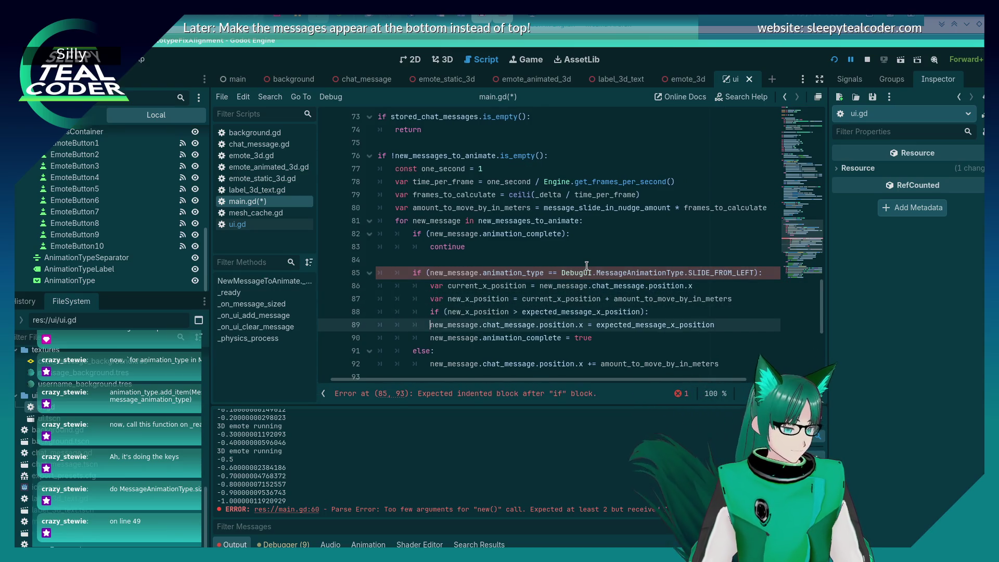
key(Down)
key(Tab)
key(Up)
scroll(586, 266, down, 3)
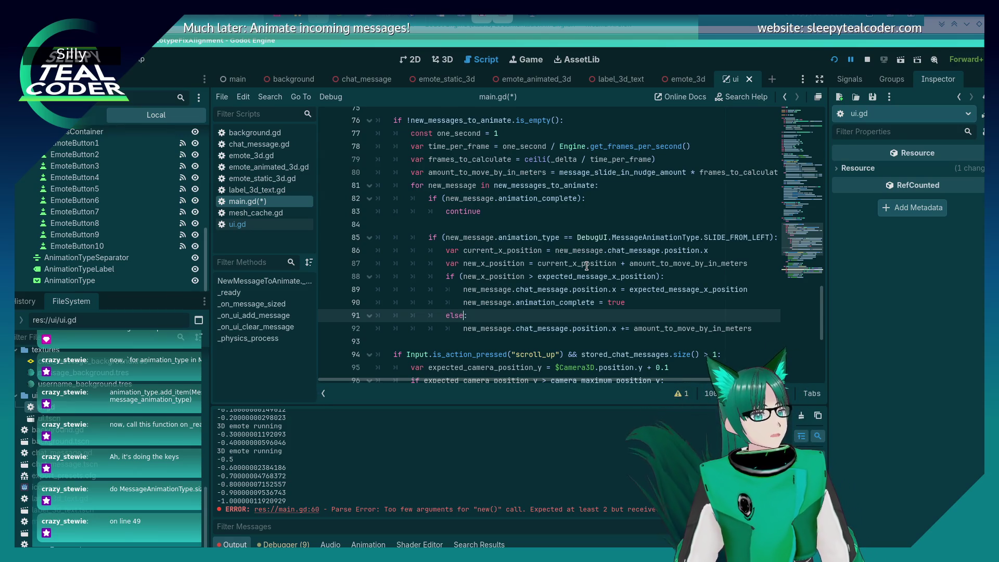
key(ctrl+s)
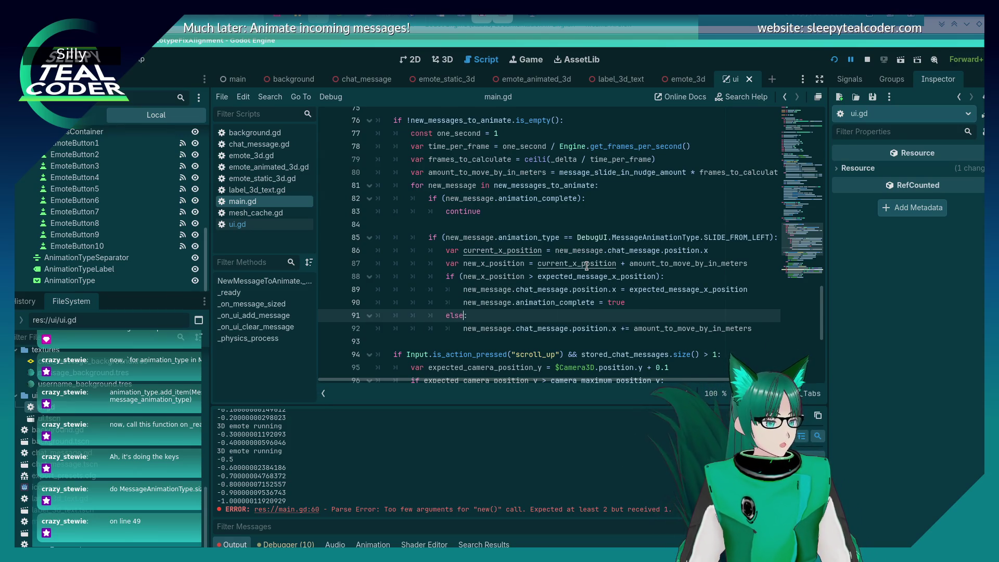
key(Up)
key(Up)
key(Up)
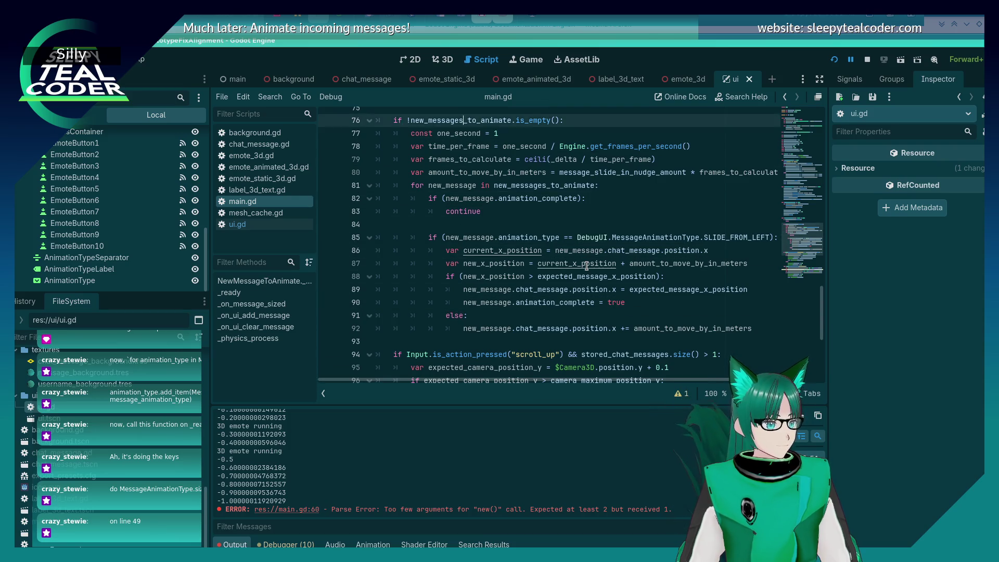
key(Down)
key(Down)
key(Down)
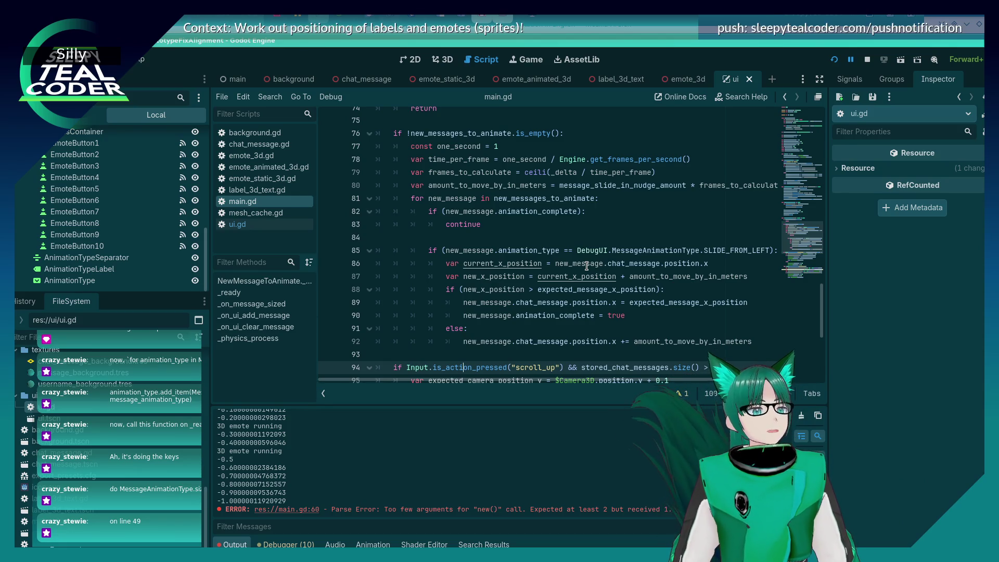
Move to the else branch on line 91 of main.gd and rerun the chat project.
scroll(587, 265, down, 3)
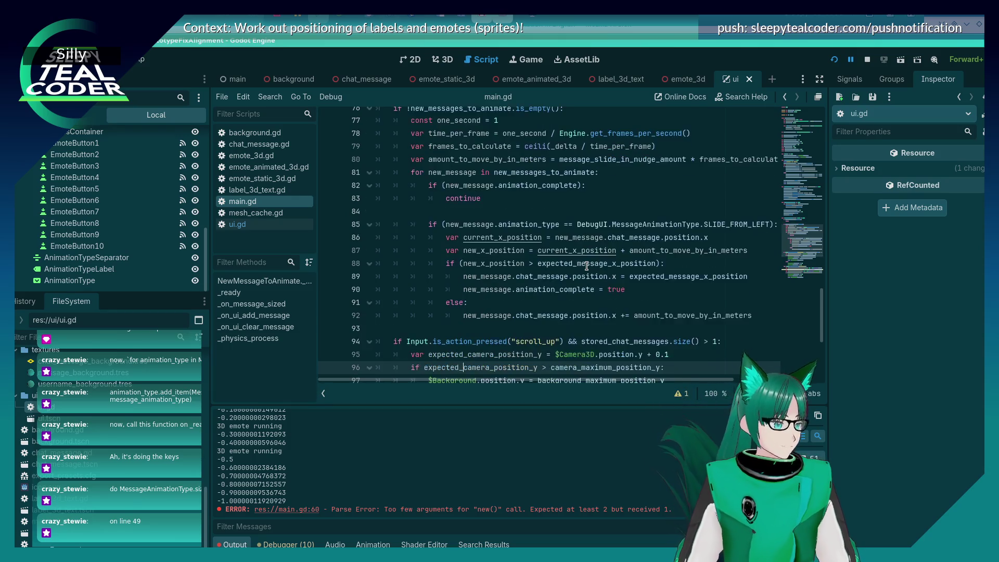
key(Up)
key(Up)
key(Up)
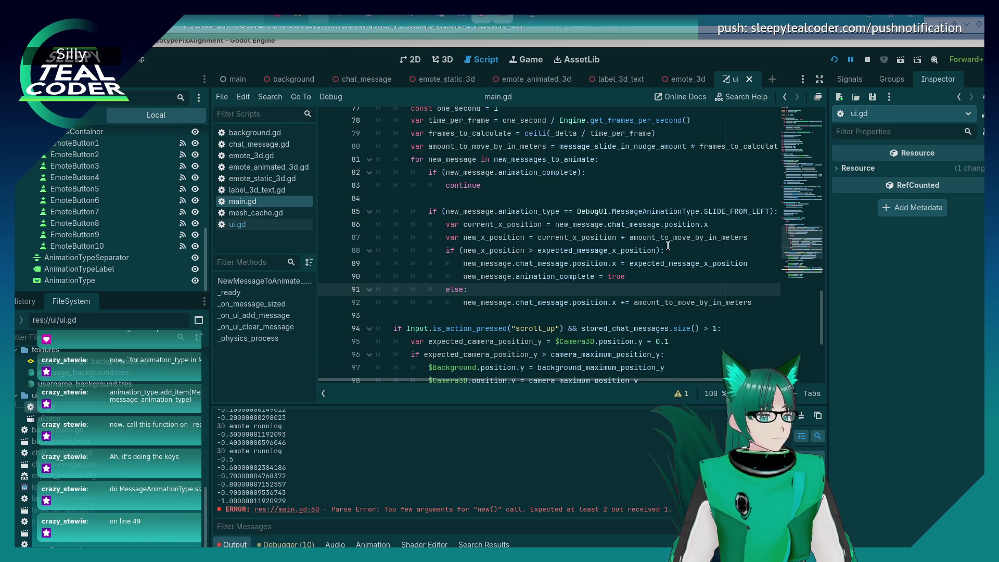
click(618, 302)
click(667, 288)
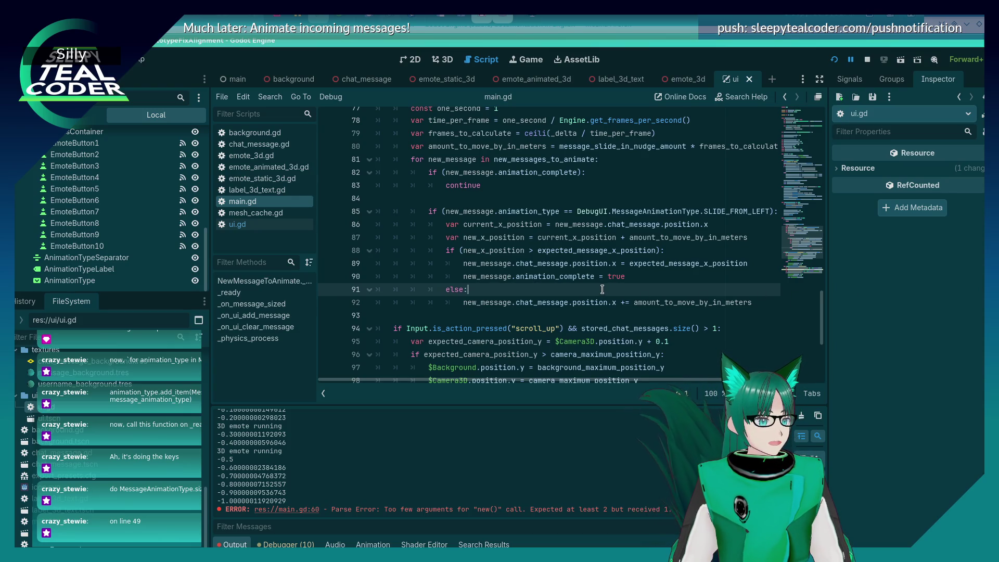
click(834, 59)
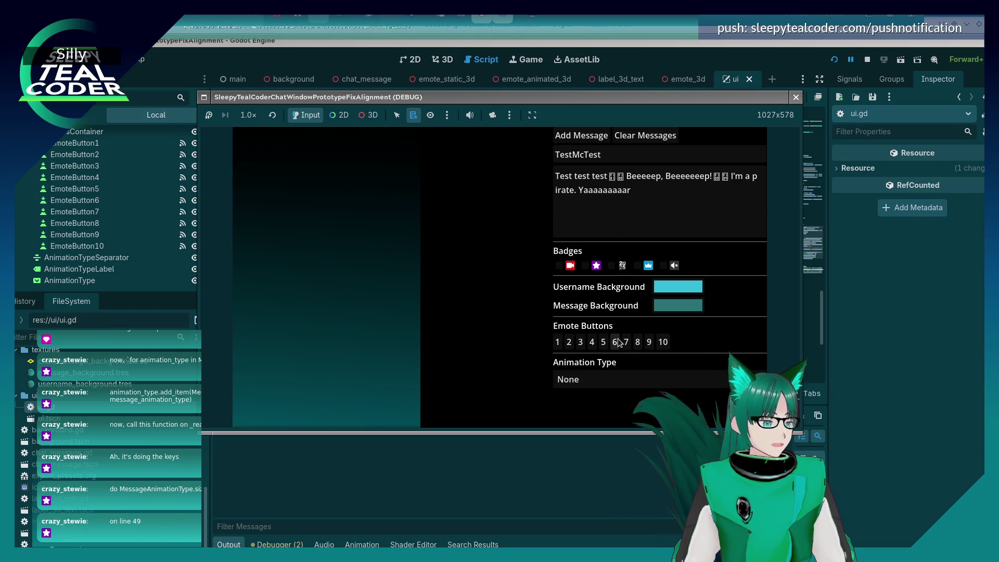
Switch the game's Animation Type to Slide From Left and add two test chat messages.
click(559, 378)
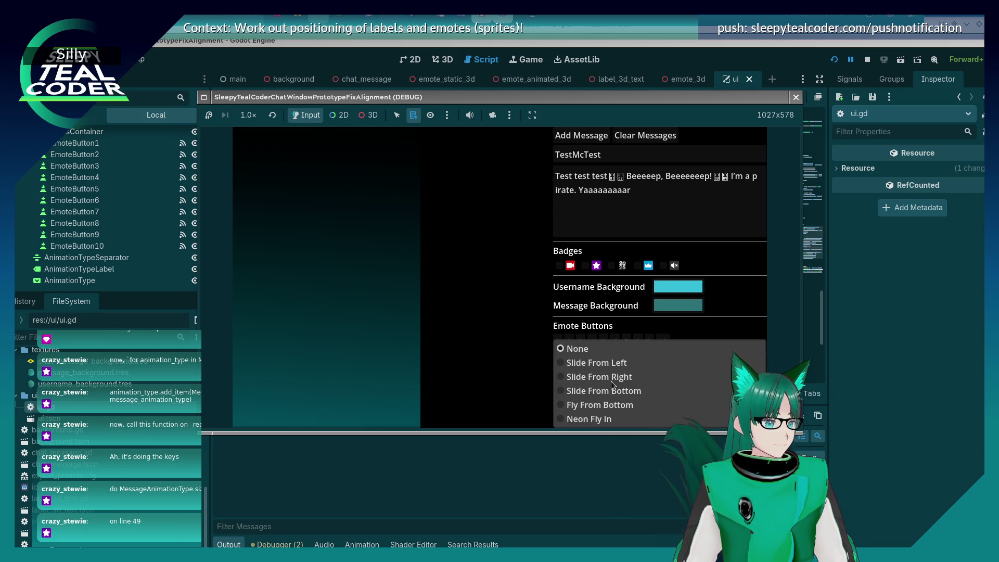
click(572, 361)
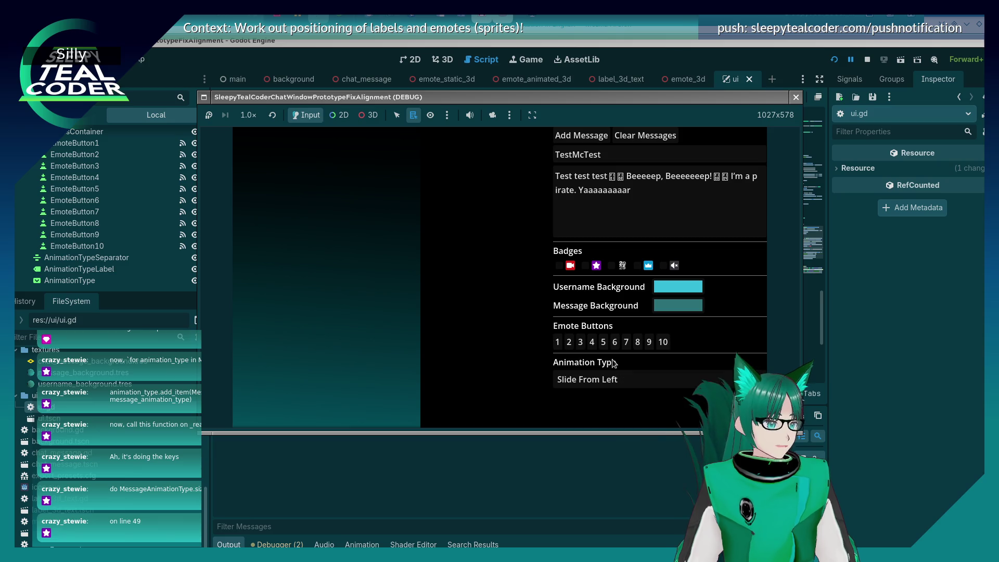
click(605, 137)
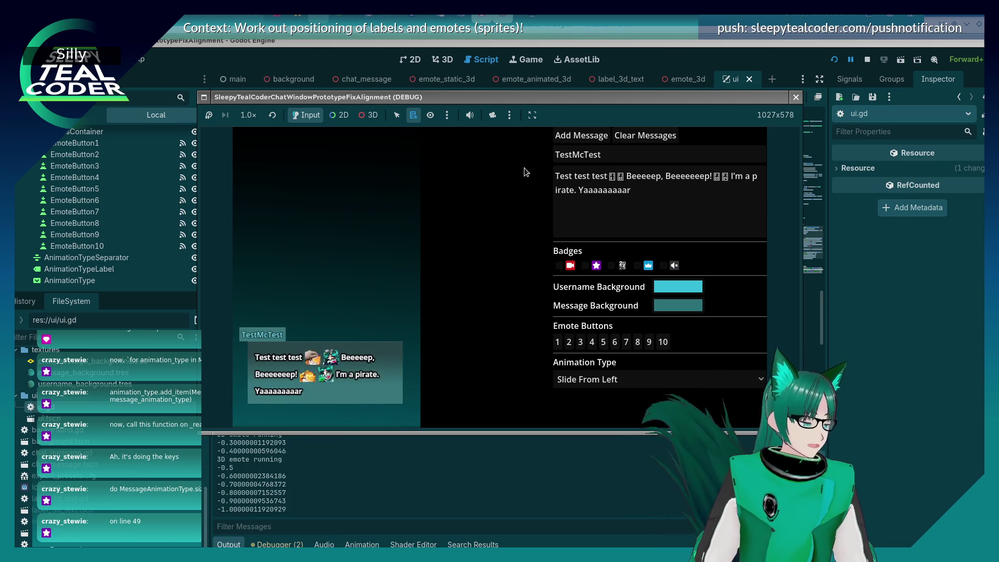
click(566, 137)
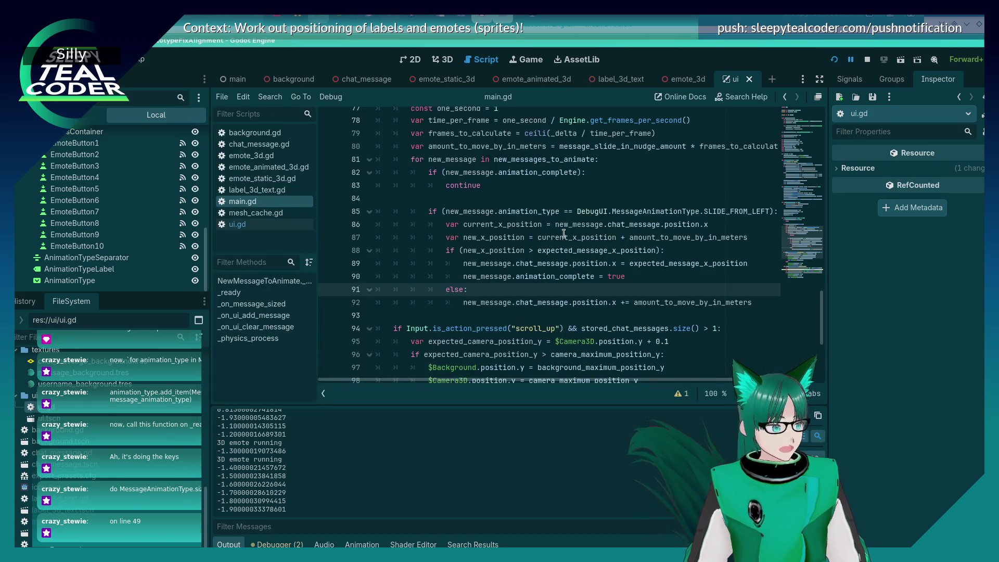
Insert 'if (new_message.animation_type == DebugUI.MessageAnimationType.NONE):' above the slide-left check.
click(497, 199)
key(Return)
key(Tab)
key(Tab)
key(Tab)
text(if (new)
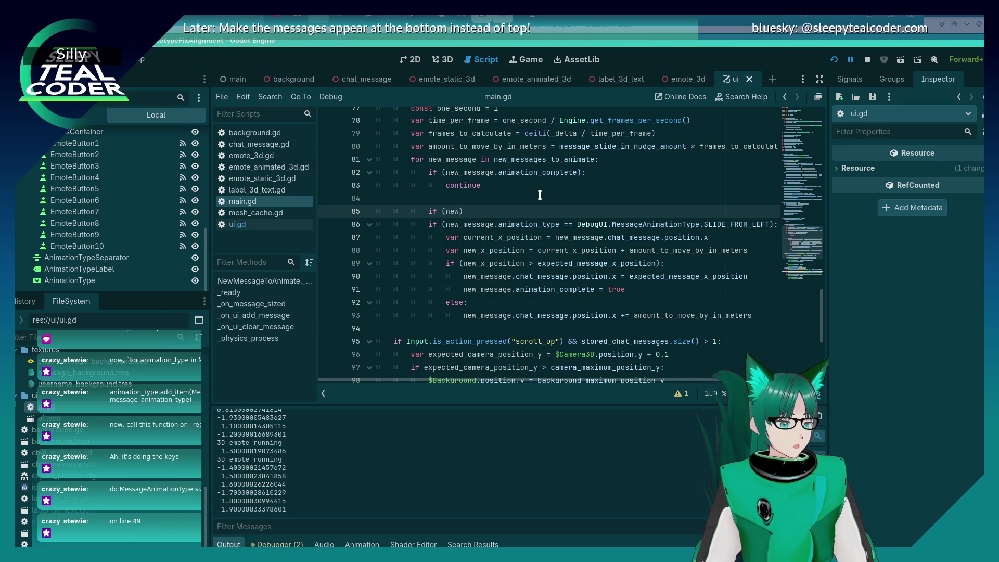
text(_message)
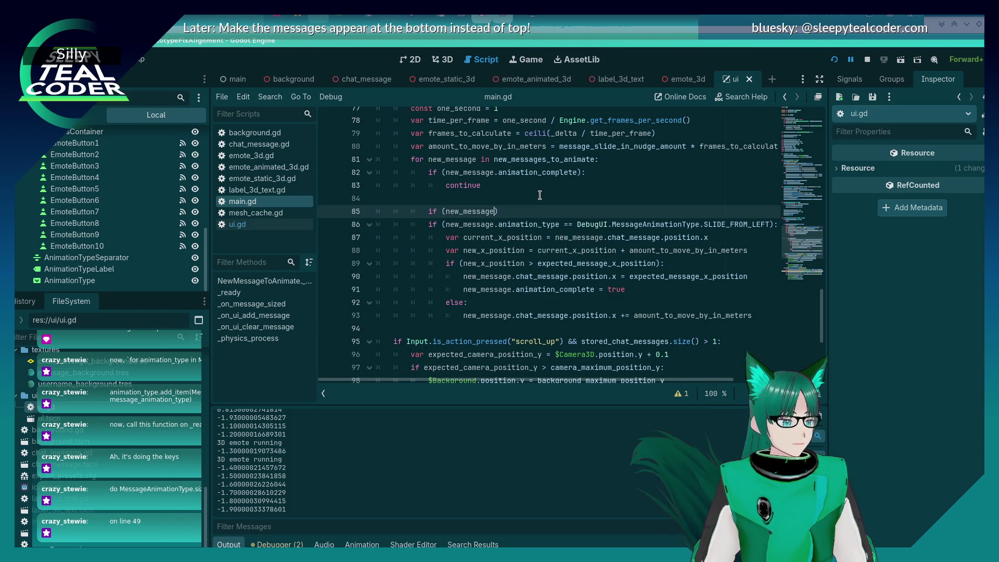
text(.animation)
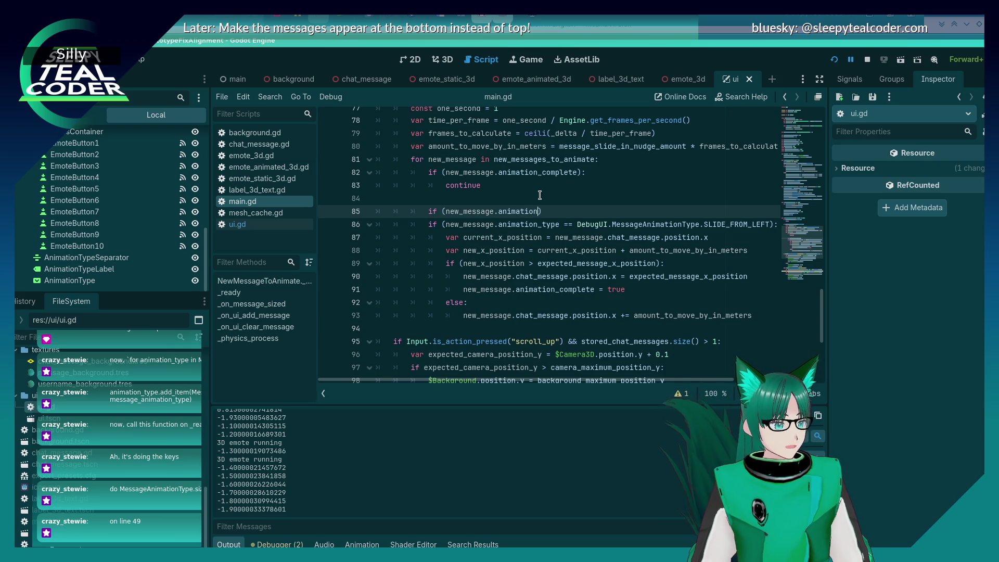
text(_type == )
text(DebugUI.)
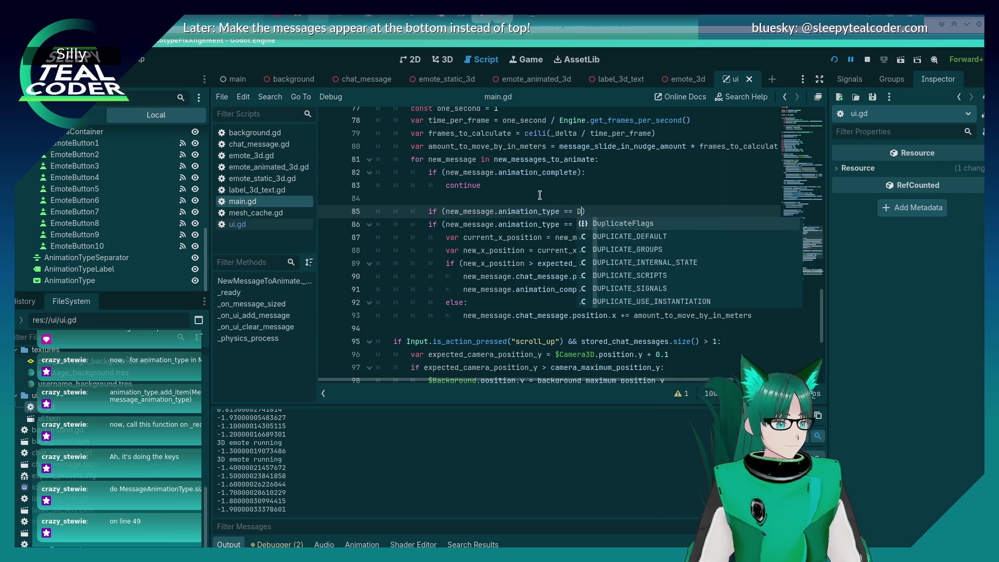
key(Escape)
text(MessageAnimationType.)
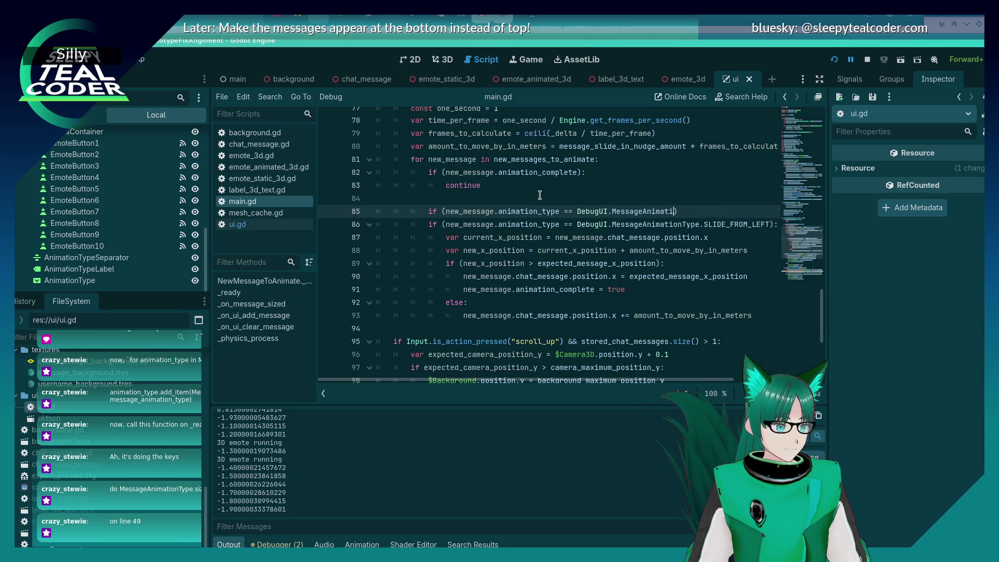
text(NONE):)
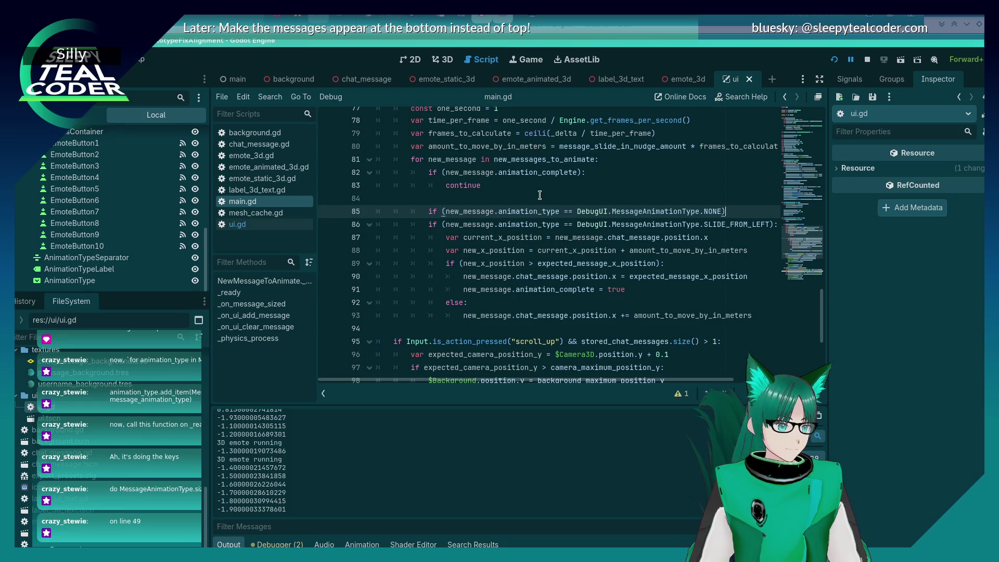
key(Return)
Give the NONE branch the body 'new_message.animation_complete = true'.
key(Up)
key(Up)
key(Up)
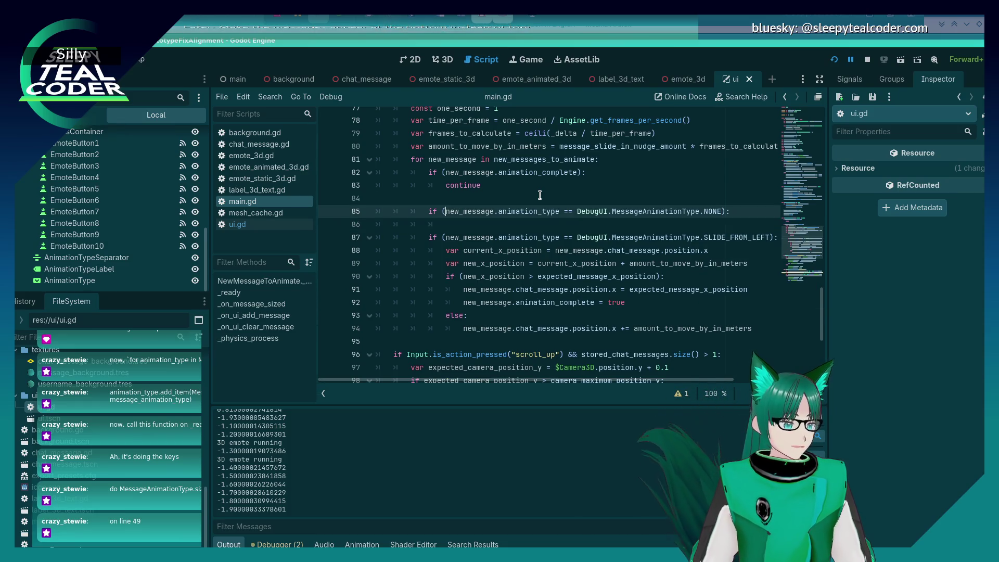
key(ctrl+c)
key(Down)
key(Down)
key(Down)
key(ctrl+v)
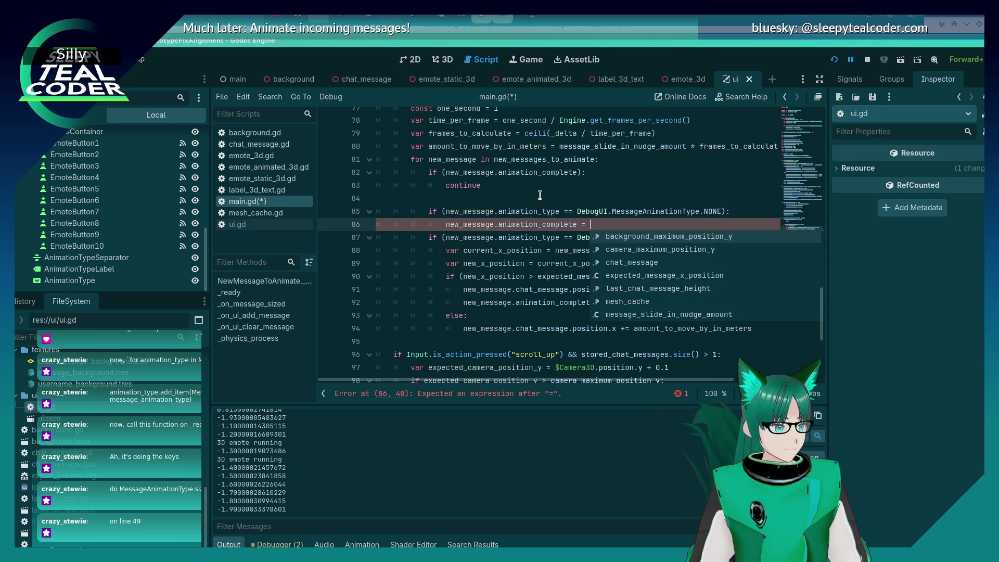
text(true)
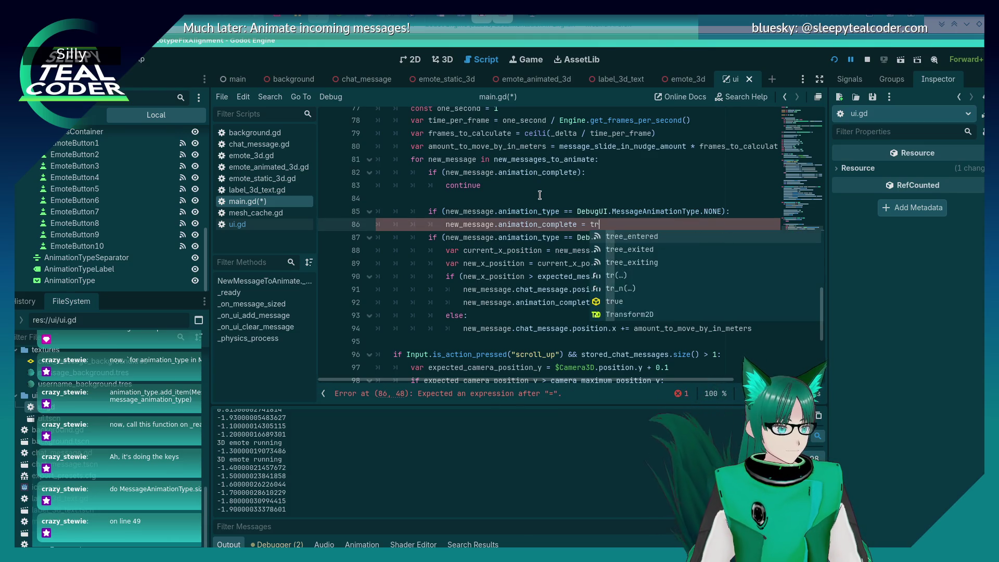
Turn the following slide-left if into an elif and save main.gd.
key(Down)
key(Home)
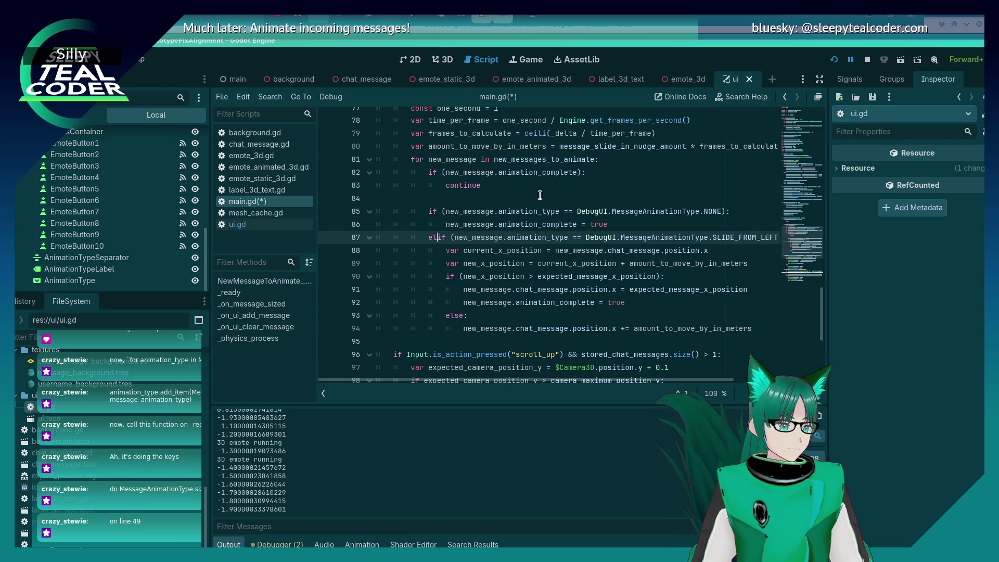
text(el)
key(Escape)
key(ctrl+s)
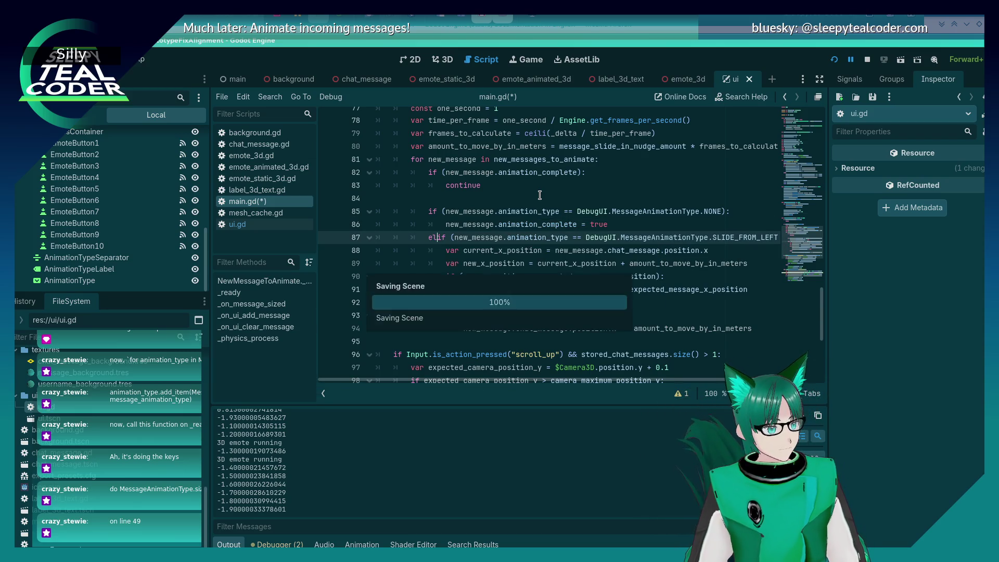
Look through main.gd from around line 65 down to the end of the script.
key(Down)
key(Down)
key(Down)
key(Down)
key(Down)
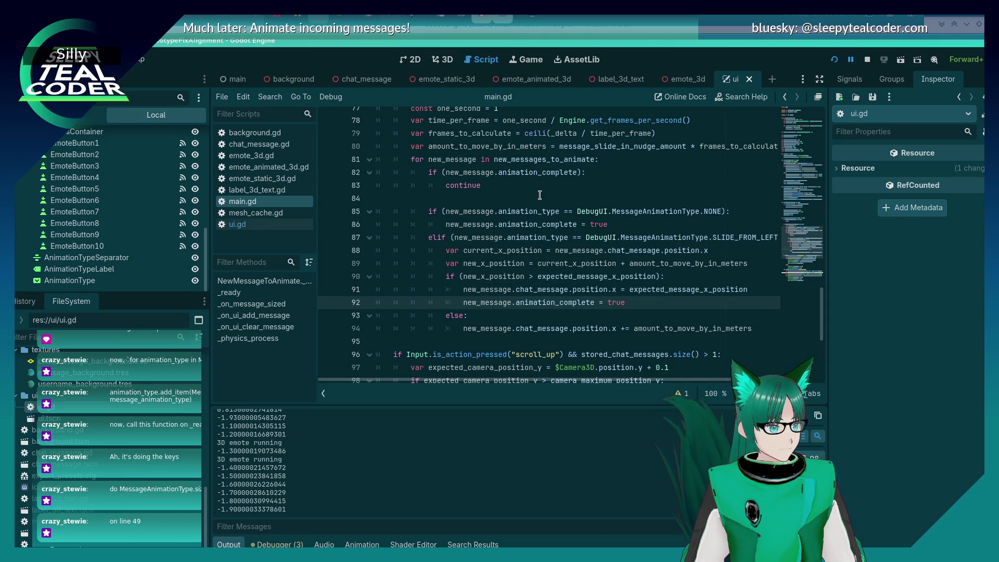
key(Up)
key(Up)
key(Up)
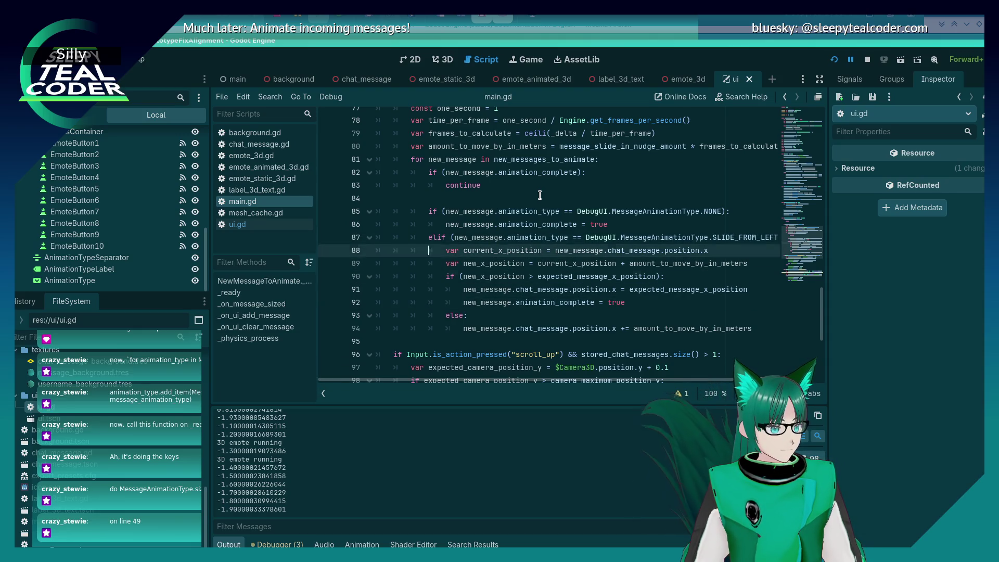
key(Down)
key(Down)
key(Down)
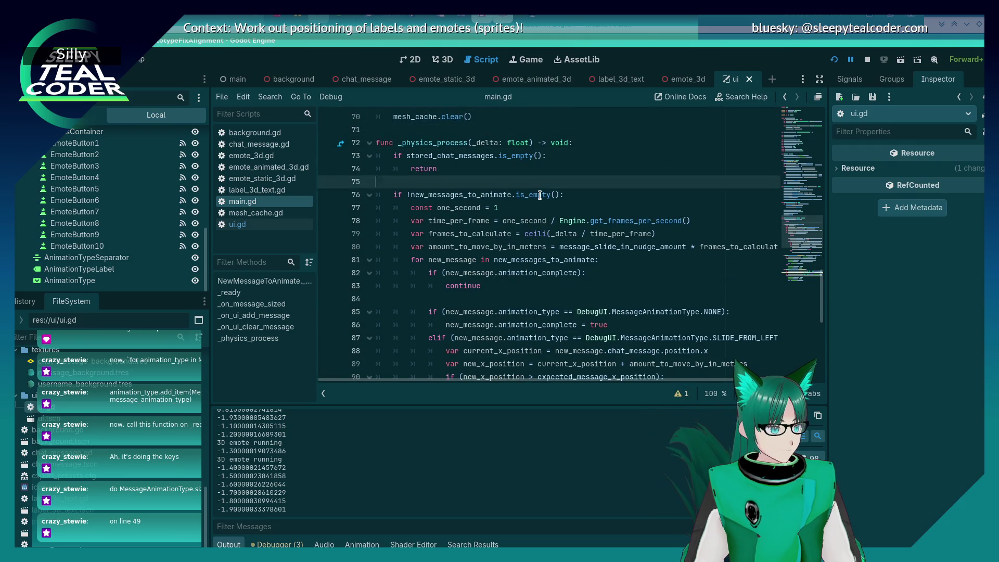
key(Down)
key(Down)
key(Down)
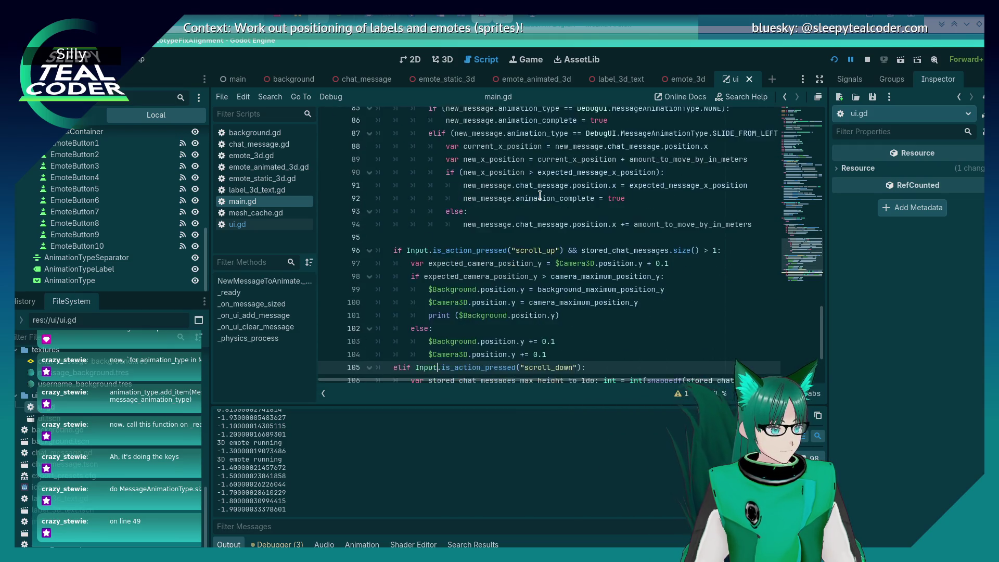
key(Down)
key(Down)
key(Up)
key(Up)
key(Up)
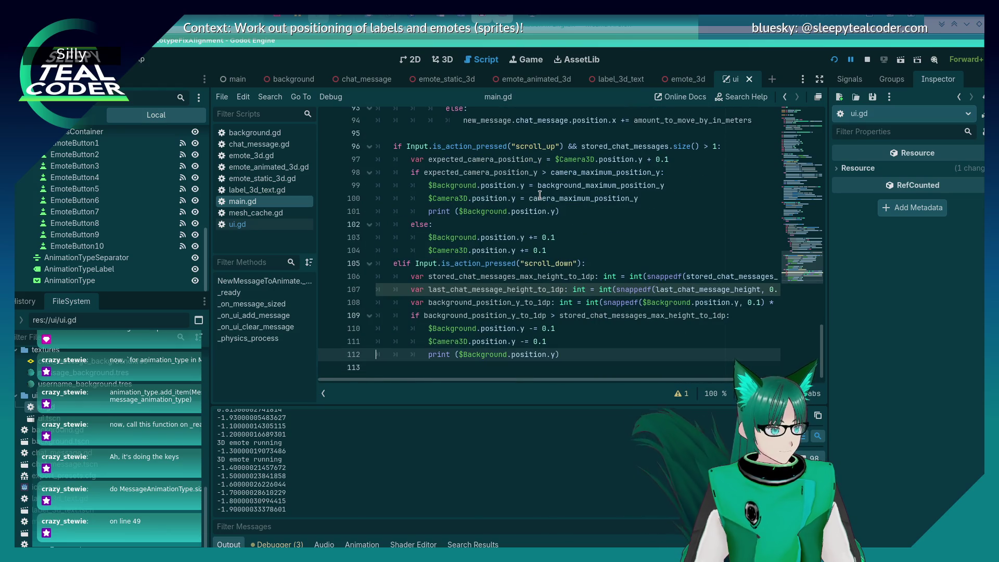
key(Up)
key(Up)
key(Up)
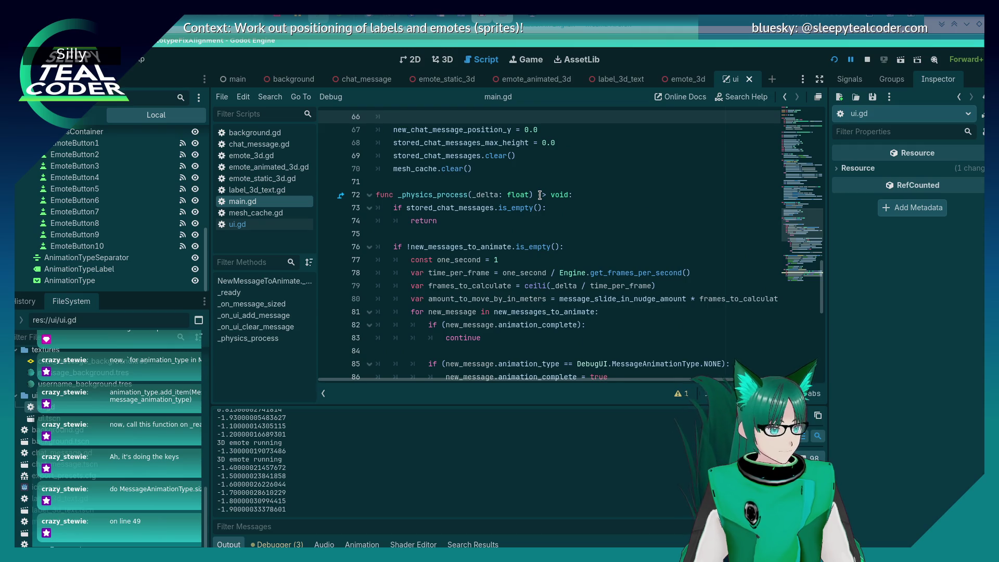
key(Up)
key(Down)
key(Down)
key(Down)
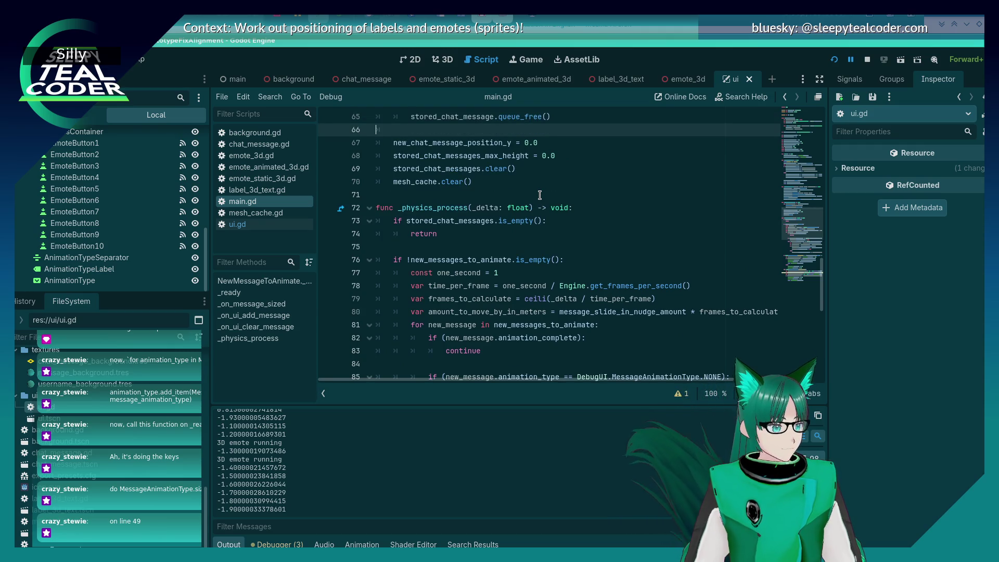
Select lines 79–80, save main.gd again, and switch to chat_message.gd.
key(shift+Up)
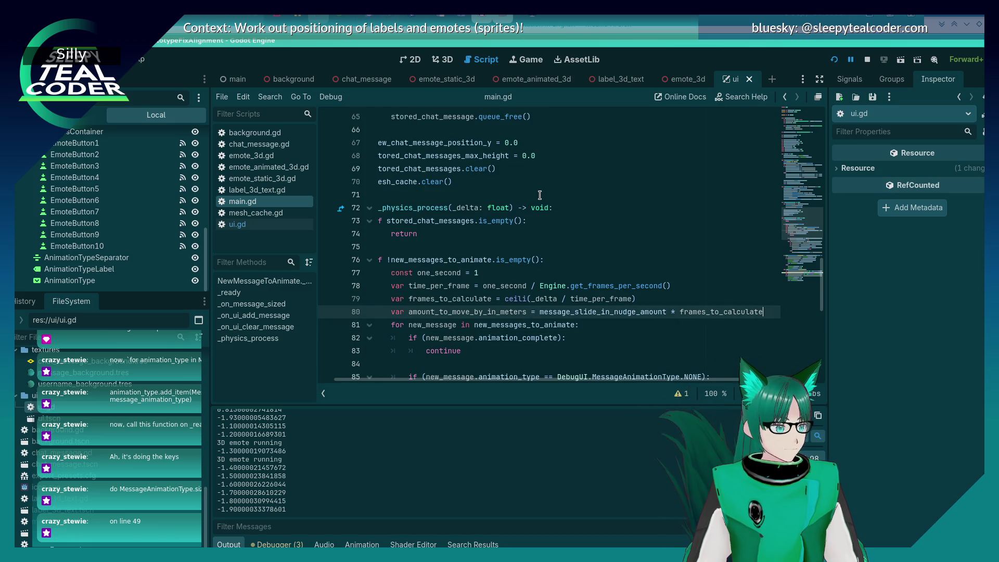
key(shift+Up)
key(Down)
key(Down)
key(Down)
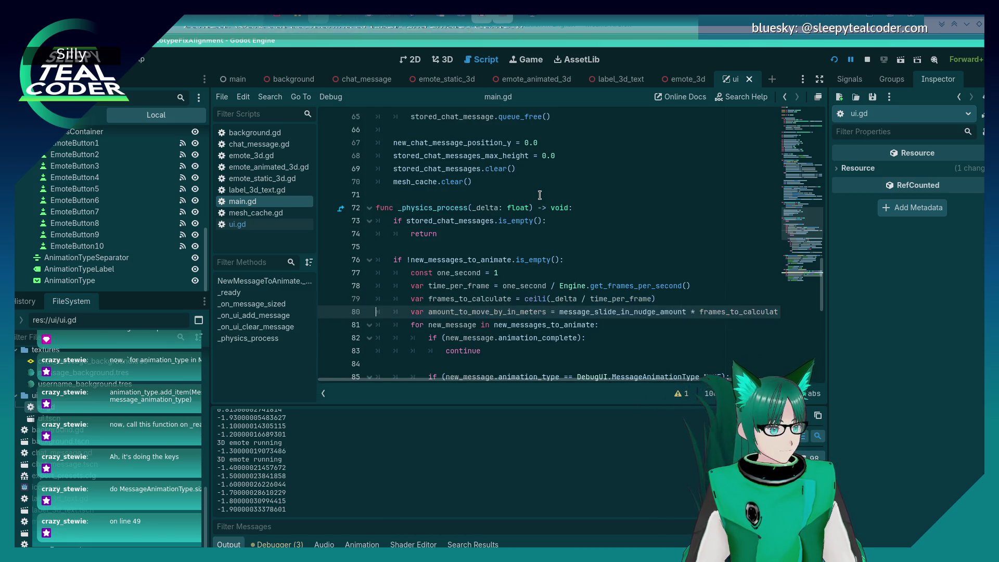
key(Up)
key(Up)
key(Up)
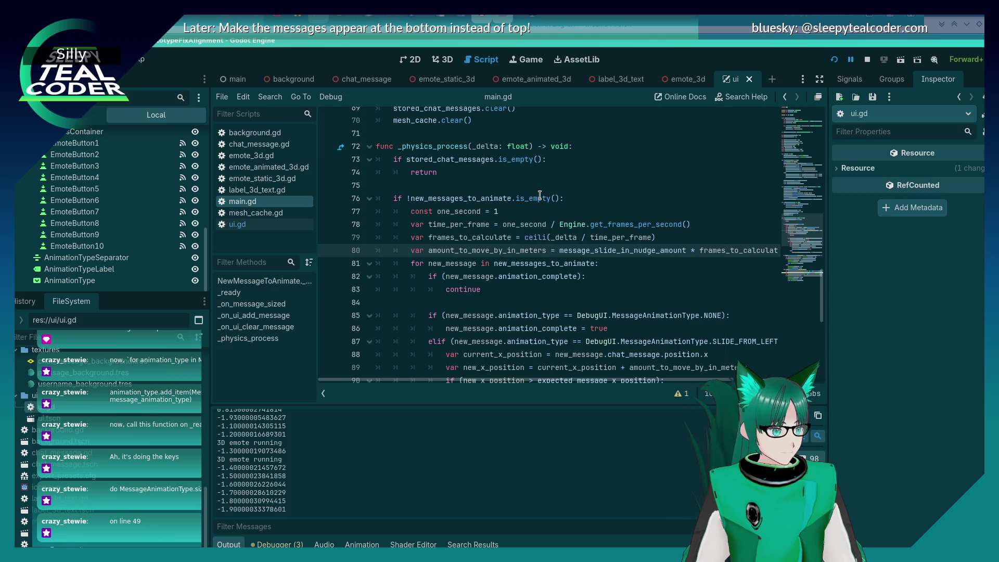
key(ctrl+s)
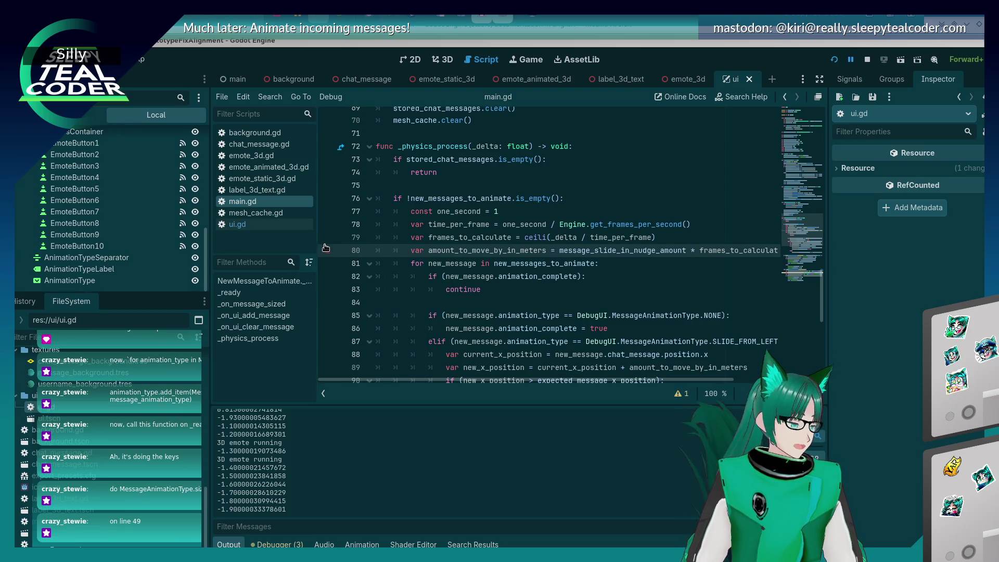
click(280, 147)
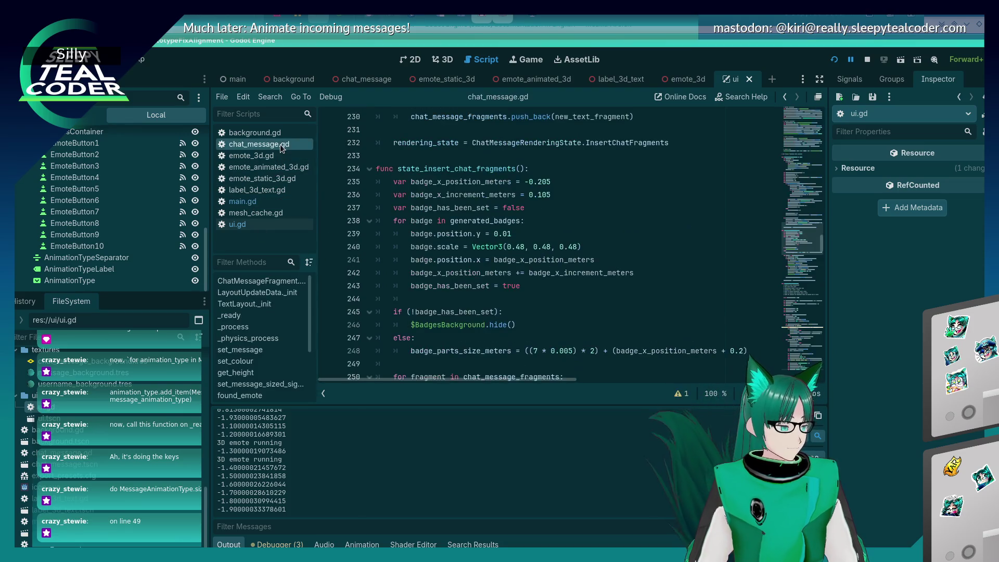
Search chat_message.gd for '= -2', then carry the search over to Find in Files.
scroll(520, 235, down, 3)
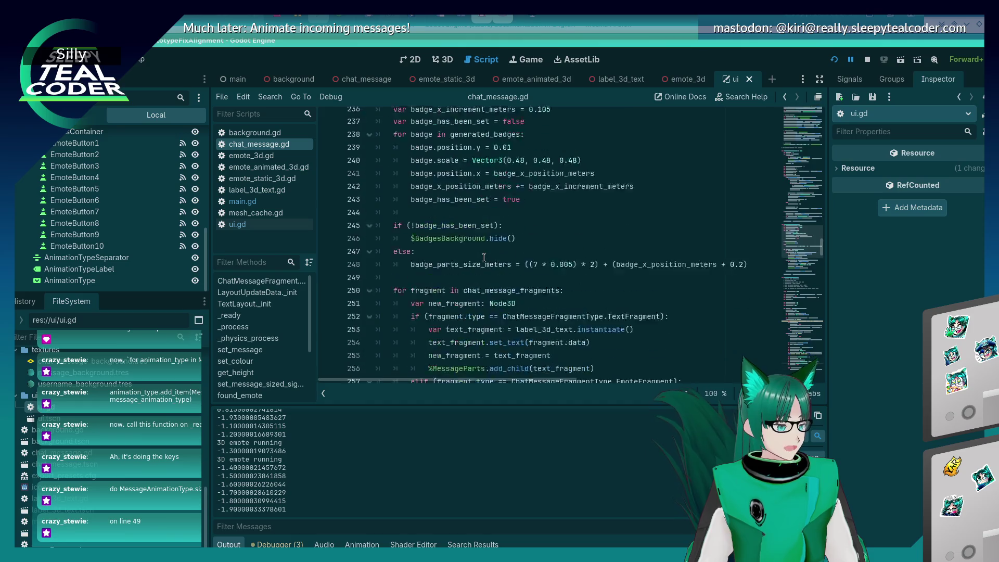
click(558, 201)
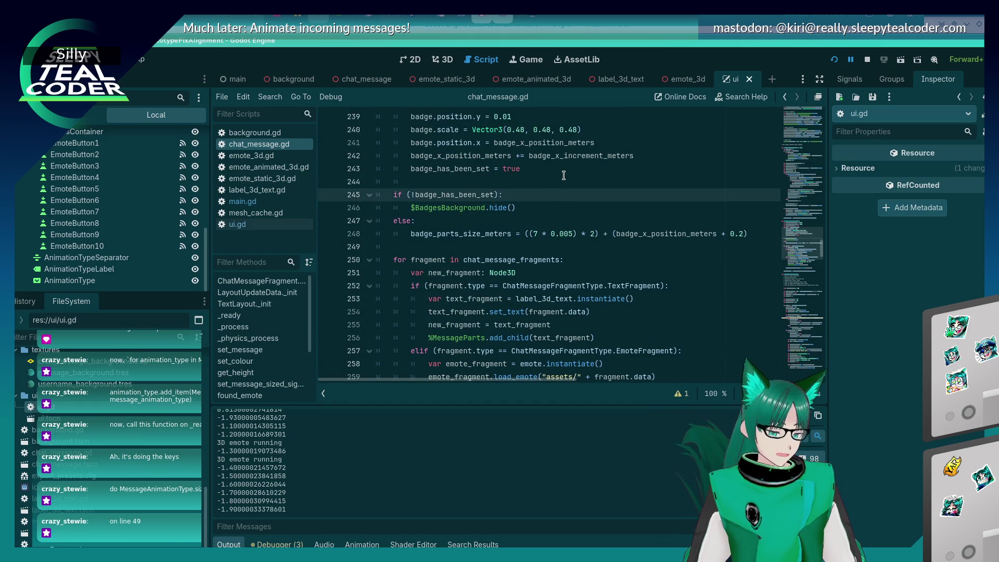
key(ctrl+f)
text(= -2)
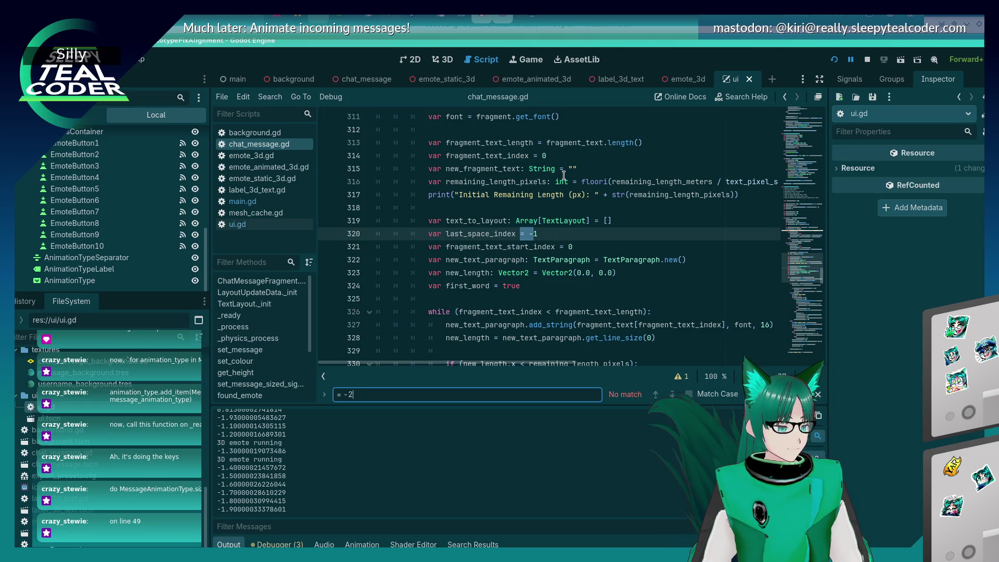
key(ctrl+shift+f)
Run the project-wide '= -2' search and jump to its match on main.gd line 55.
text(= -2)
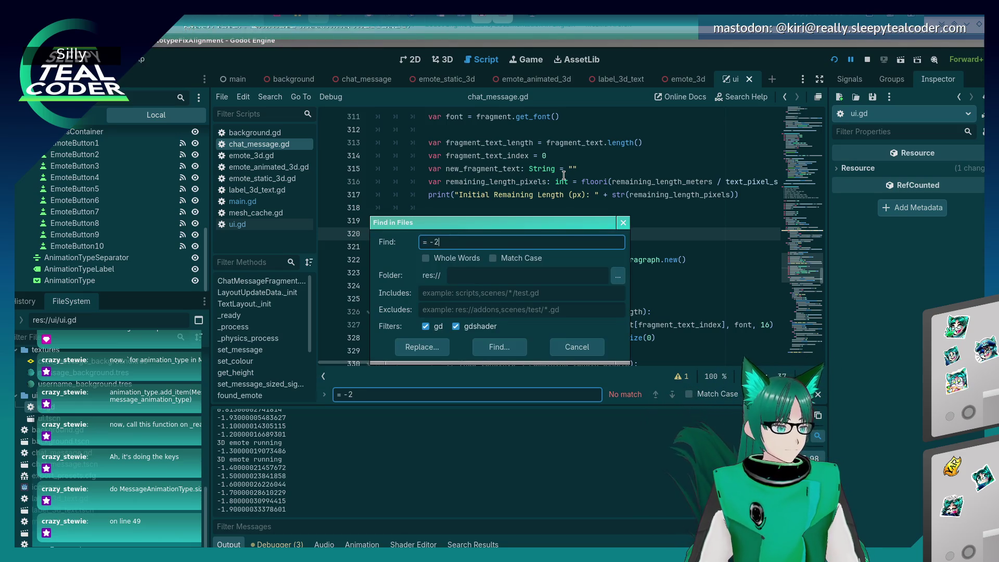
key(Return)
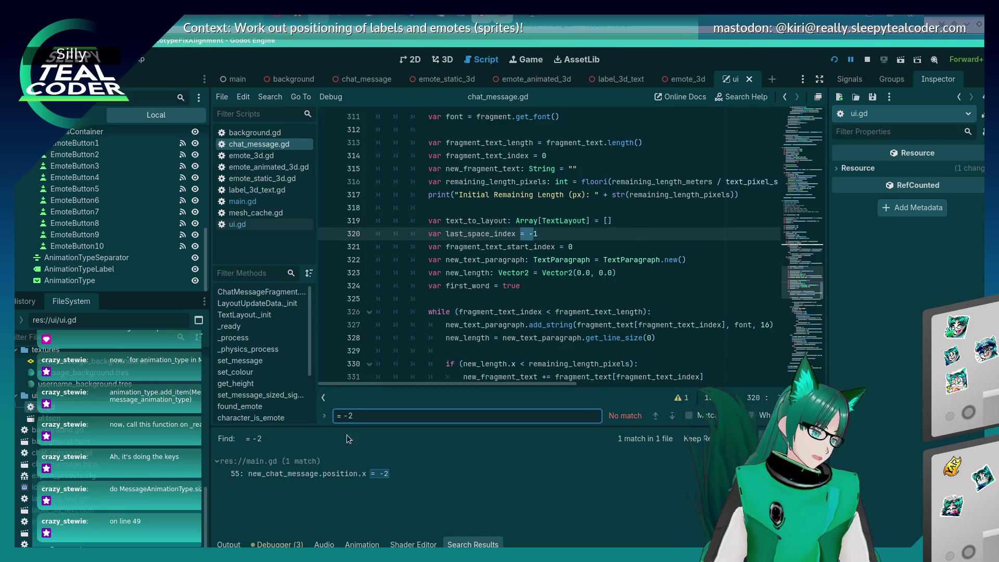
click(312, 473)
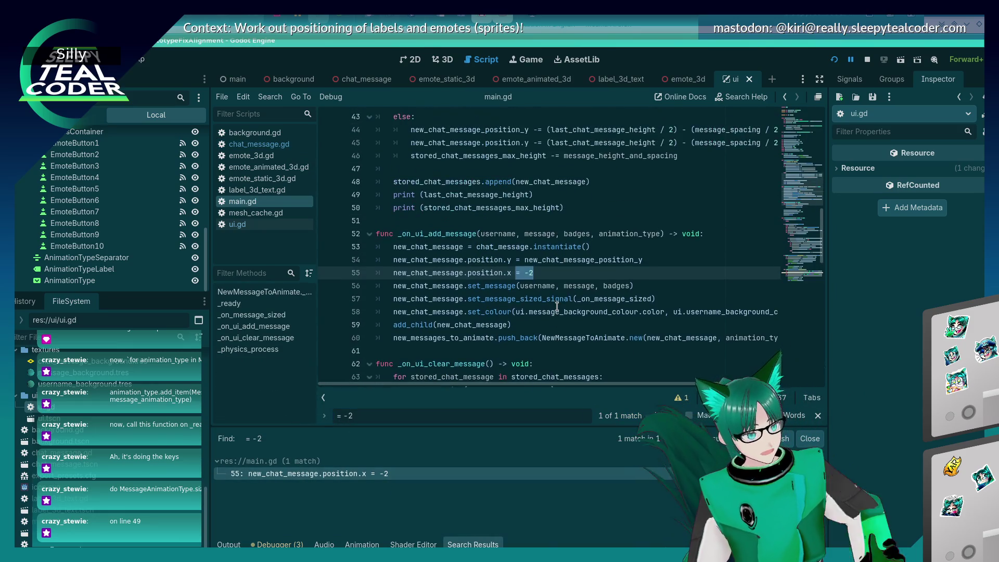
mouse_move(544, 312)
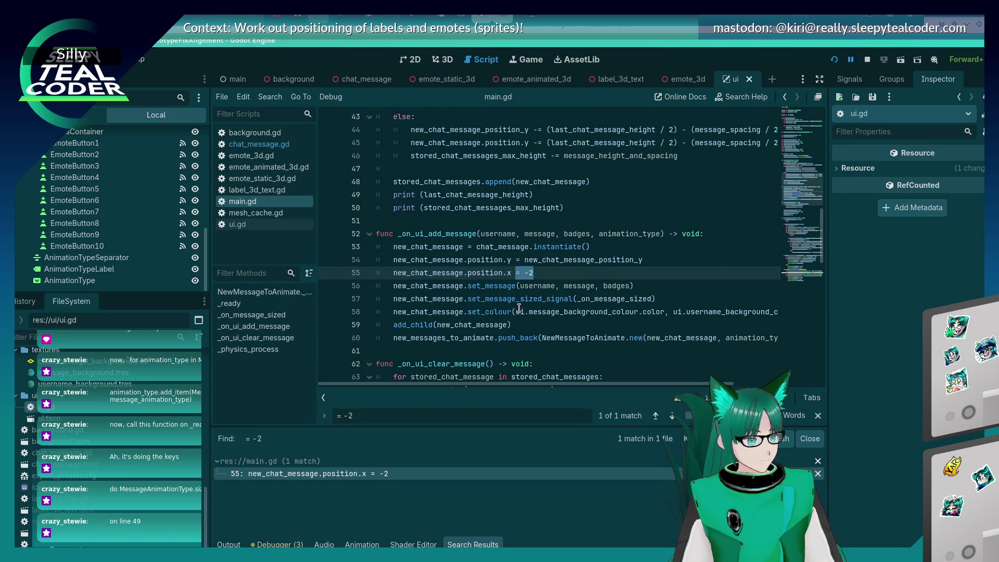
click(565, 275)
mouse_move(562, 280)
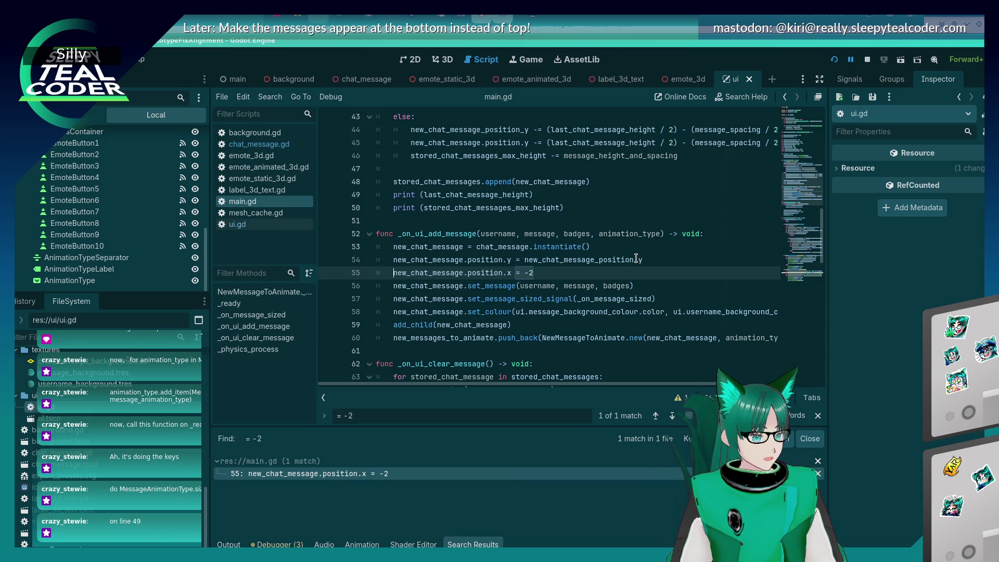
Change line 55's starting position.x from -2 to 0.05 and test-run the game with one message.
key(End)
key(BackSpace)
key(BackSpace)
text(0.05)
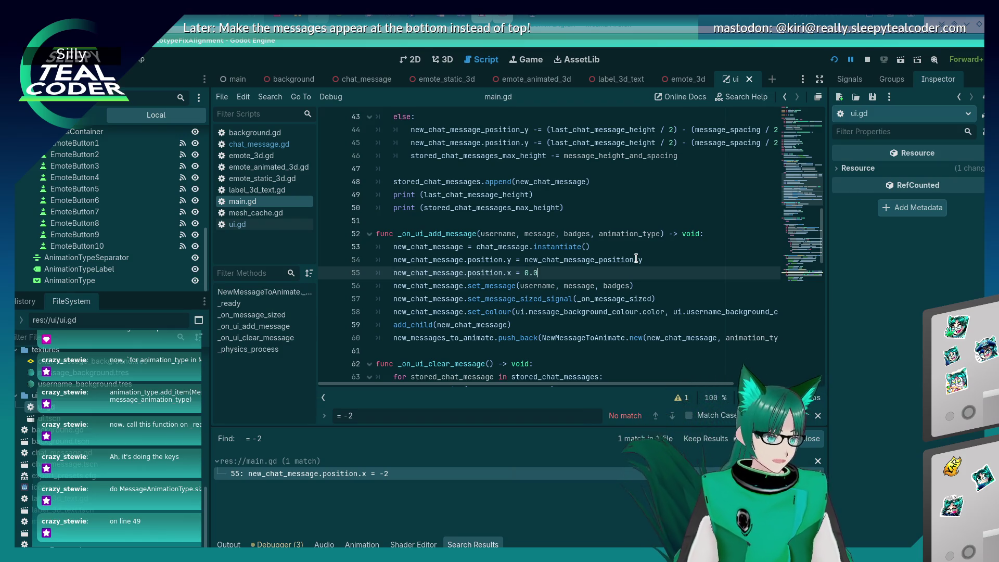
key(F5)
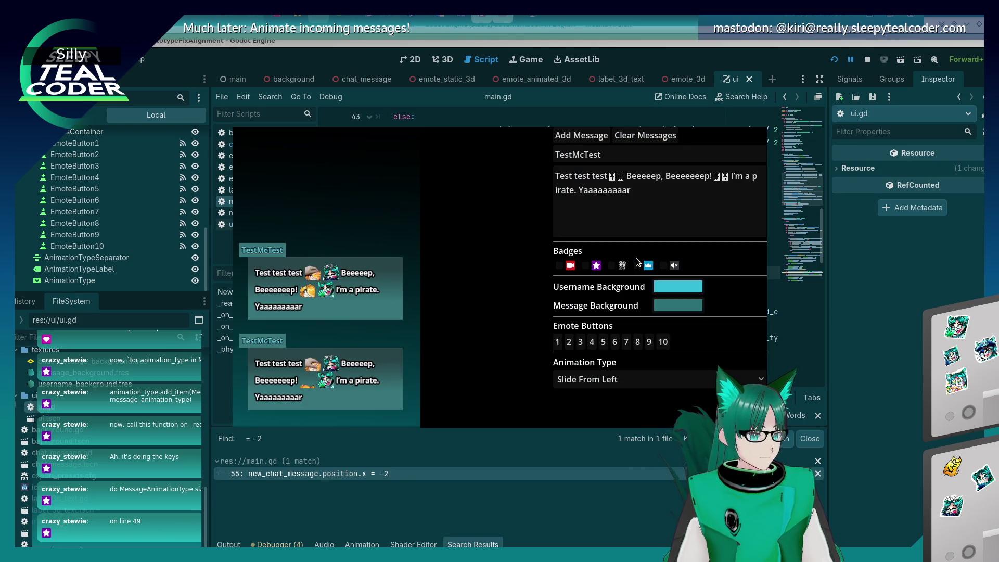
click(562, 136)
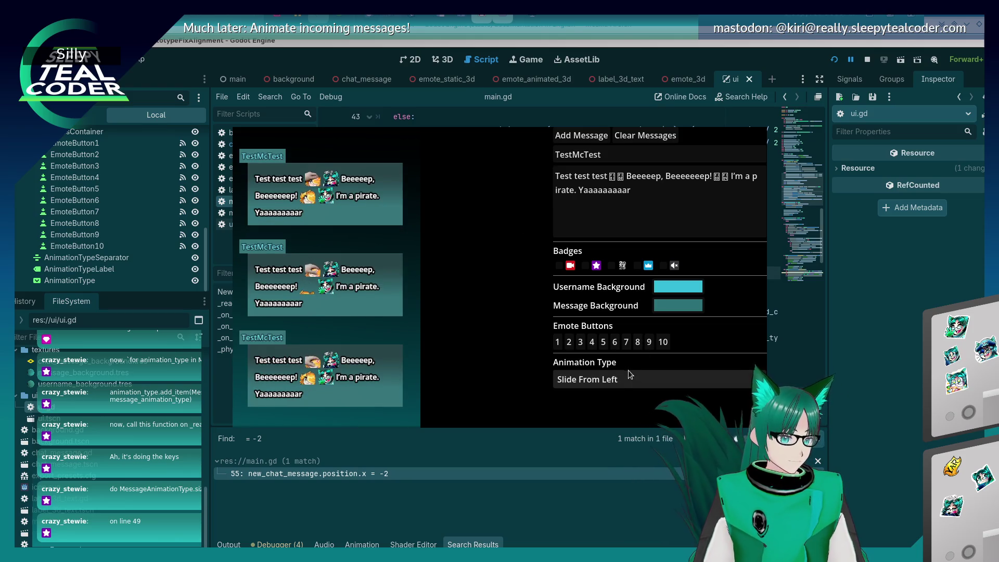
key(F8)
click(552, 274)
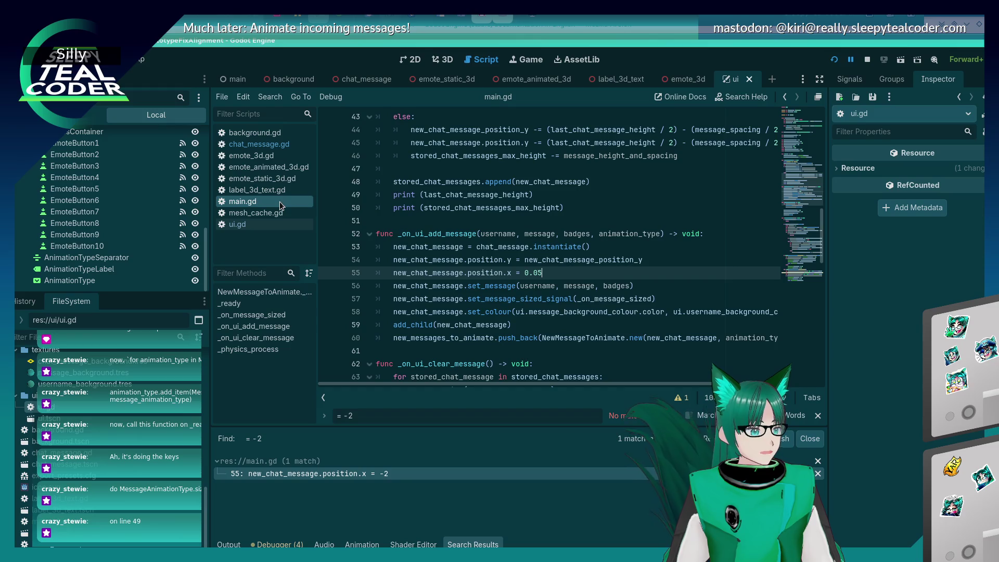
Review _physics_process, then insert two blank lines above the NewMessageToAnimate class at line 7.
scroll(539, 279, down, 12)
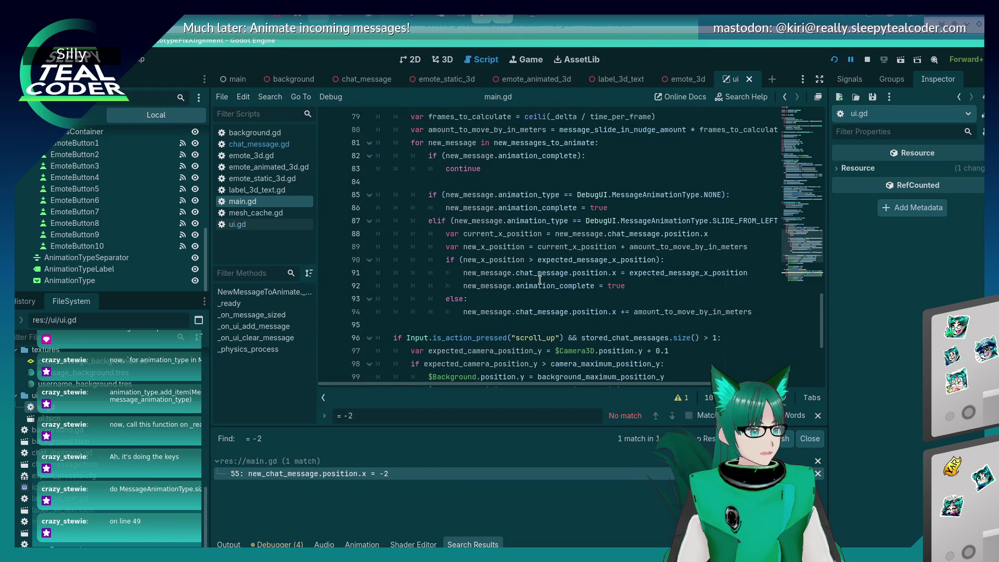
scroll(540, 279, up, 5)
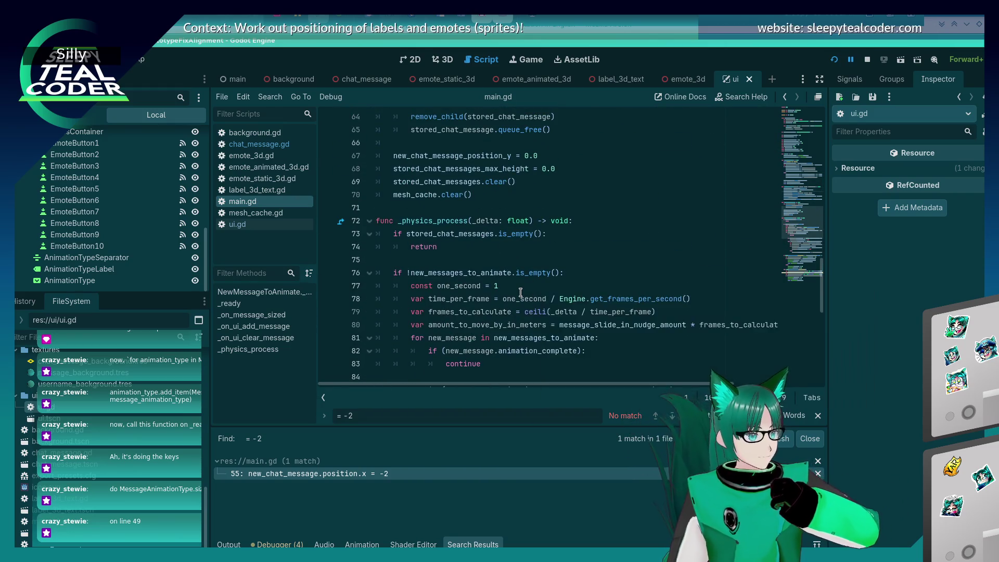
scroll(520, 293, down, 3)
scroll(518, 293, up, 2)
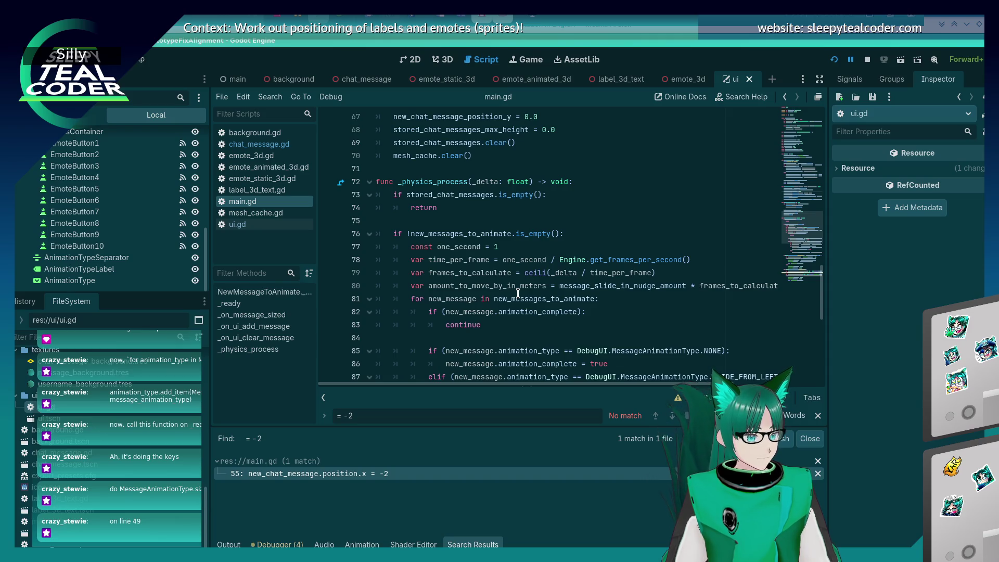
scroll(518, 293, down, 4)
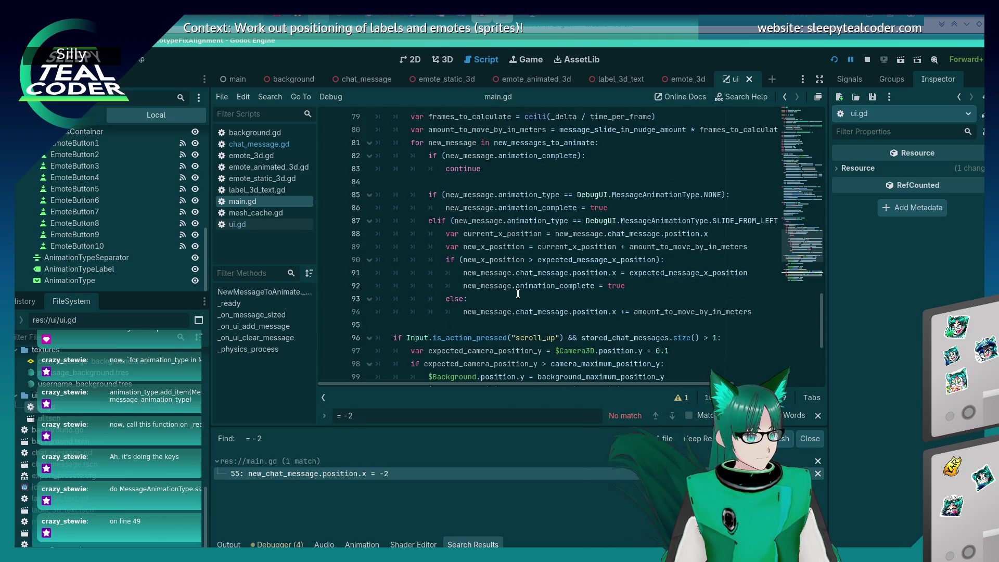
scroll(518, 293, up, 2)
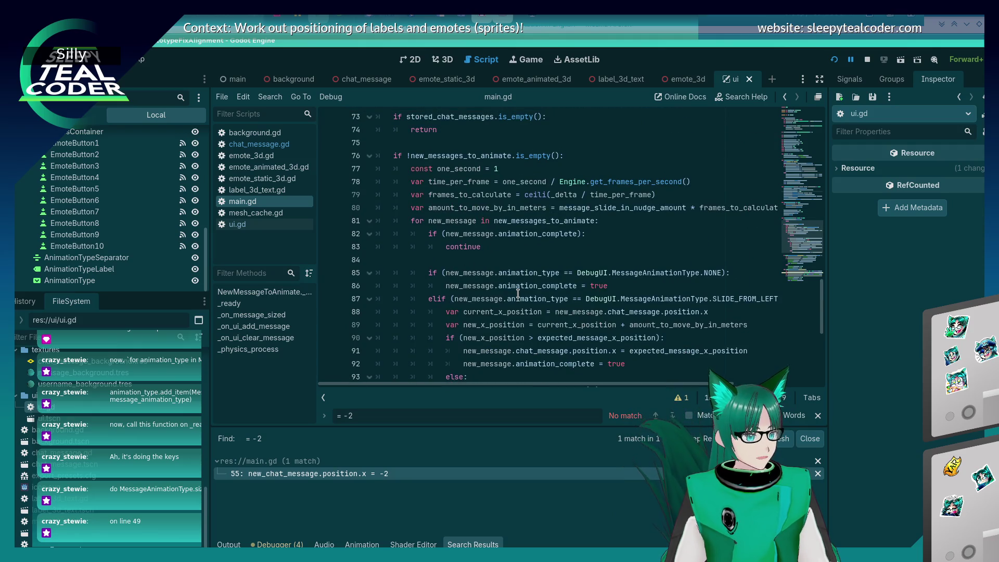
scroll(517, 292, up, 20)
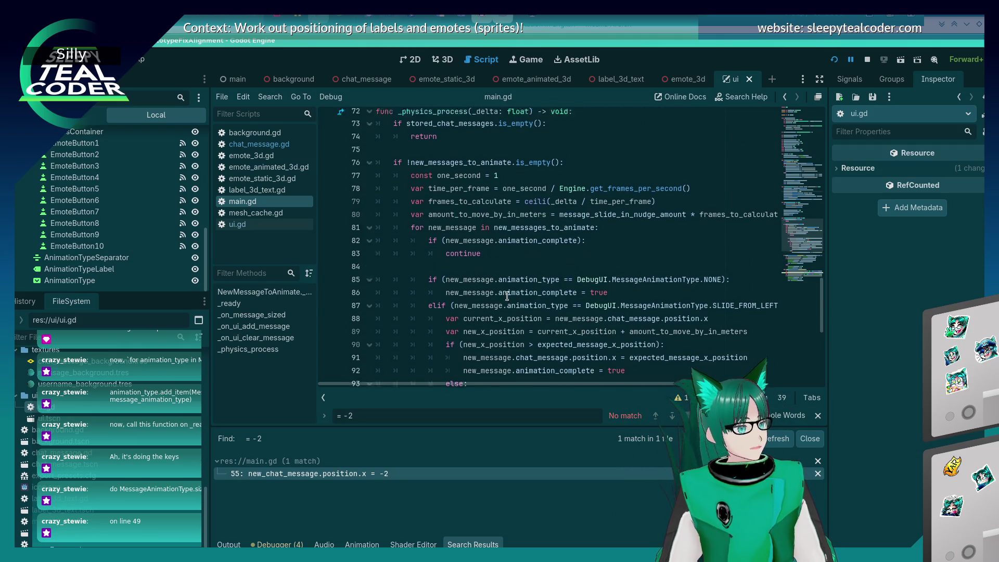
scroll(505, 297, up, 2)
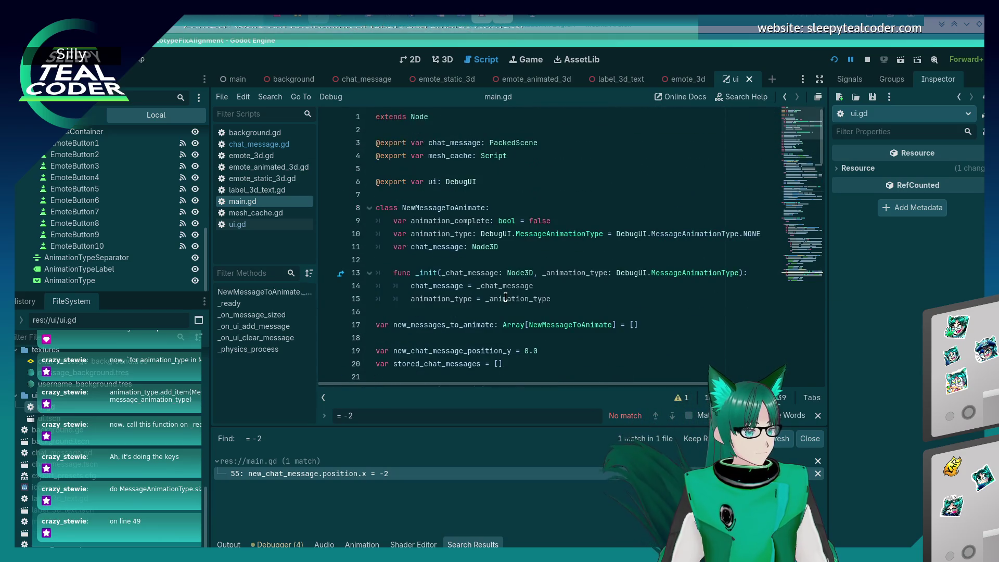
click(570, 224)
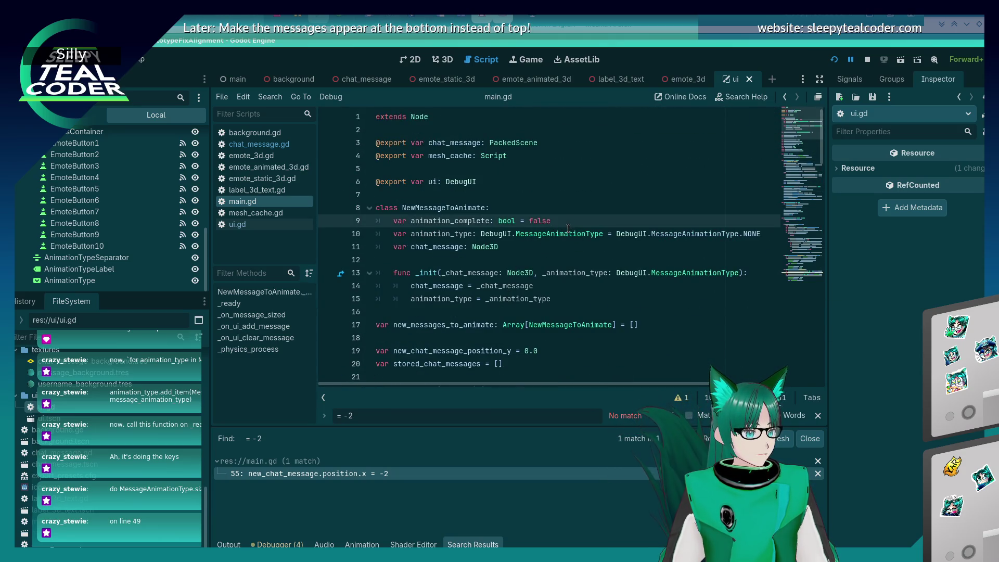
click(548, 199)
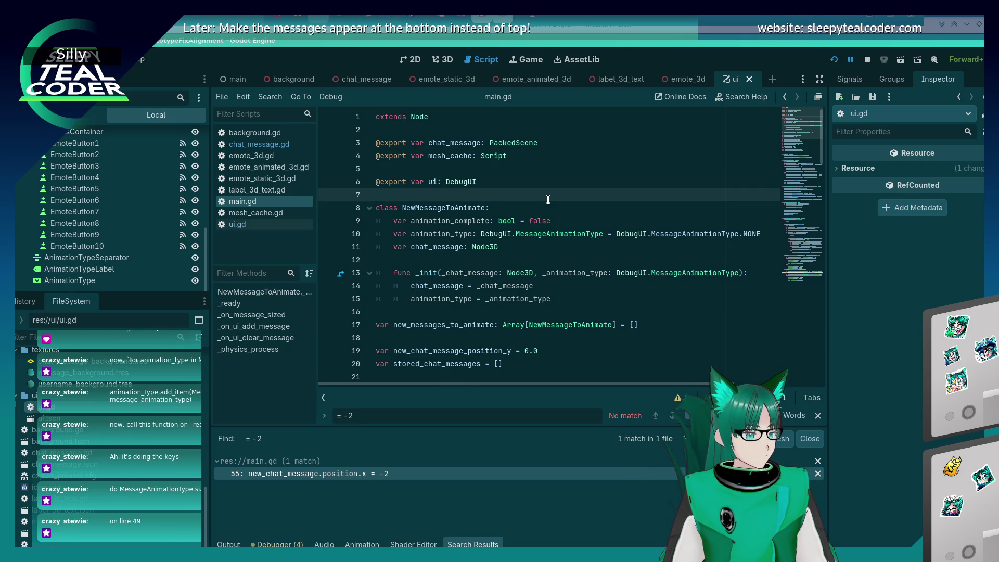
key(Return)
key(Return)
key(Up)
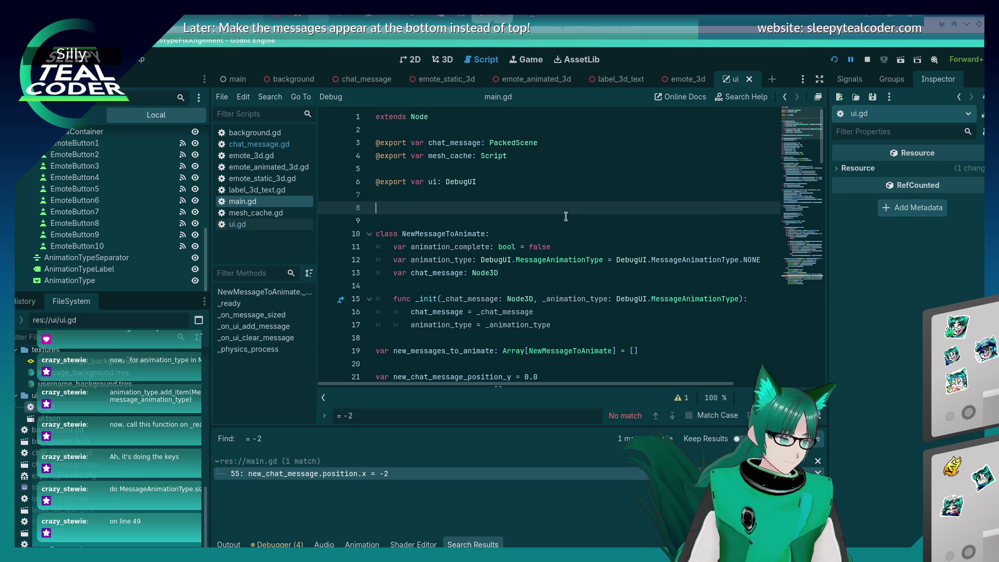
Declare an AnimationState enum with NOT_STARTED, RUNNING and COMPLETE values.
text(enum Anim)
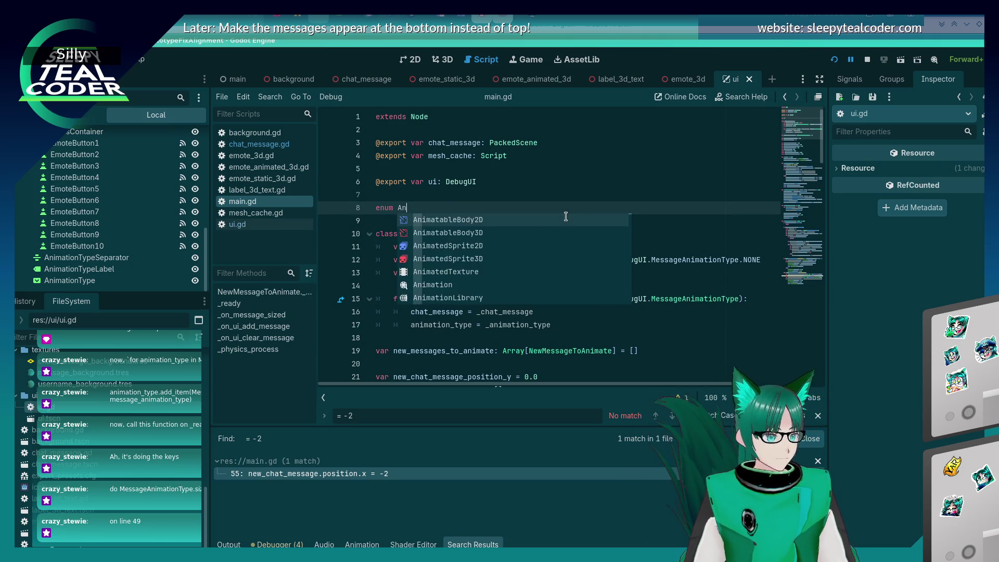
key(BackSpace)
key(BackSpace)
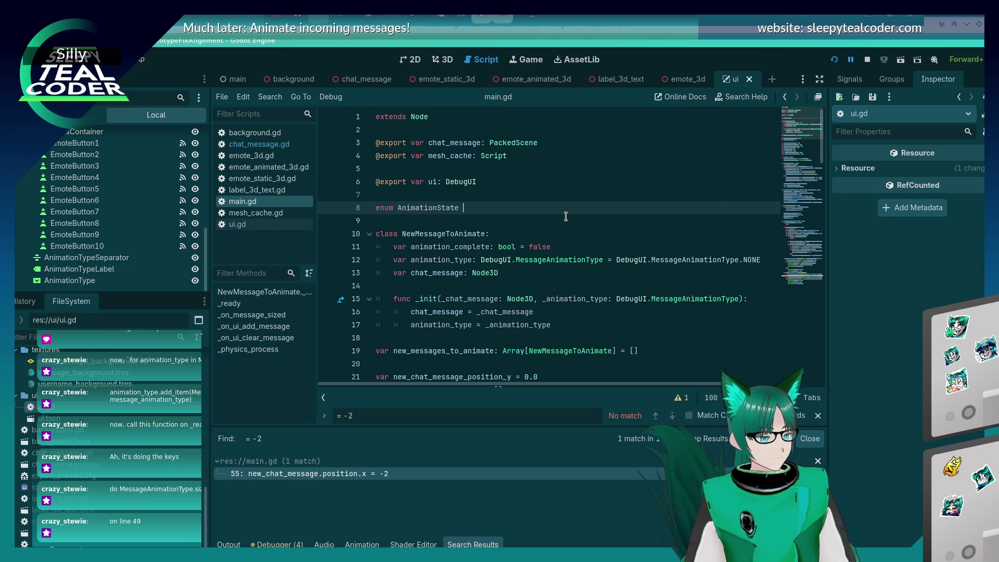
text({)
key(Return)
text(NOT_STARTED)
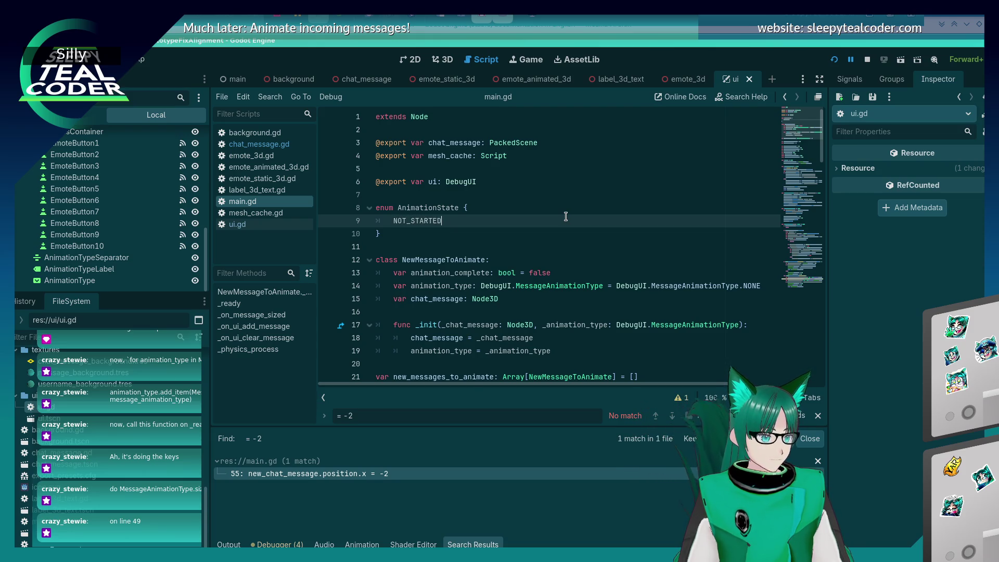
text(,)
key(Return)
text(RUNNING,)
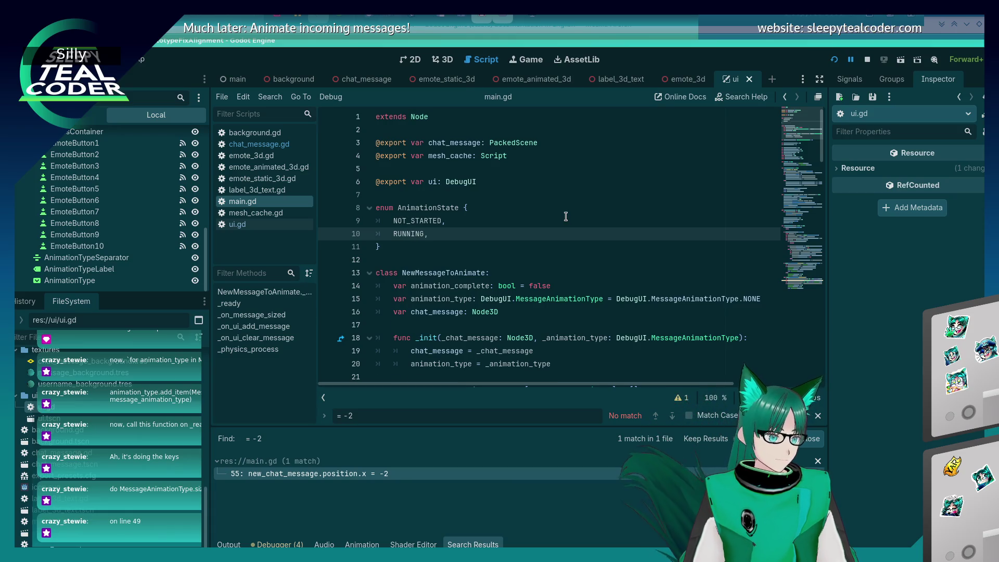
key(Return)
text(COMPLETE)
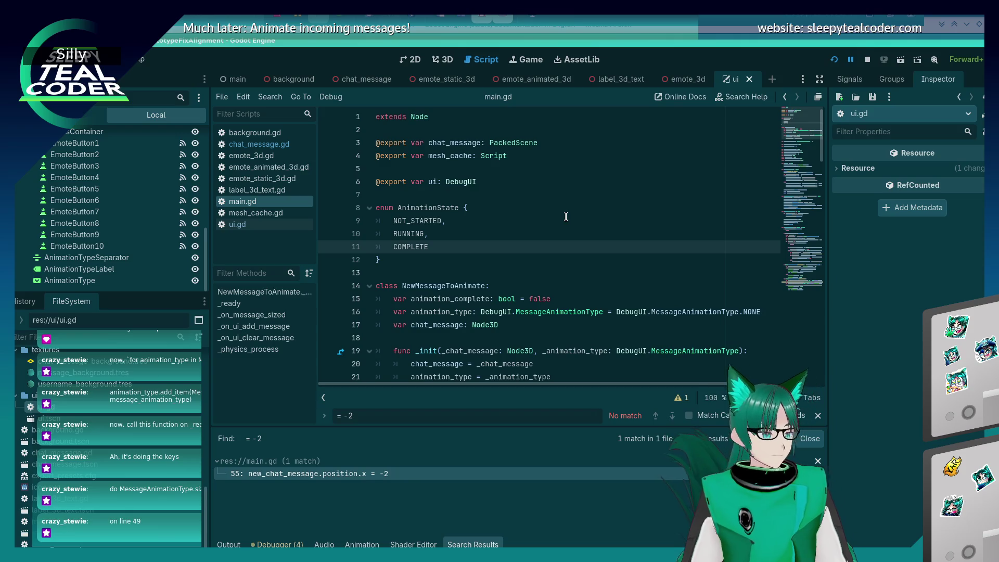
Retype animation_complete as AnimationState with default AnimationState.NOT_STARTED on line 15, and save.
double_click(429, 208)
key(ctrl+c)
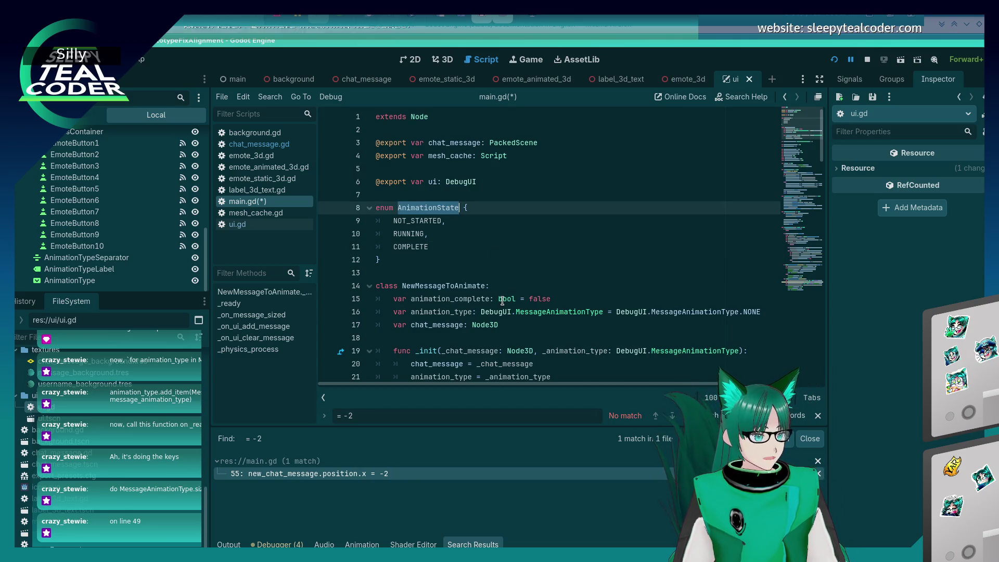
double_click(506, 298)
key(ctrl+v)
click(612, 297)
key(BackSpace)
key(BackSpace)
key(BackSpace)
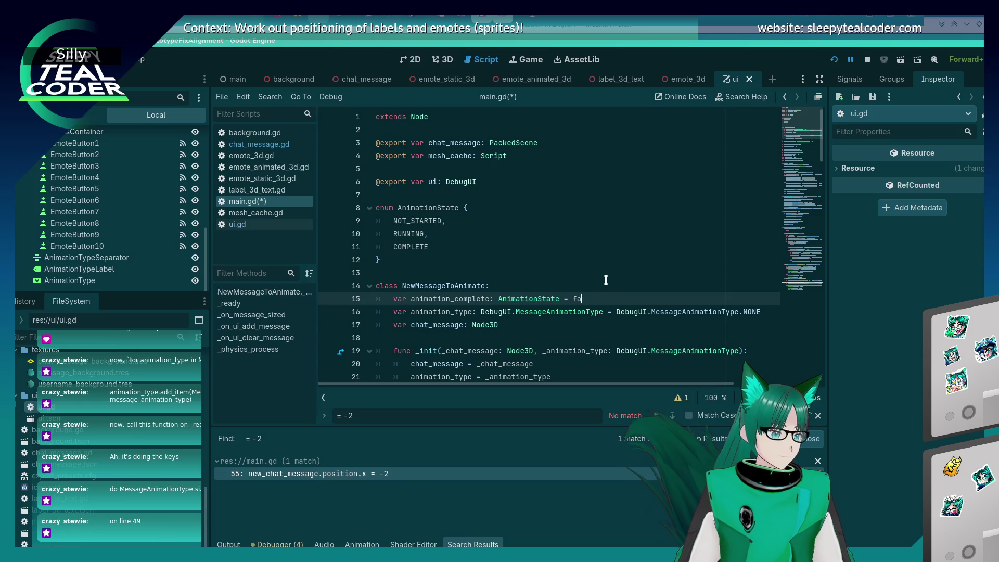
key(BackSpace)
key(ctrl+v)
text(.)
key(Return)
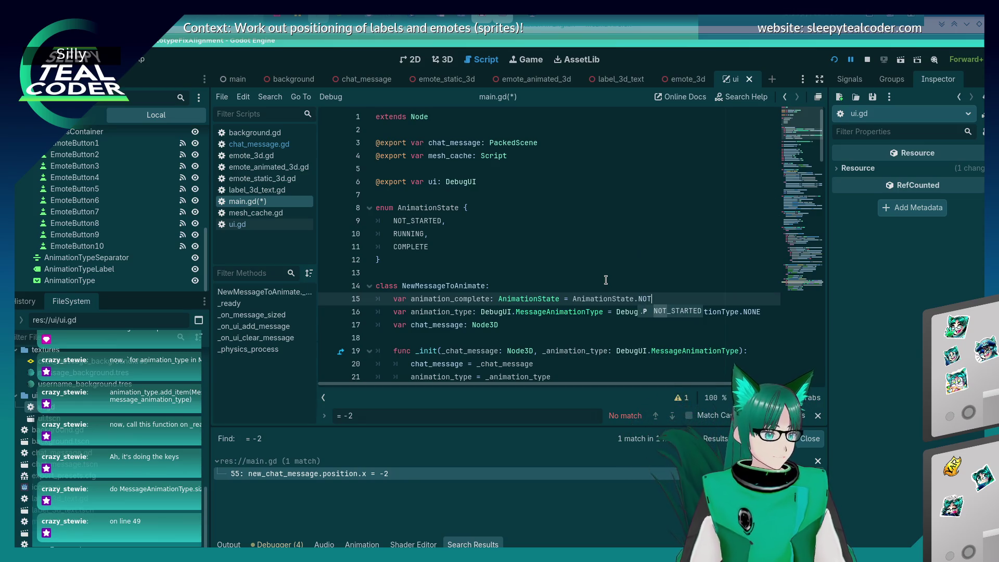
key(ctrl+s)
Replace true with AnimationState.COMPLETE in the assignments on lines 92 and 98.
scroll(606, 271, down, 3)
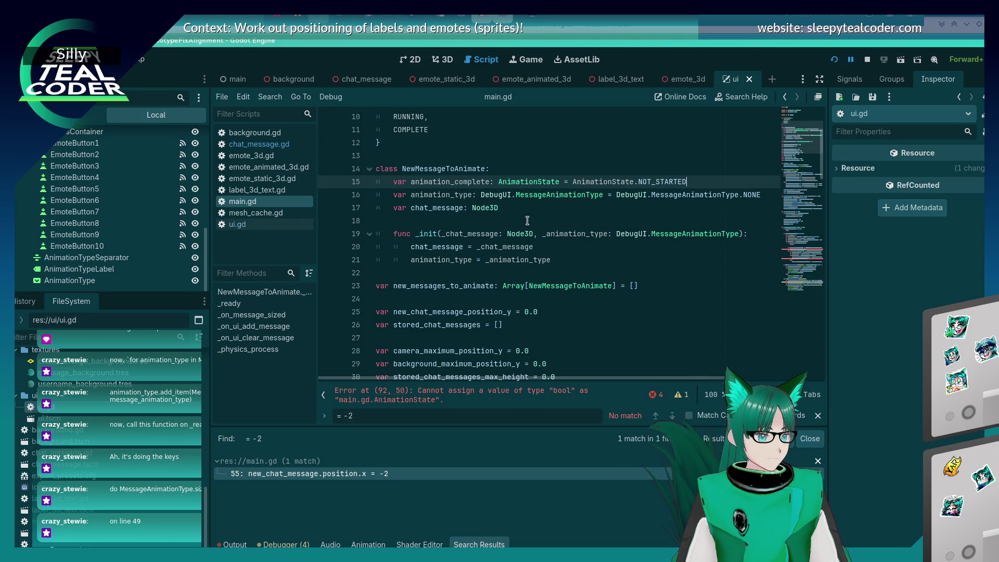
scroll(526, 221, down, 13)
scroll(548, 274, down, 4)
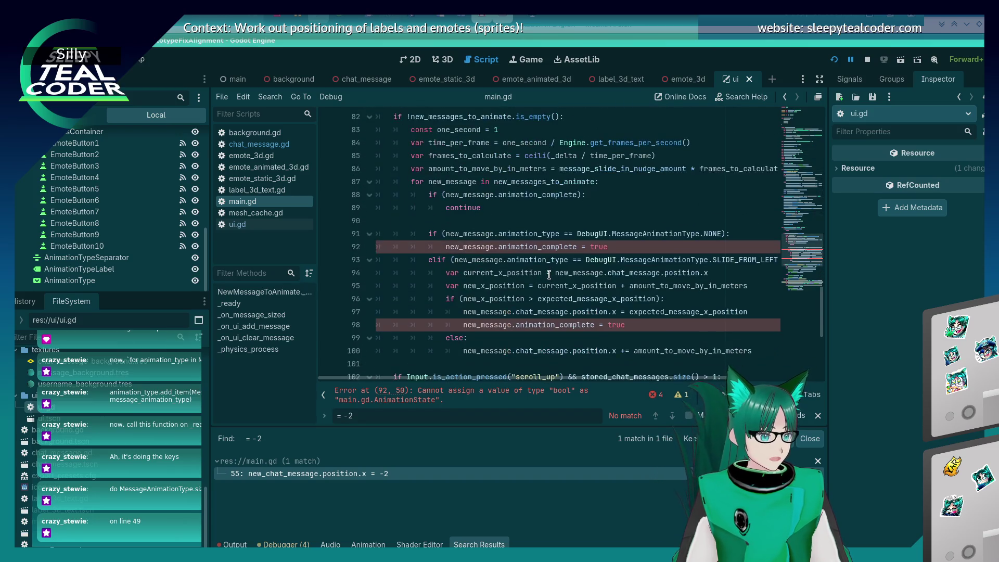
click(622, 248)
key(BackSpace)
key(BackSpace)
key(BackSpace)
key(BackSpace)
text(AnimationState.COMPLETE)
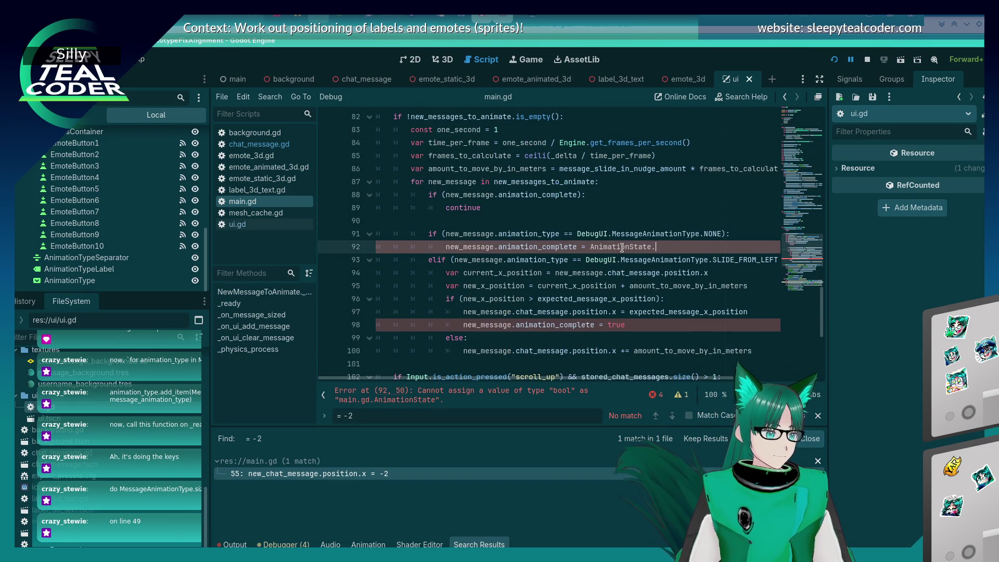
click(631, 323)
key(BackSpace)
key(BackSpace)
key(BackSpace)
text(AnimationState.COMPLETE)
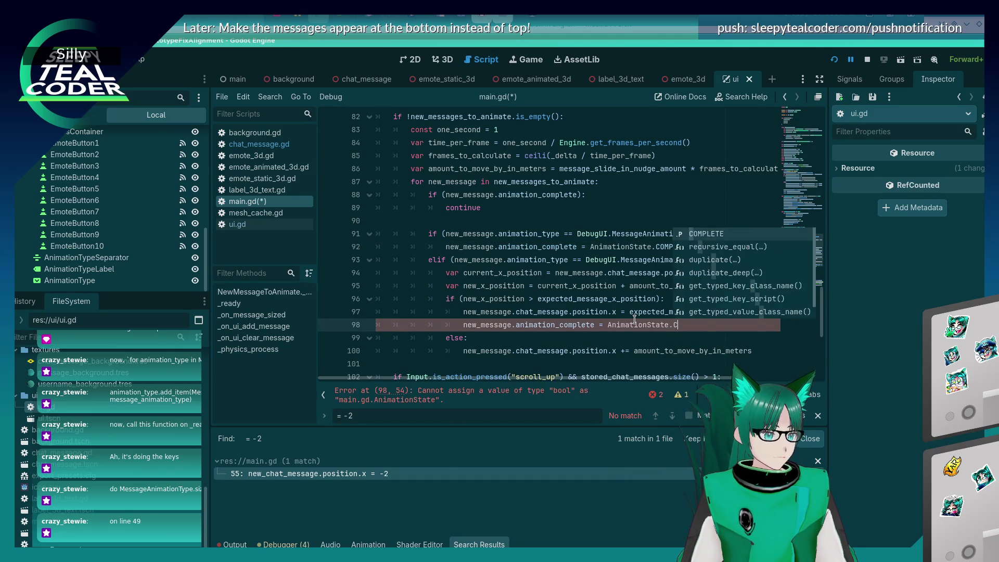
Make the line 88 check compare against AnimationState.COMPLETE and save main.gd.
click(582, 194)
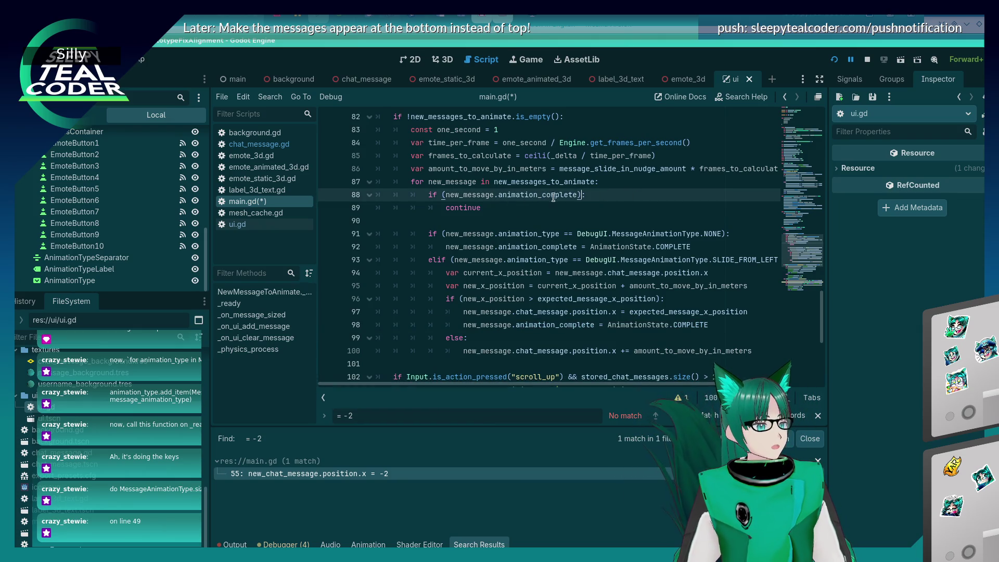
text(== AnimationState.)
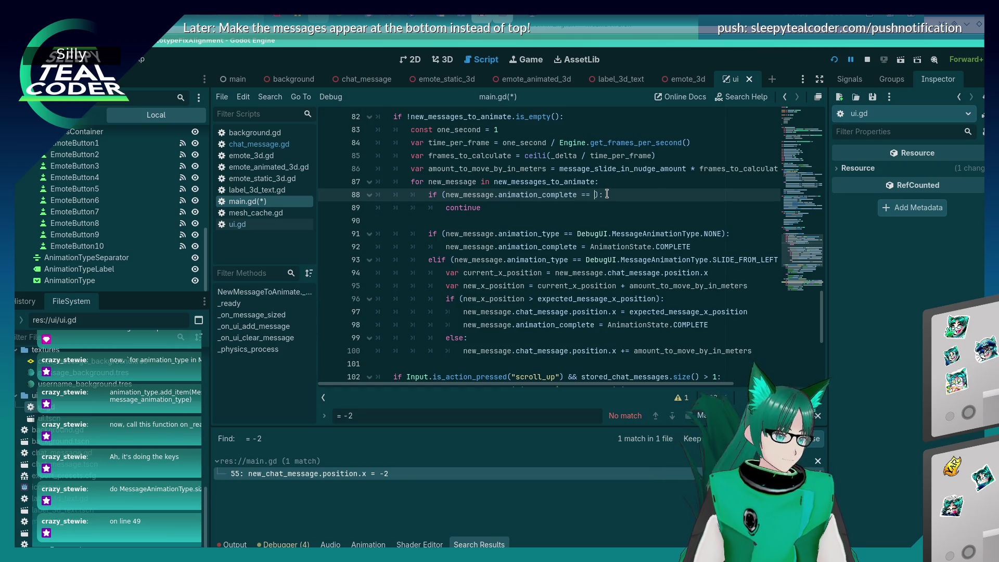
key(Down)
key(Down)
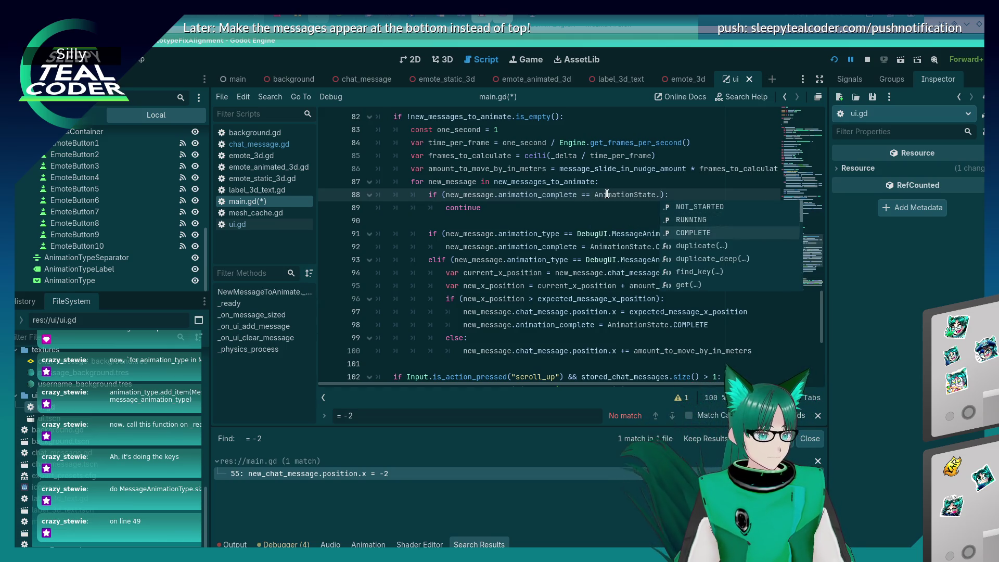
key(Return)
key(Down)
key(Down)
key(ctrl+s)
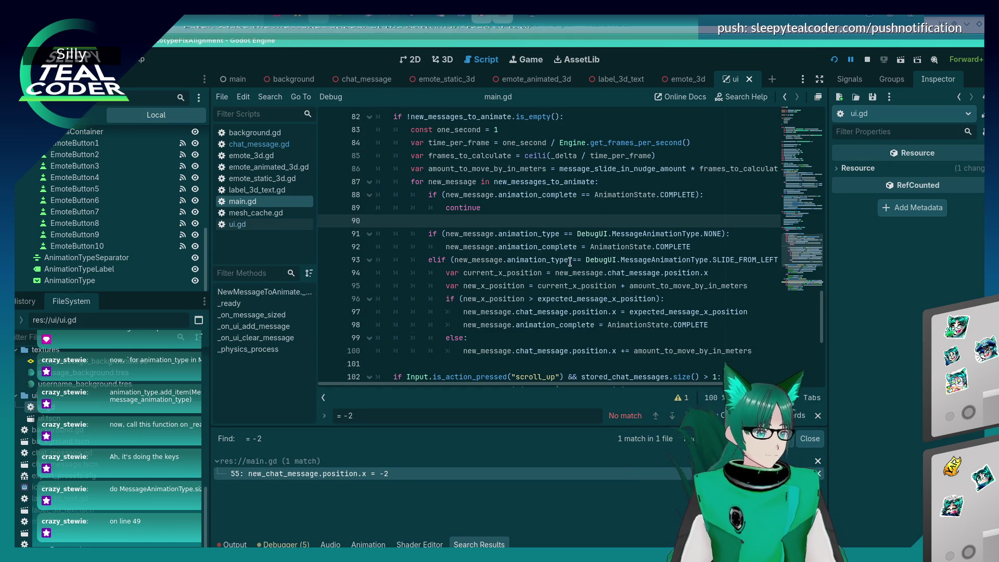
scroll(569, 261, up, 2)
click(525, 281)
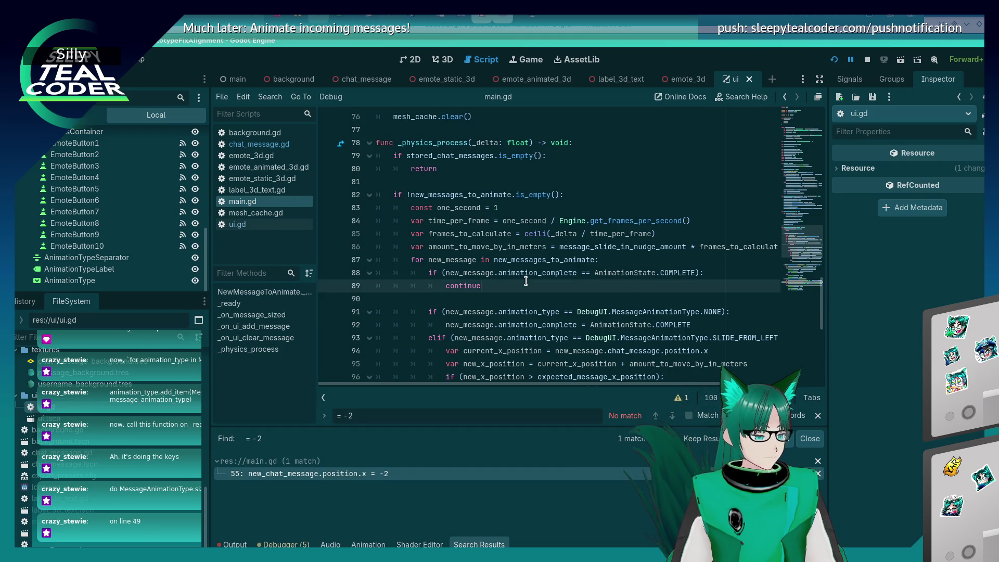
Write 'elif (new_message.animation_complete == AnimationState.NOT_STARTED):' after continue and start its indented body.
scroll(526, 281, down, 1)
scroll(525, 281, down, 1)
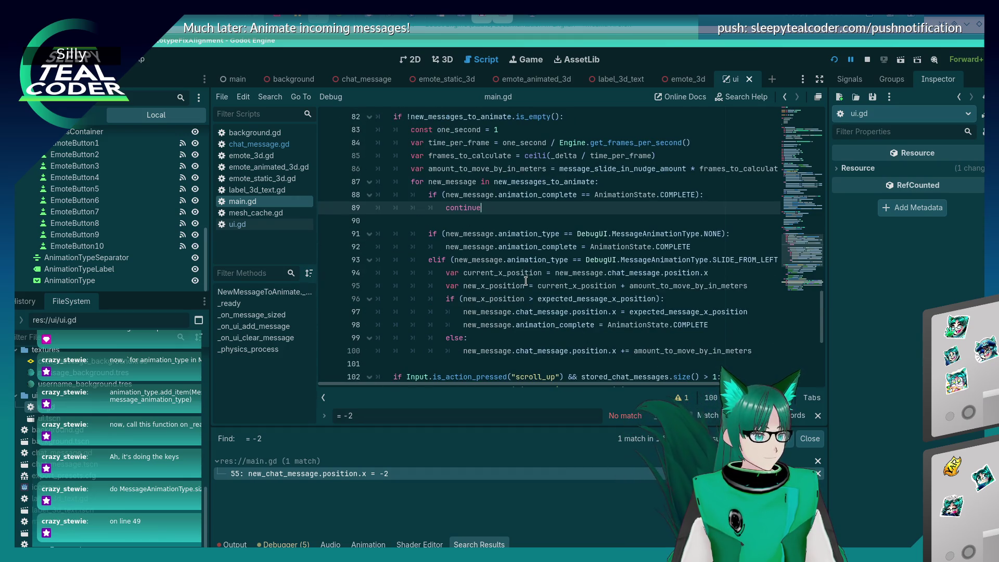
key(Return)
text(elif ()
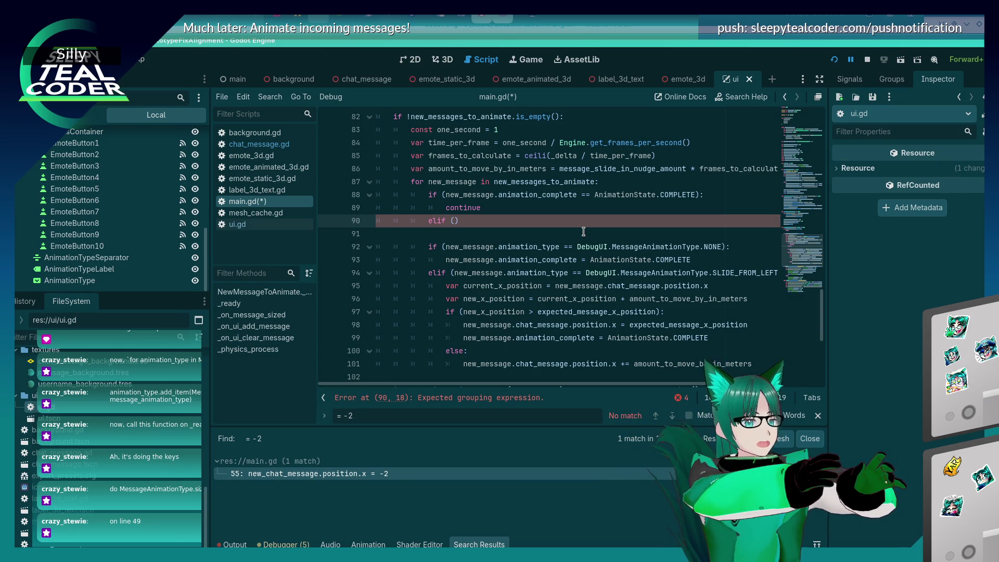
text():)
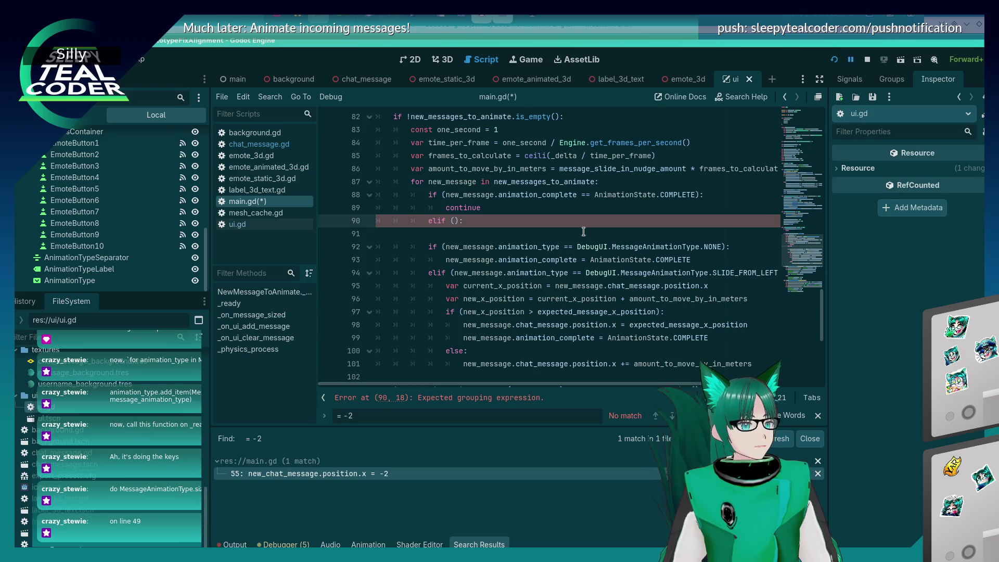
key(Left)
key(Left)
text(new_message)
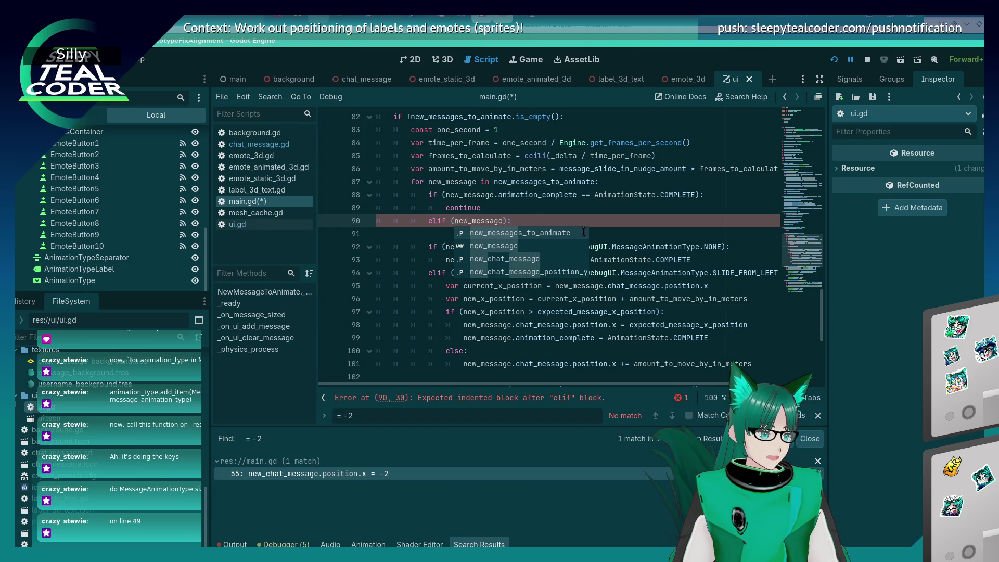
text(.animation)
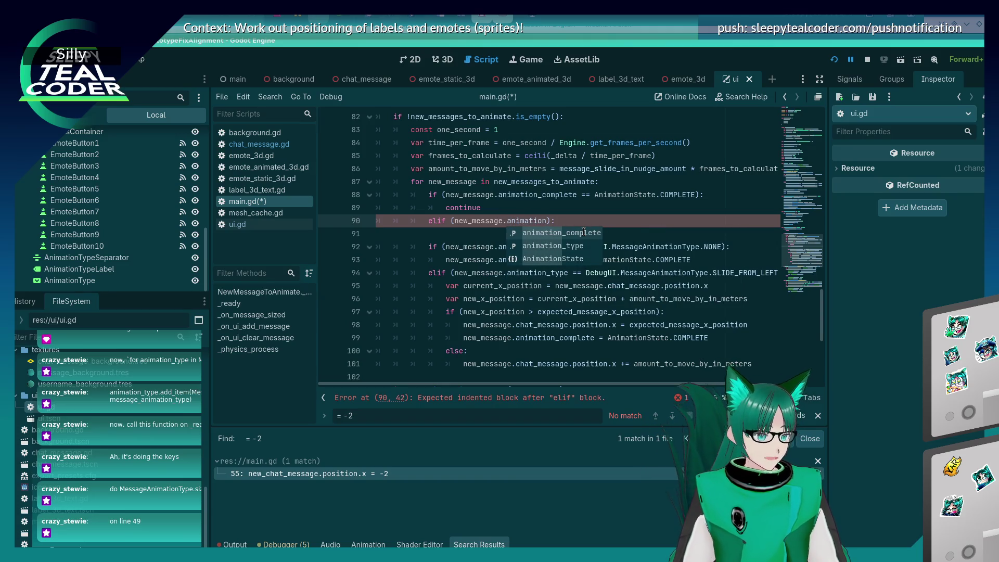
key(Return)
text(== A)
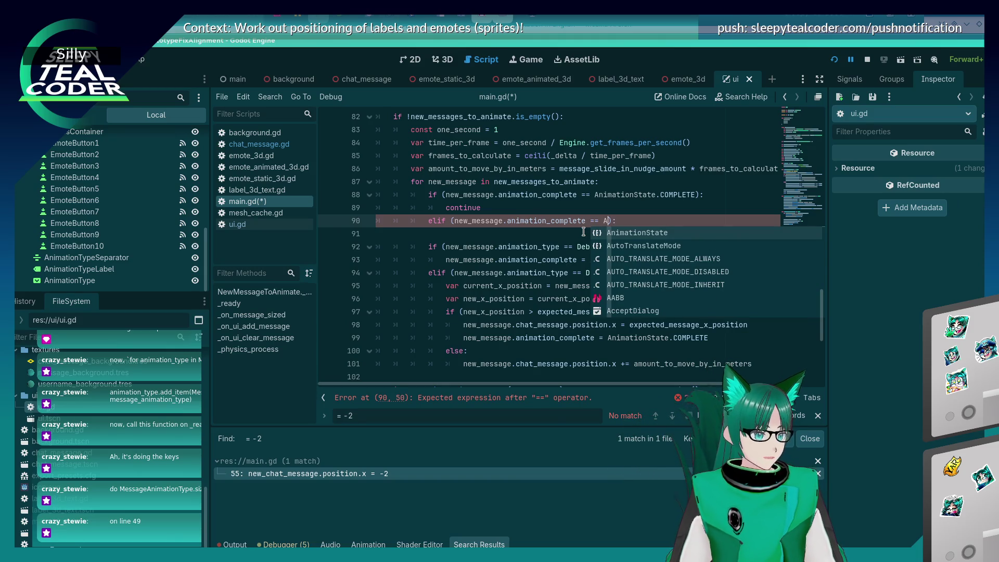
key(Return)
text(.)
key(Return)
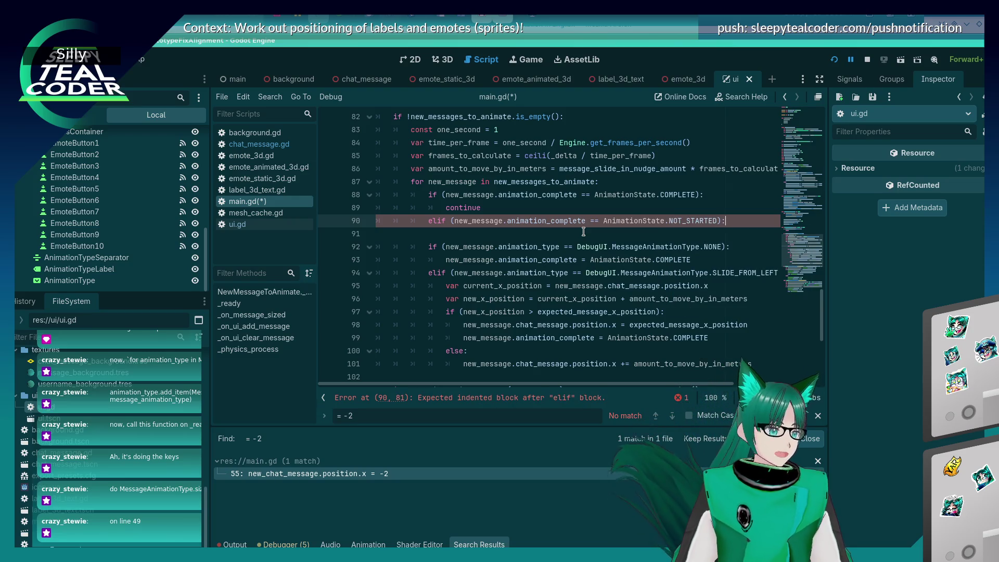
key(Return)
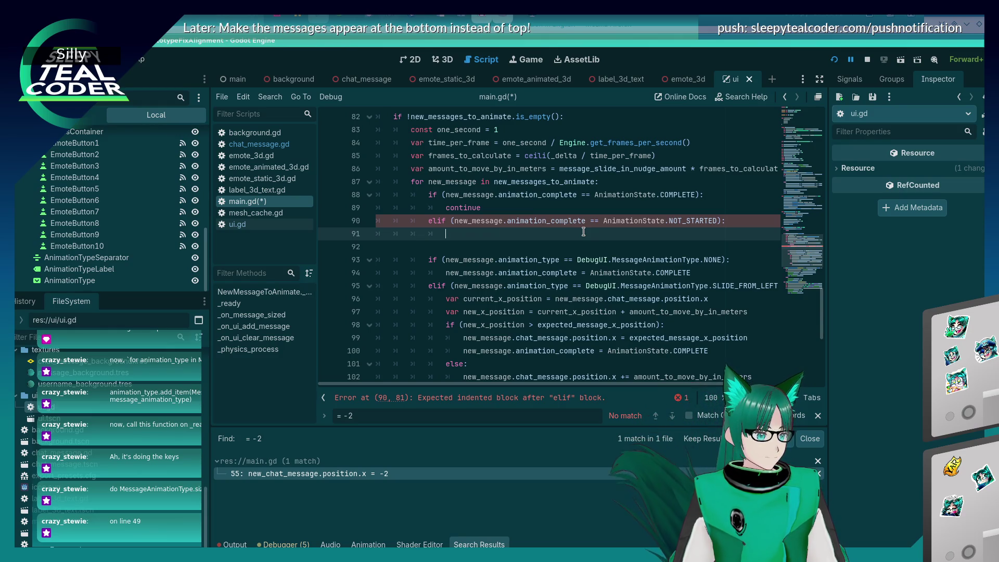
Add a new if on line 91 that reuses the existing slide-from-left condition.
text(if)
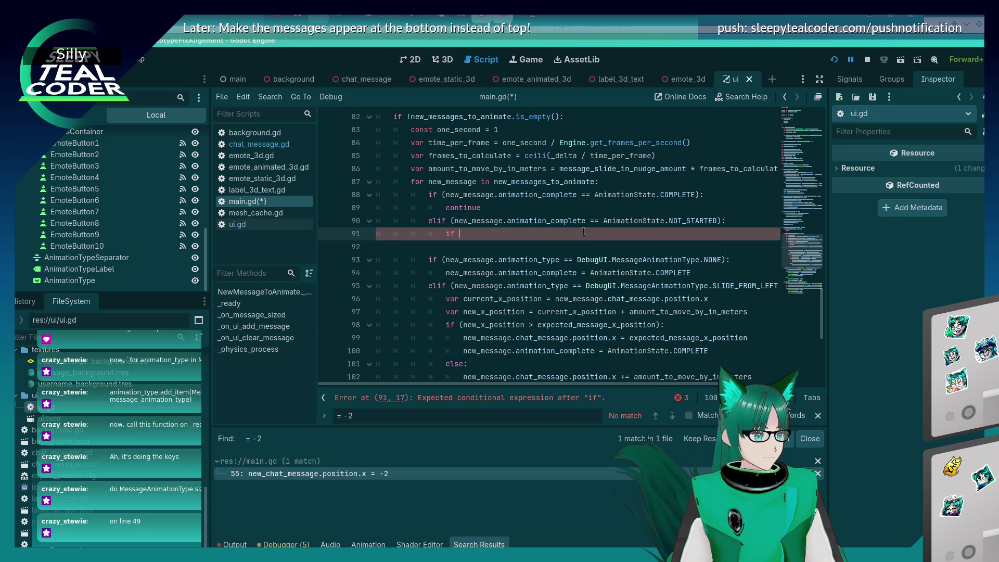
click(453, 285)
mouse_move(453, 285)
mouse_down()
mouse_move(778, 286)
mouse_move(759, 285)
mouse_up()
key(ctrl+c)
key(Up)
key(Up)
key(Up)
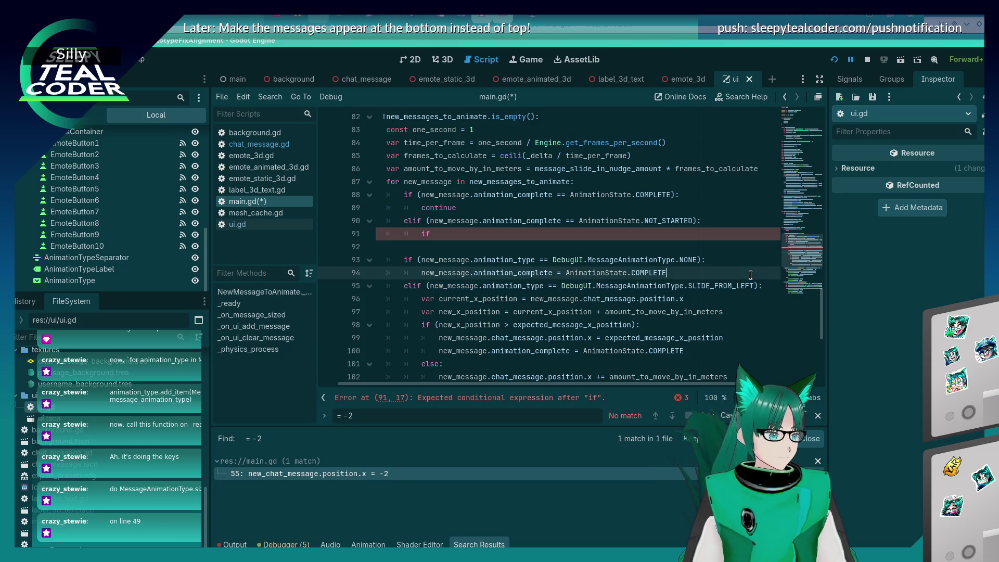
key(BackSpace)
key(BackSpace)
text(if)
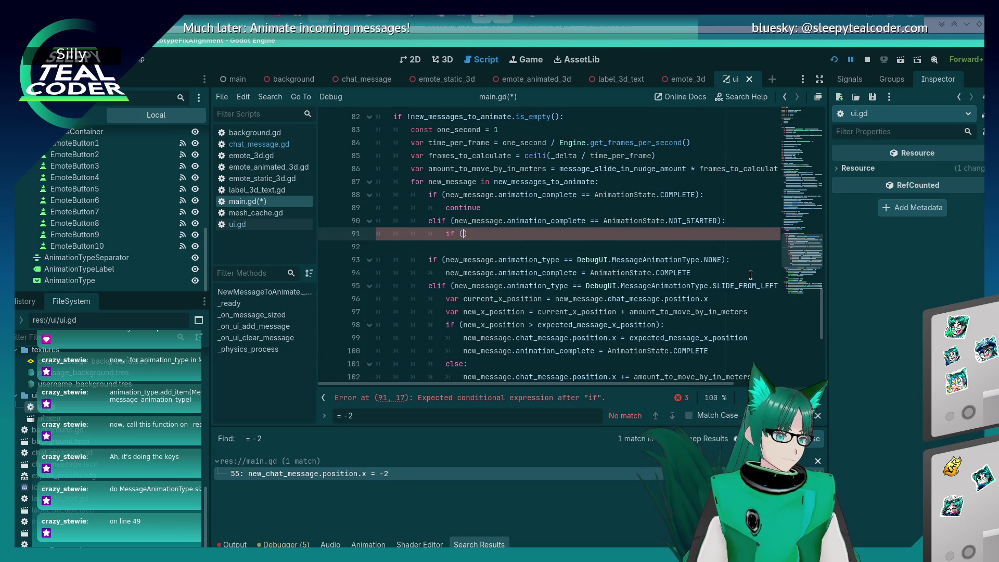
key(ctrl+v)
text(:)
key(Return)
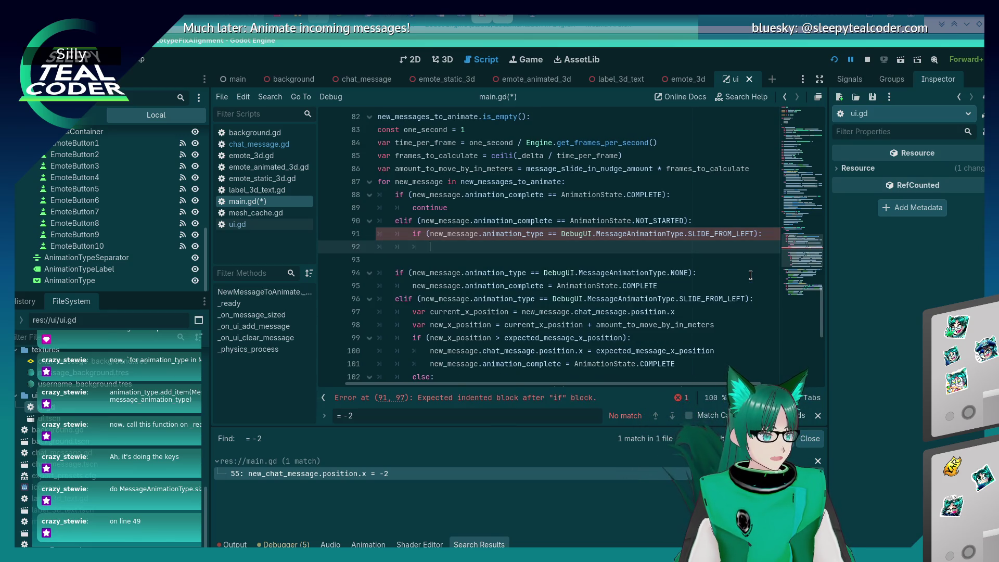
Set chat_message.position.x to -2 in the new branch, save, and add blank lines below.
text(new_message)
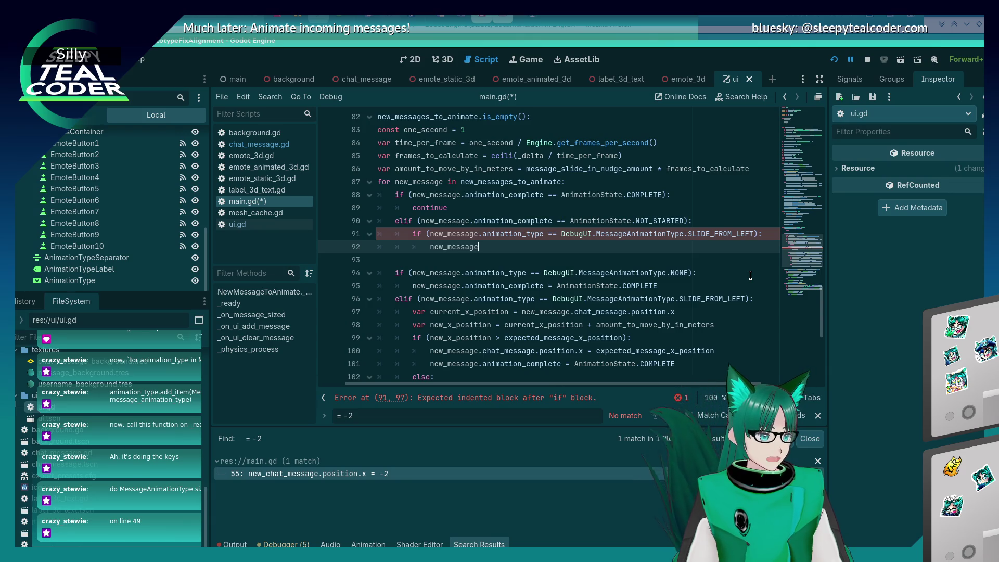
text(.pos)
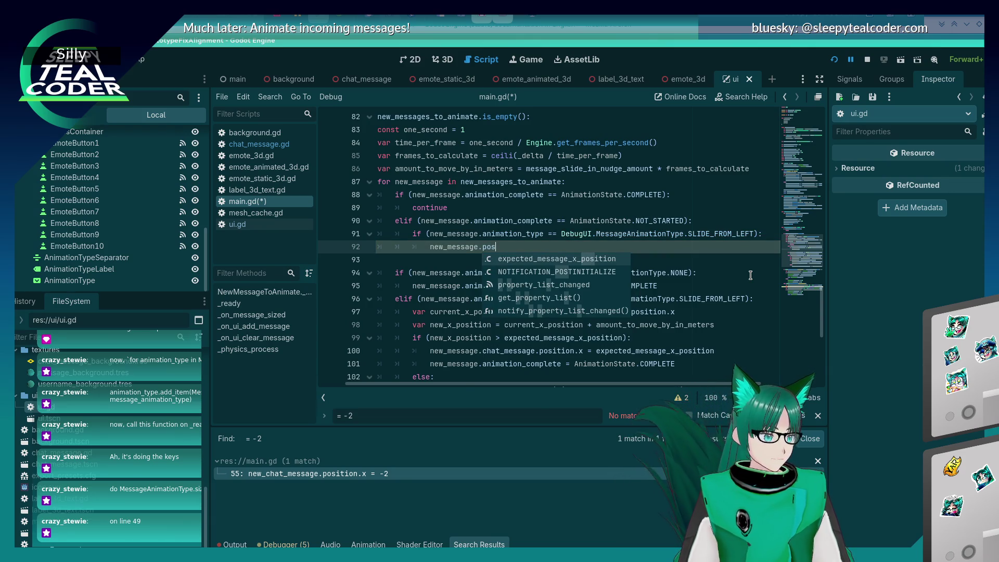
key(BackSpace)
key(BackSpace)
key(BackSpace)
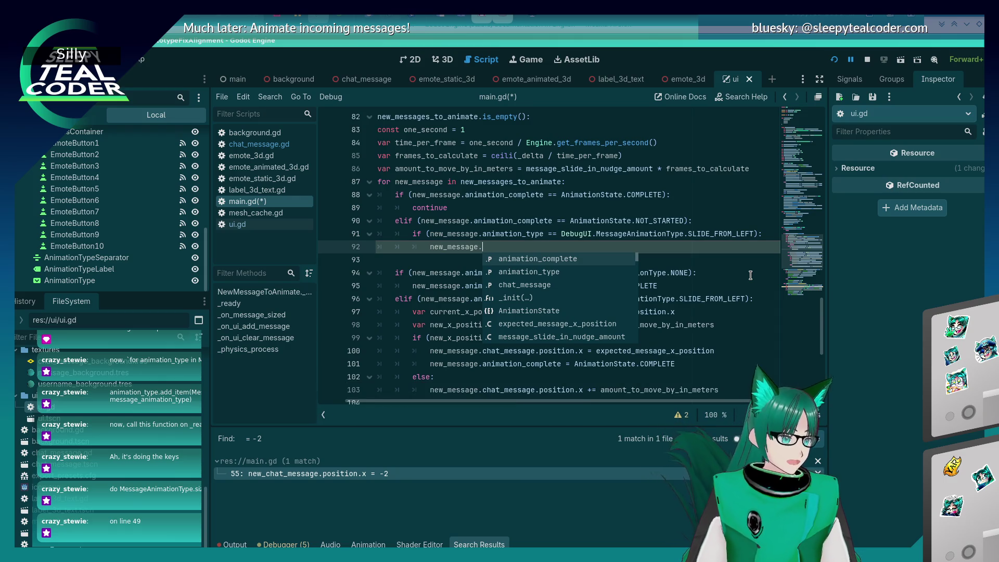
key(Escape)
text(c)
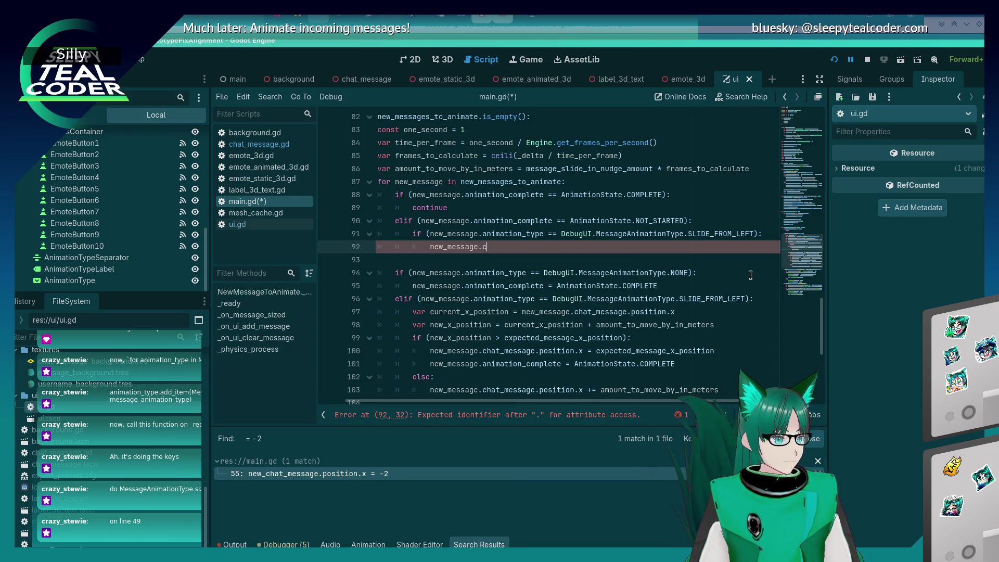
text(hat_message.pos)
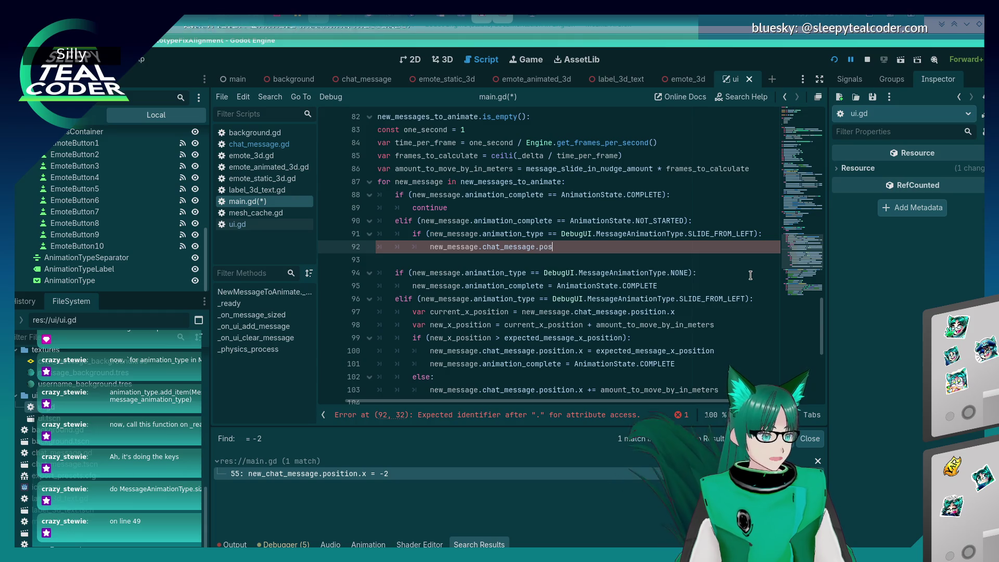
text(ition.x)
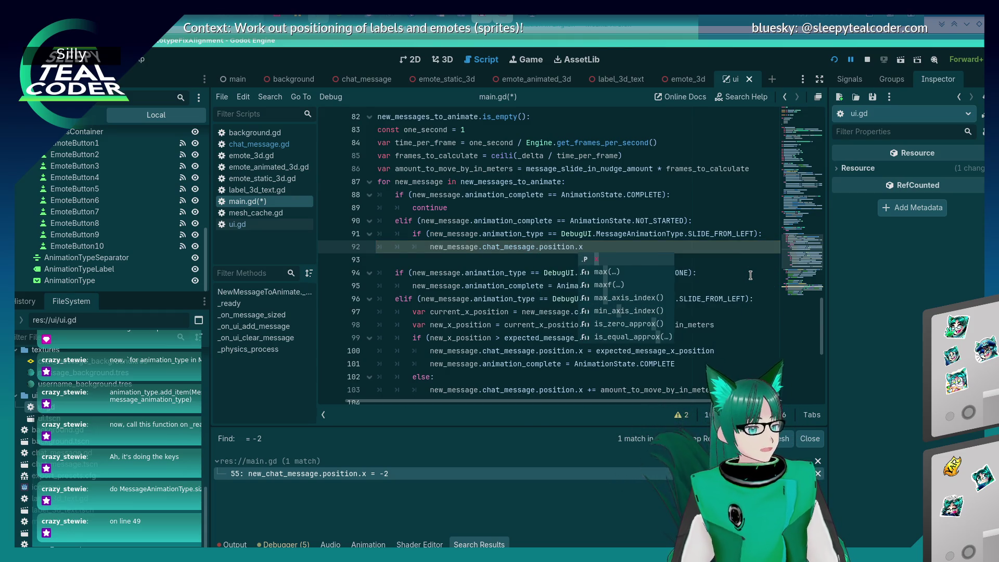
text( =)
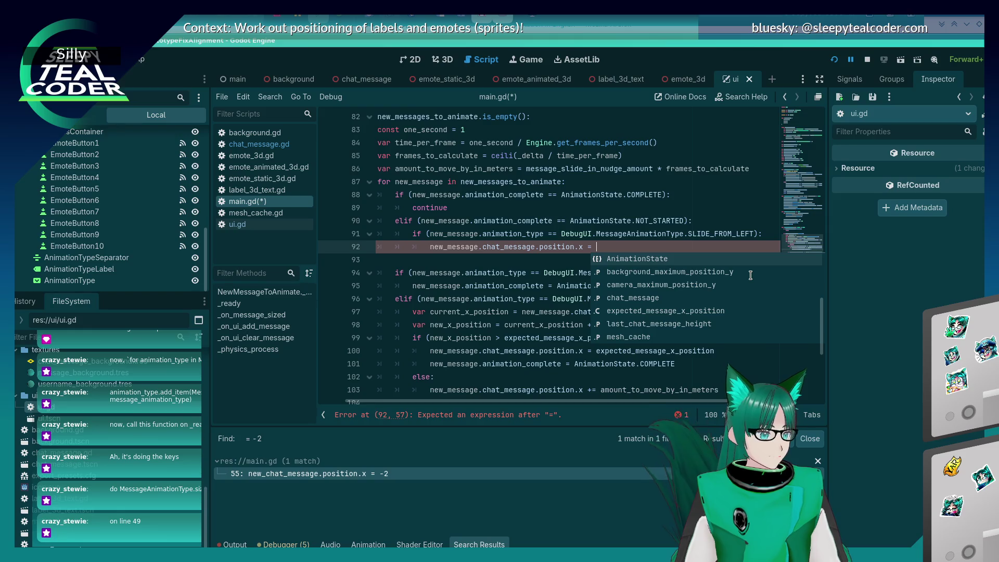
text(-2)
key(ctrl+s)
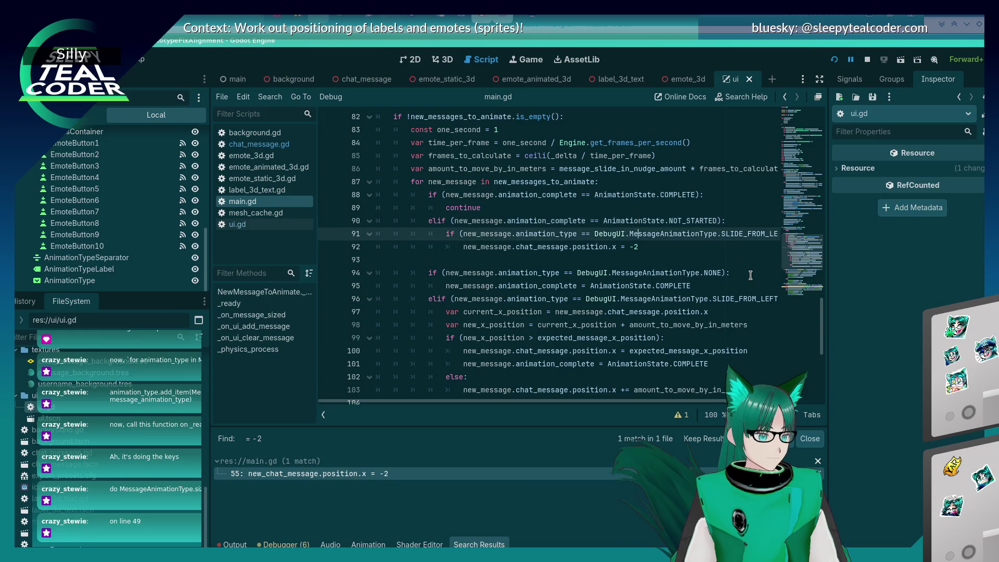
key(Return)
key(Return)
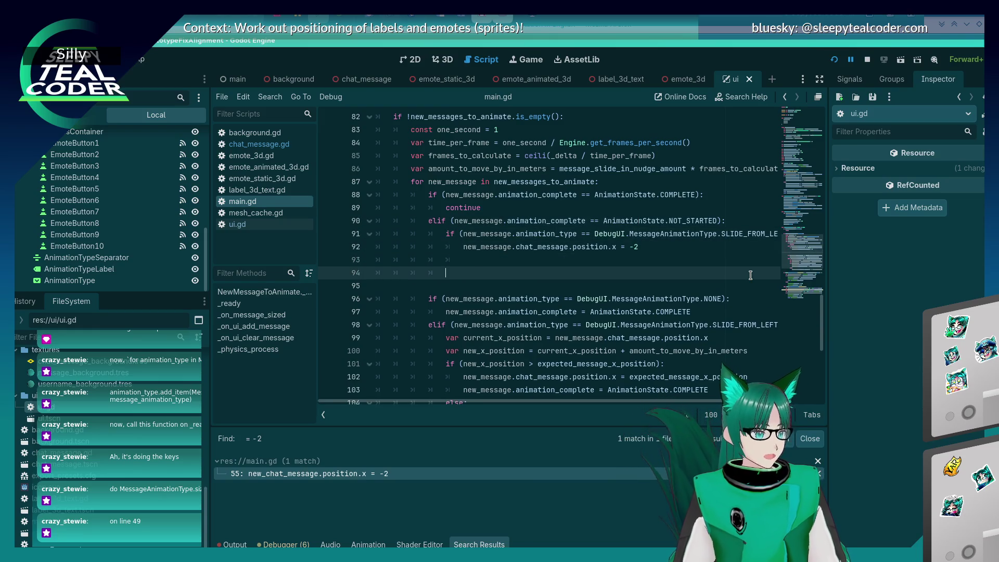
text(new)
Add new_message.animation_complete = AnimationState.RUNNING below the position line, save, and remove the empty line.
key(ctrl+space)
key(Escape)
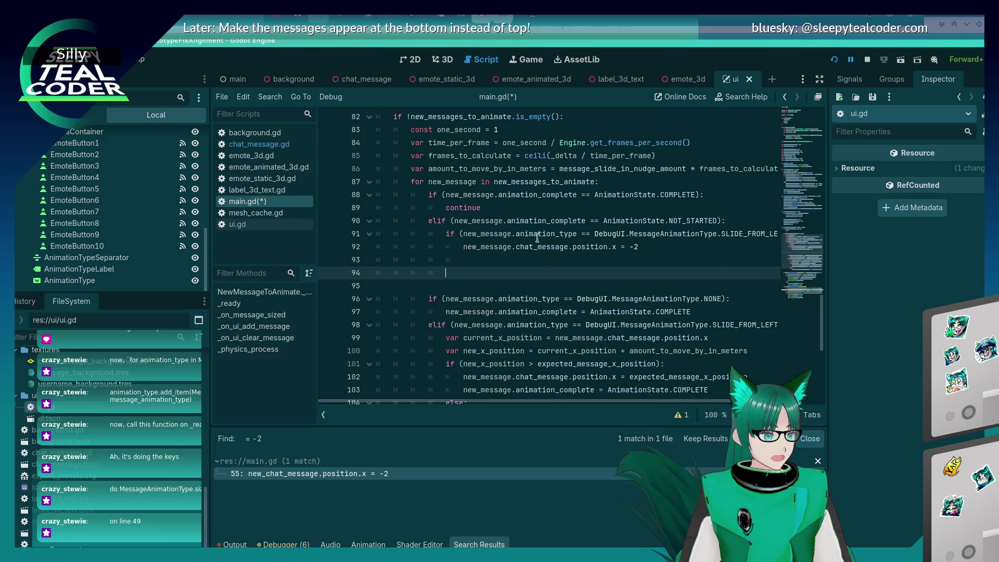
drag(586, 224, 455, 222)
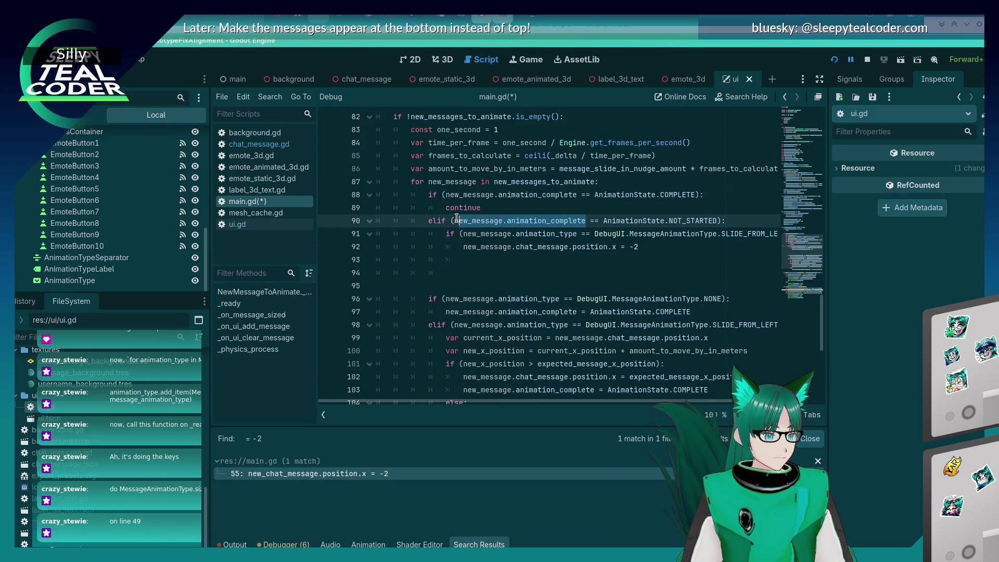
key(ctrl+c)
click(464, 278)
key(ctrl+v)
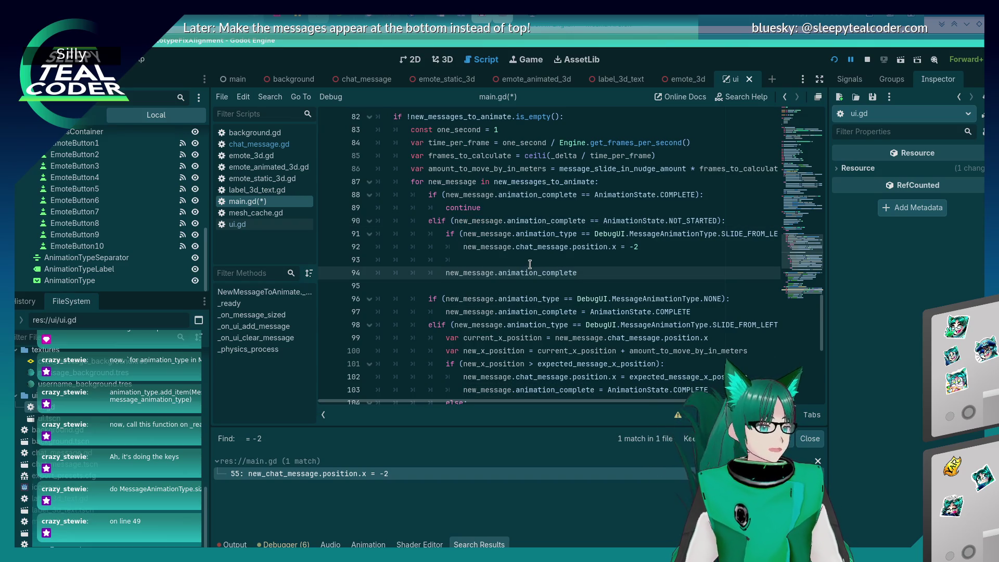
text(.animation_complete = AnimationState.)
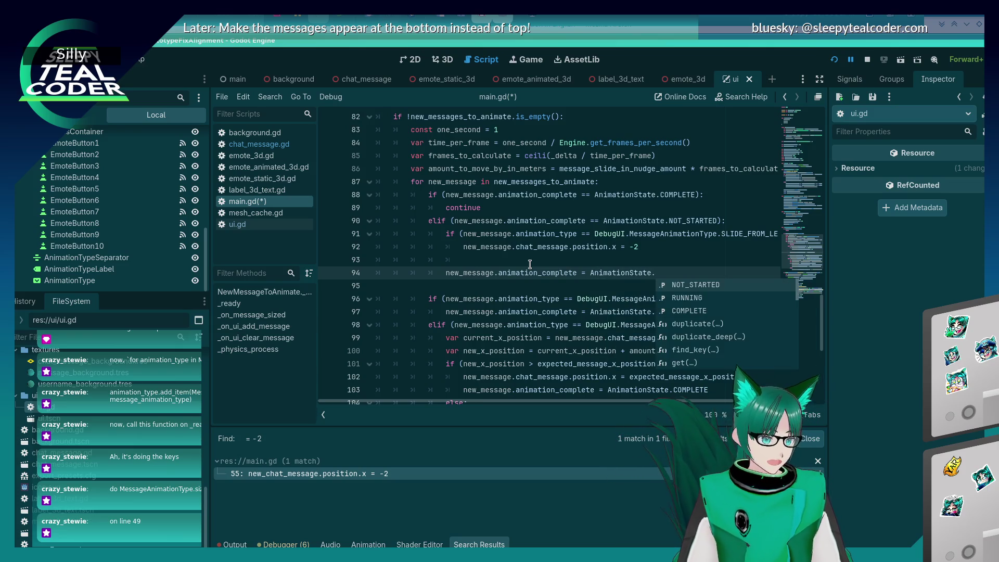
key(Down)
key(Return)
key(ctrl+s)
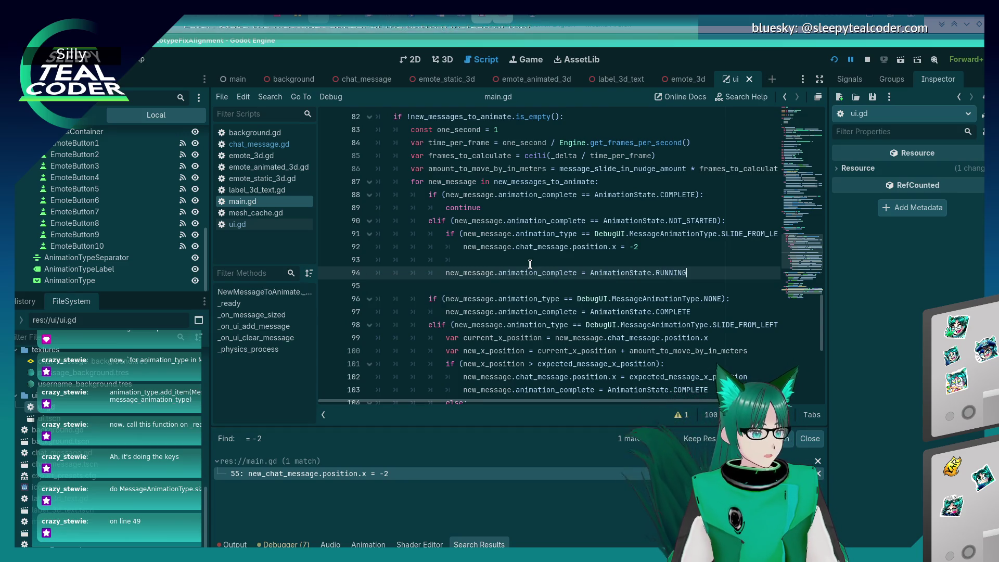
click(530, 265)
key(BackSpace)
key(BackSpace)
key(BackSpace)
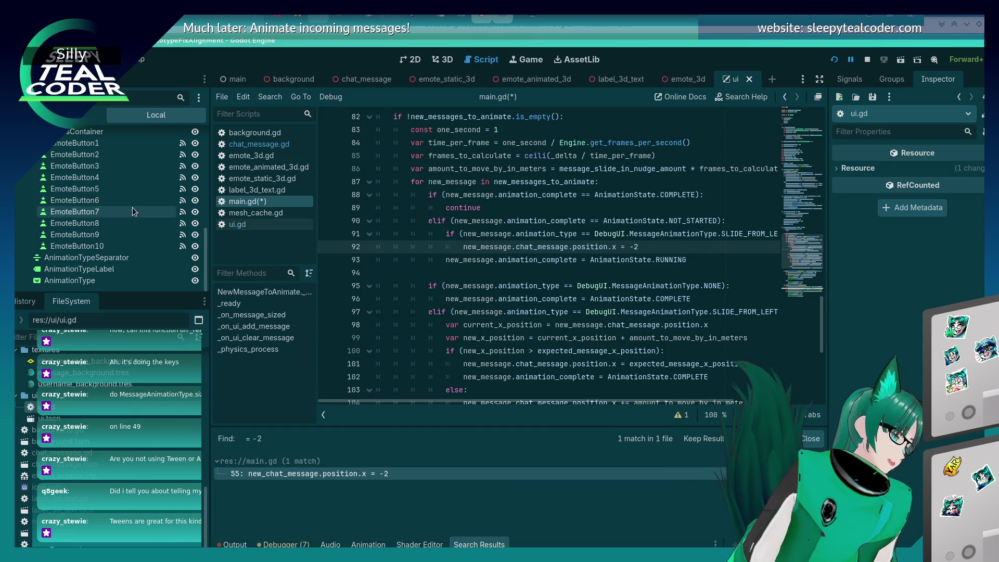
scroll(133, 208, up, 5)
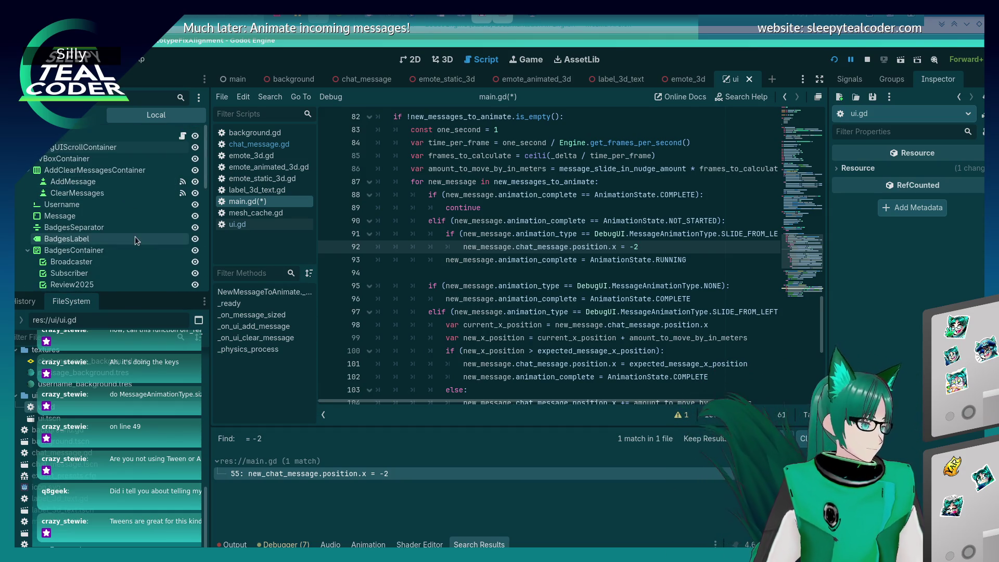
scroll(104, 416, up, 3)
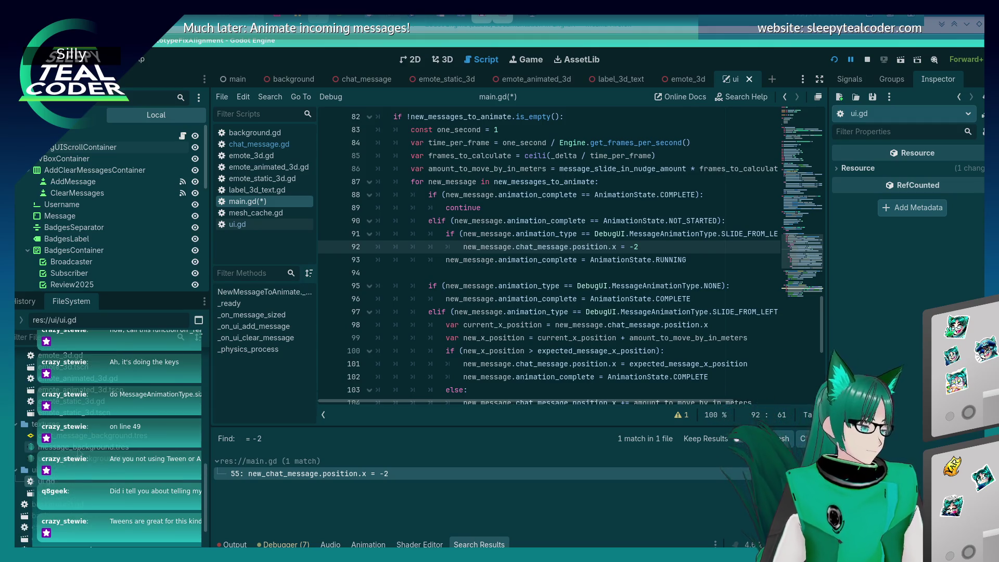
scroll(104, 416, up, 5)
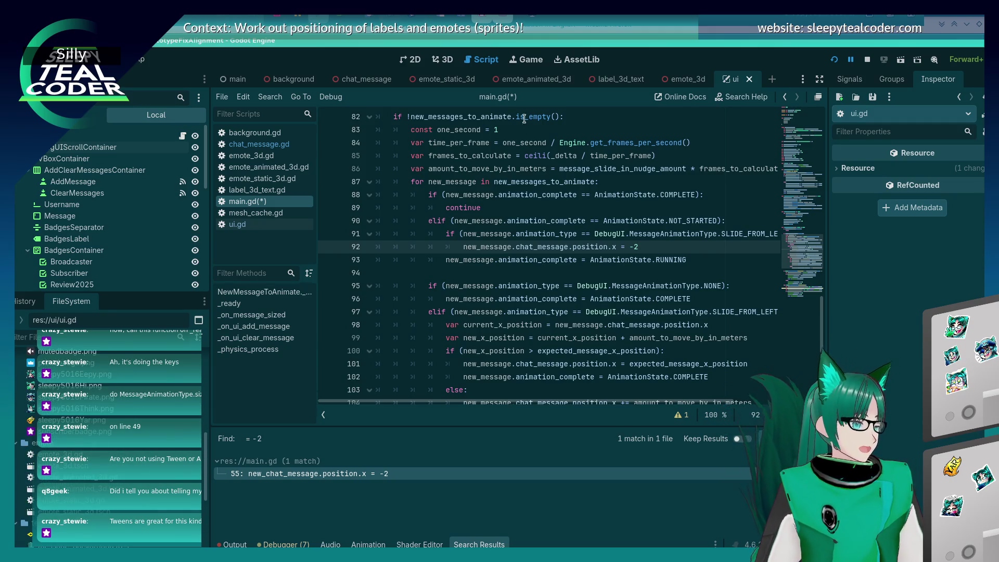
click(437, 61)
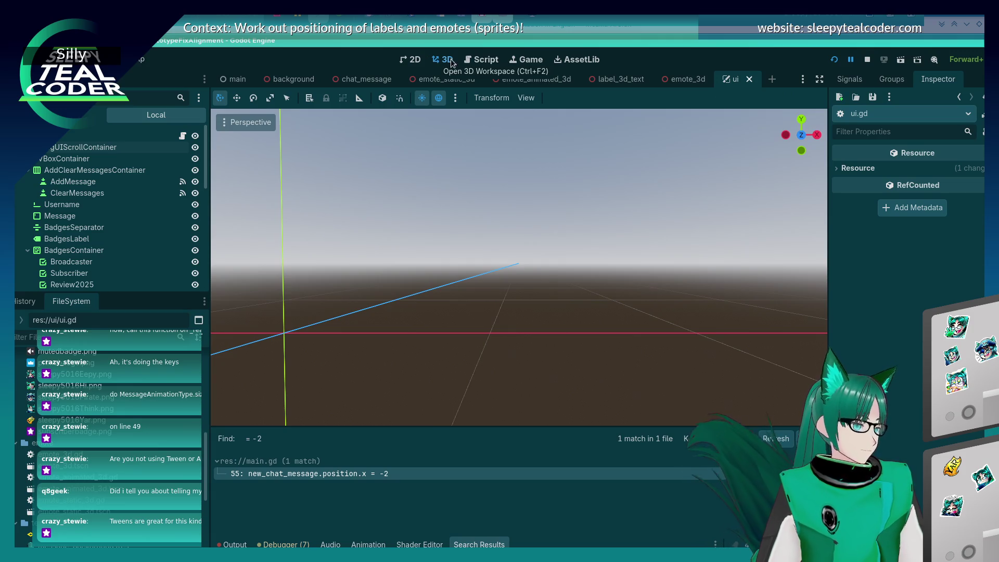
click(482, 59)
scroll(541, 336, down, 3)
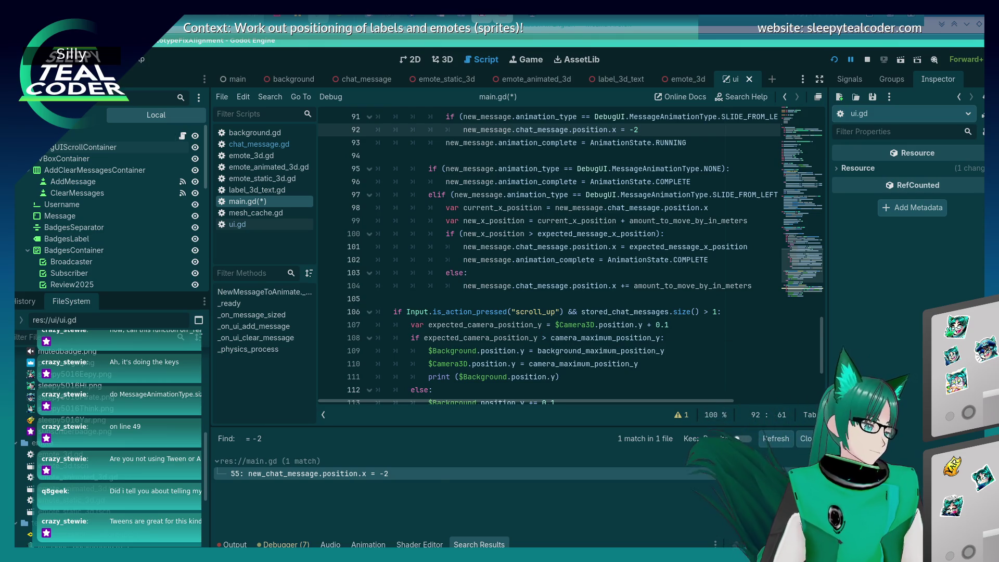
key(ctrl+a)
drag(330, 241, 339, 155)
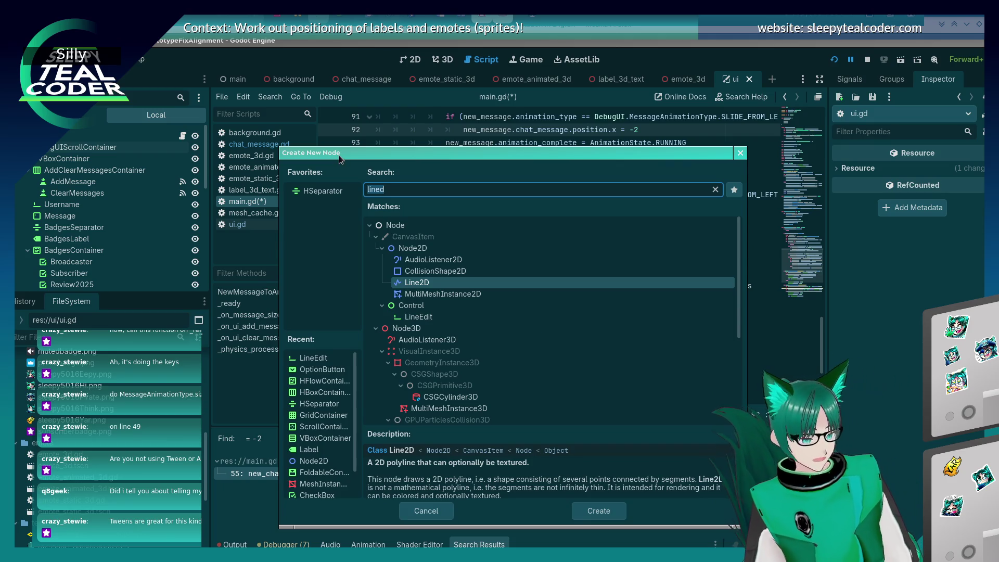
text(tween)
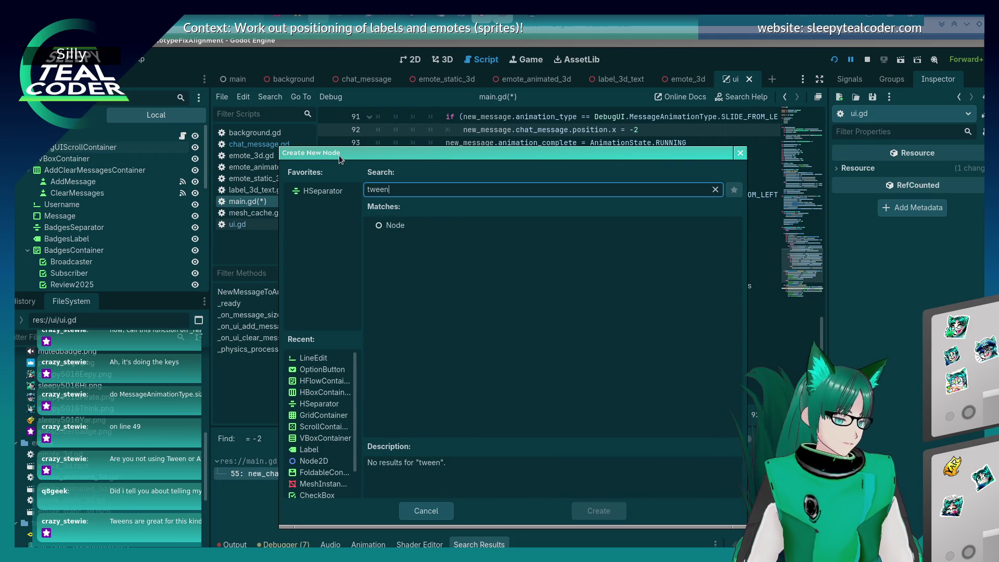
key(ctrl+BackSpace)
key(Escape)
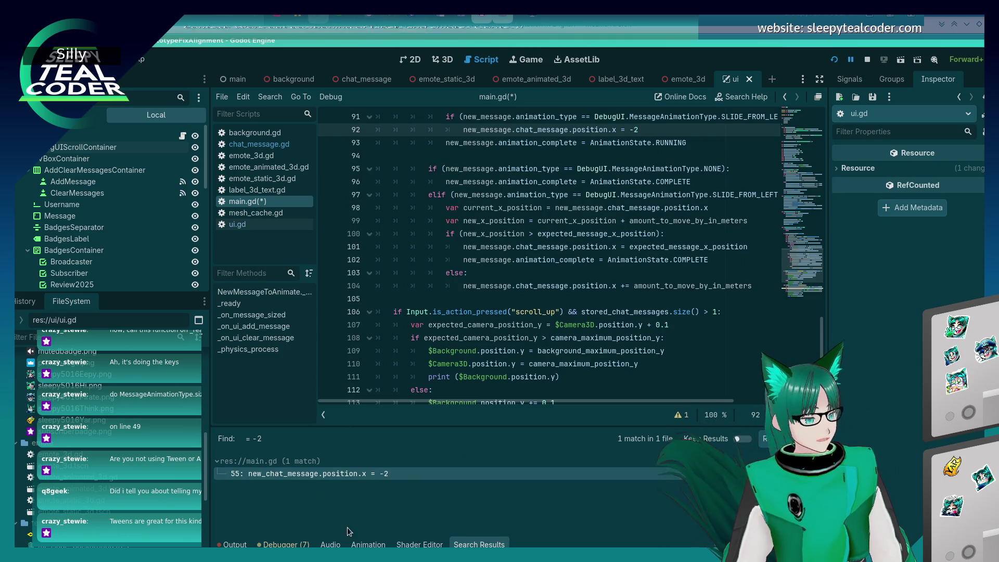
click(368, 544)
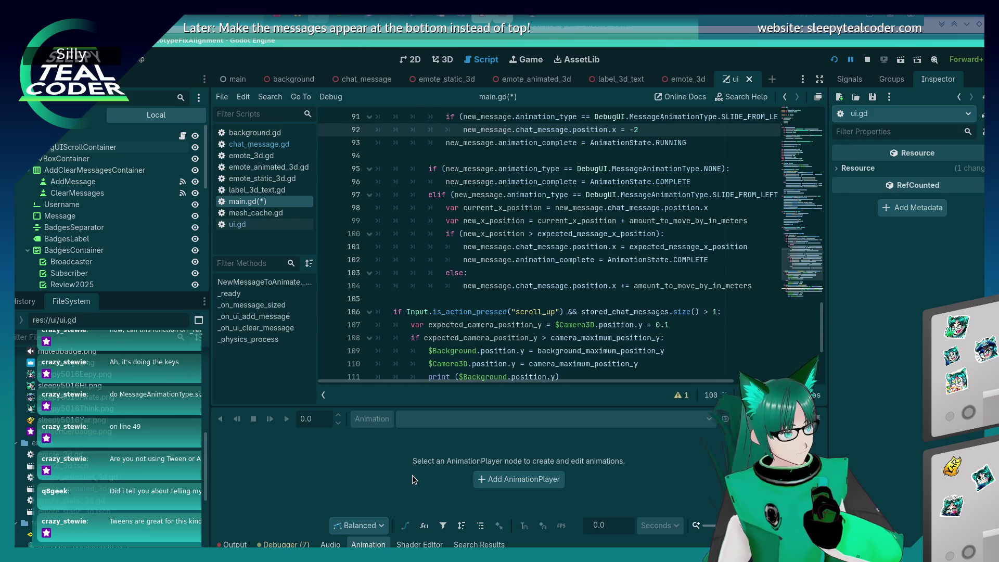
Check the Output log for bool-to-AnimationState parse errors on main.gd lines 92 and 98.
click(235, 544)
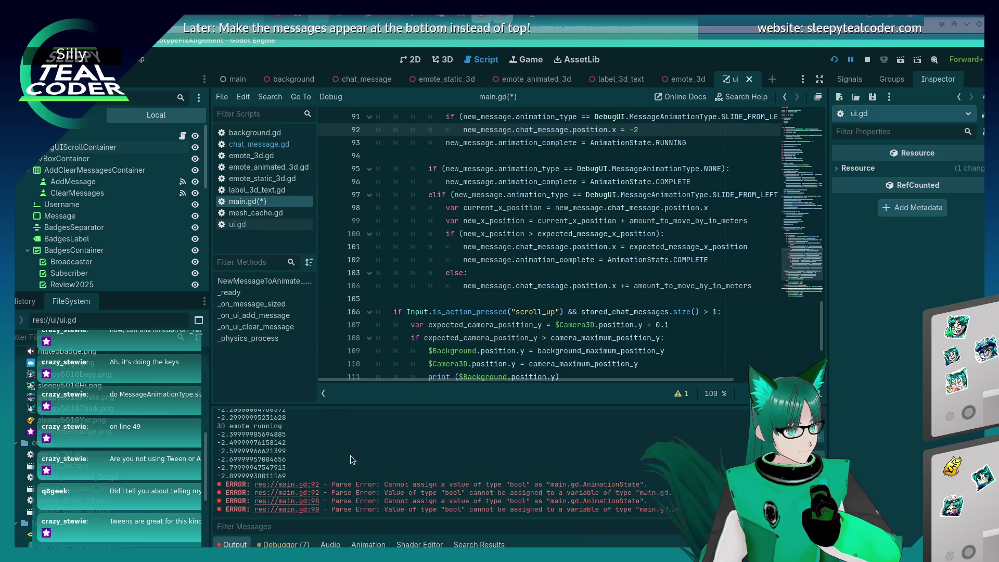
scroll(455, 344, up, 5)
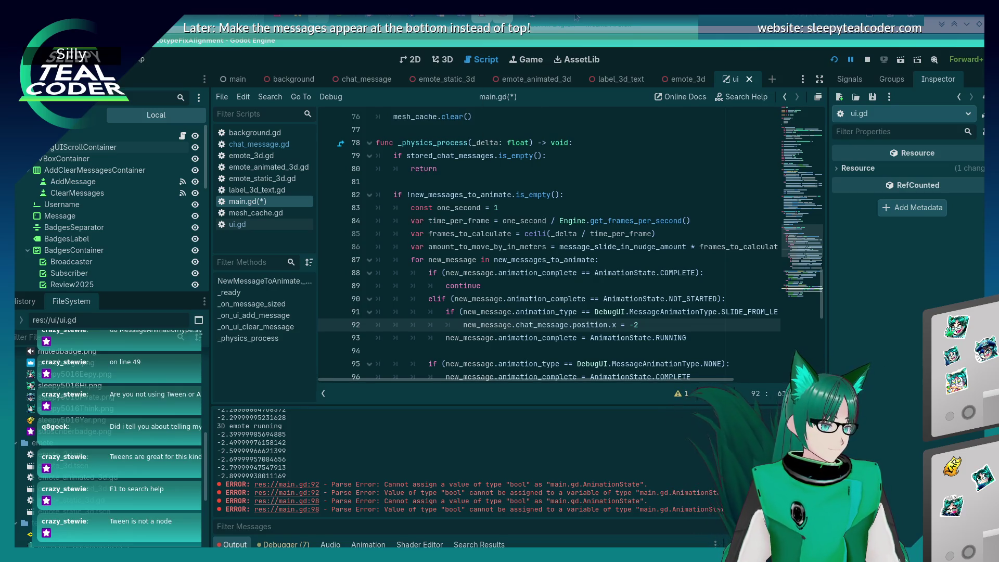
click(140, 58)
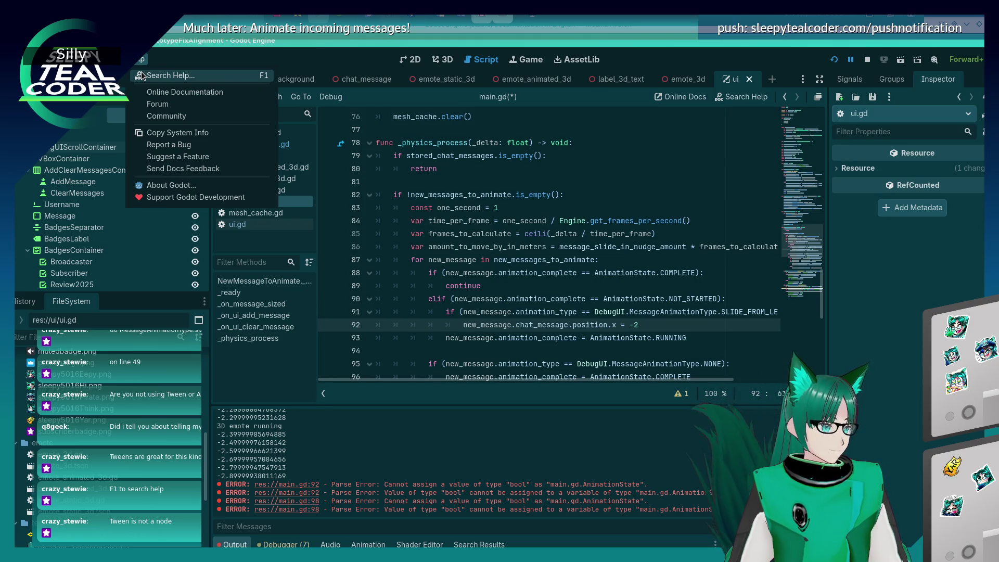
Search the help for 'Tween' and open the Tween class reference page.
click(140, 76)
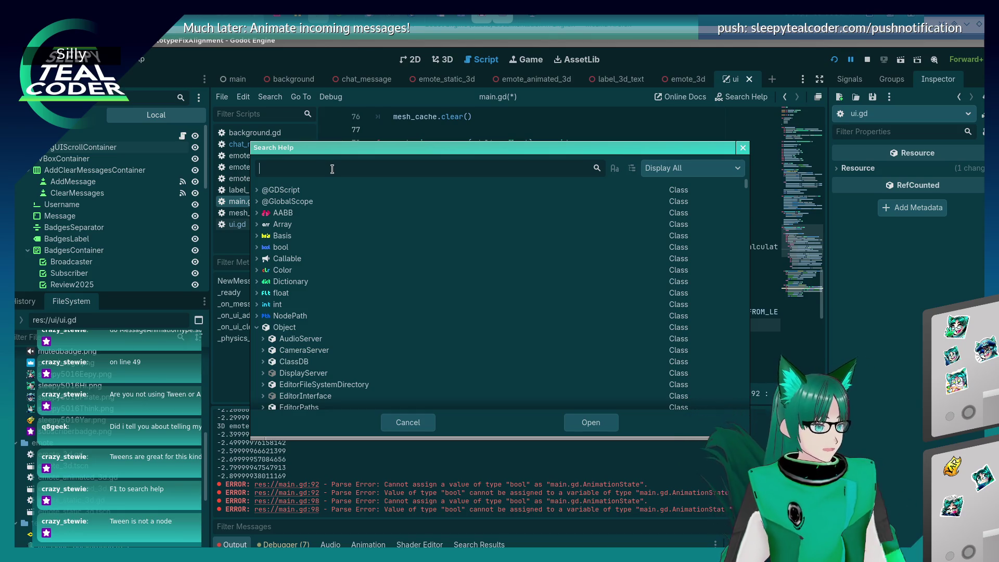
text(Tween)
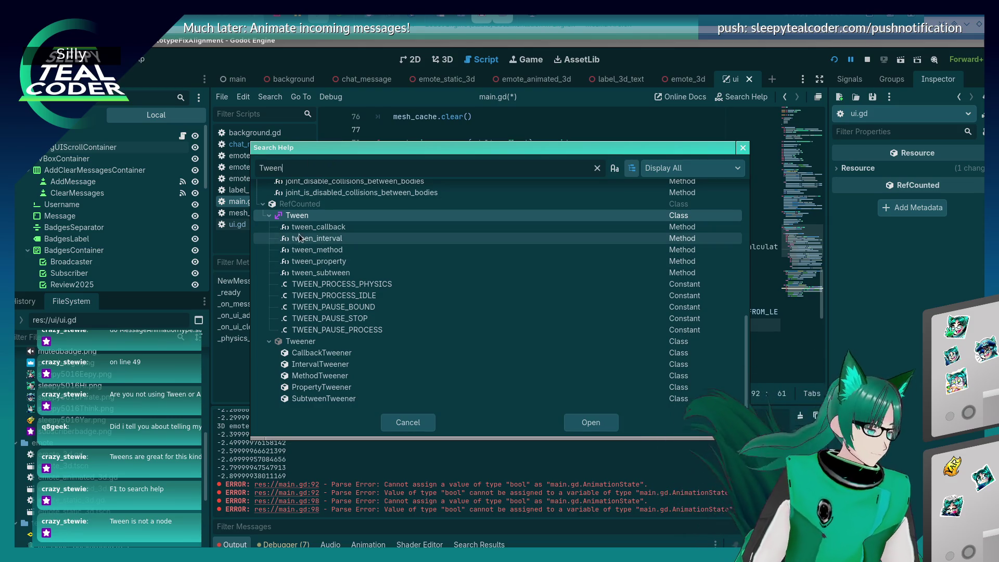
click(333, 237)
double_click(336, 227)
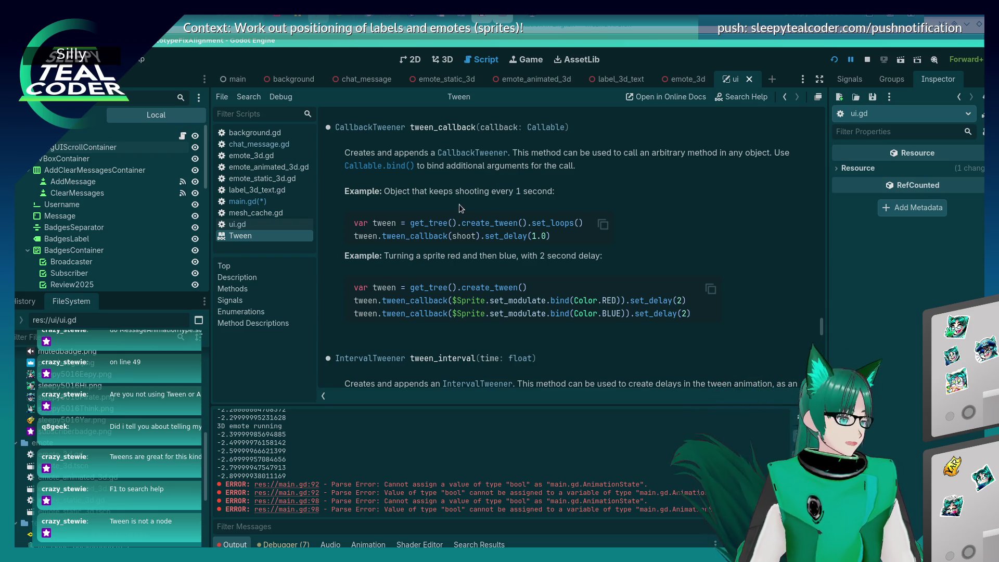
key(F1)
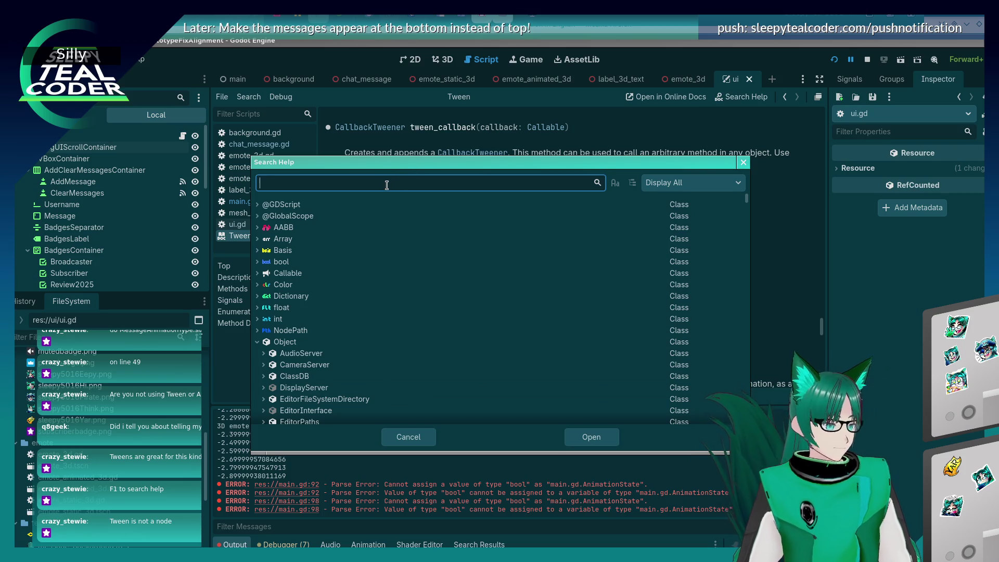
Search 'Tween' again and open the tween_property method description.
text(Tween)
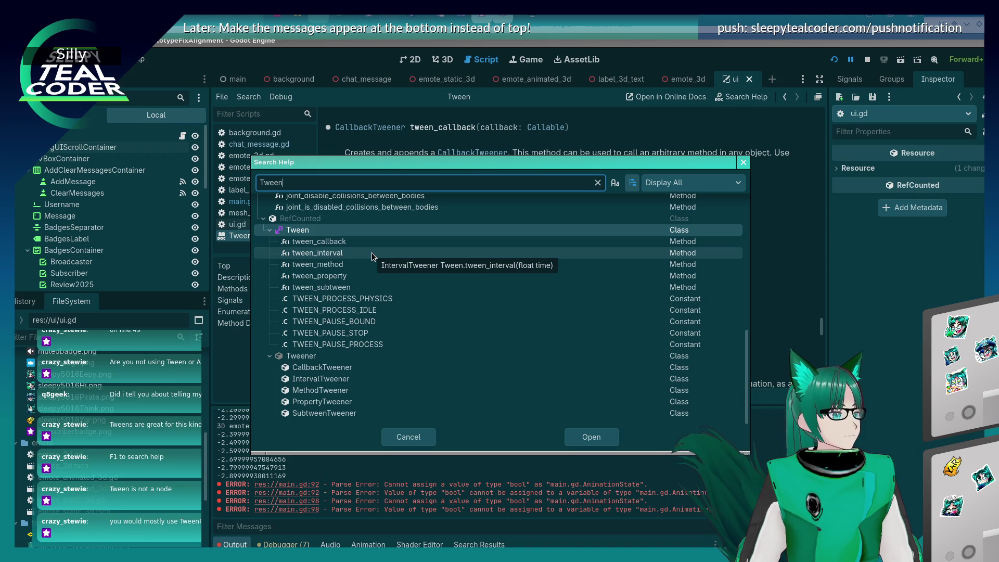
scroll(366, 295, up, 5)
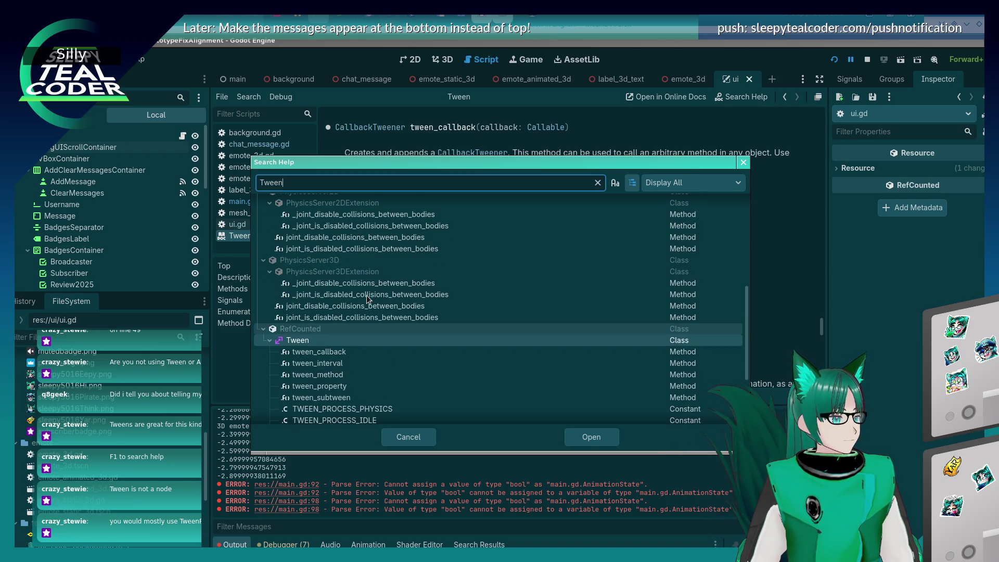
scroll(366, 295, up, 3)
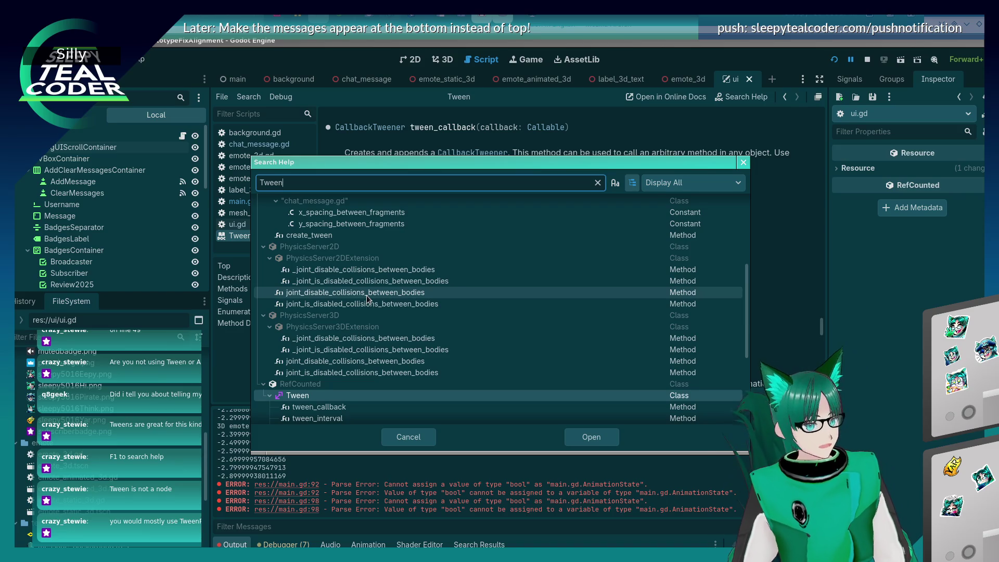
scroll(367, 295, up, 1)
scroll(366, 295, down, 6)
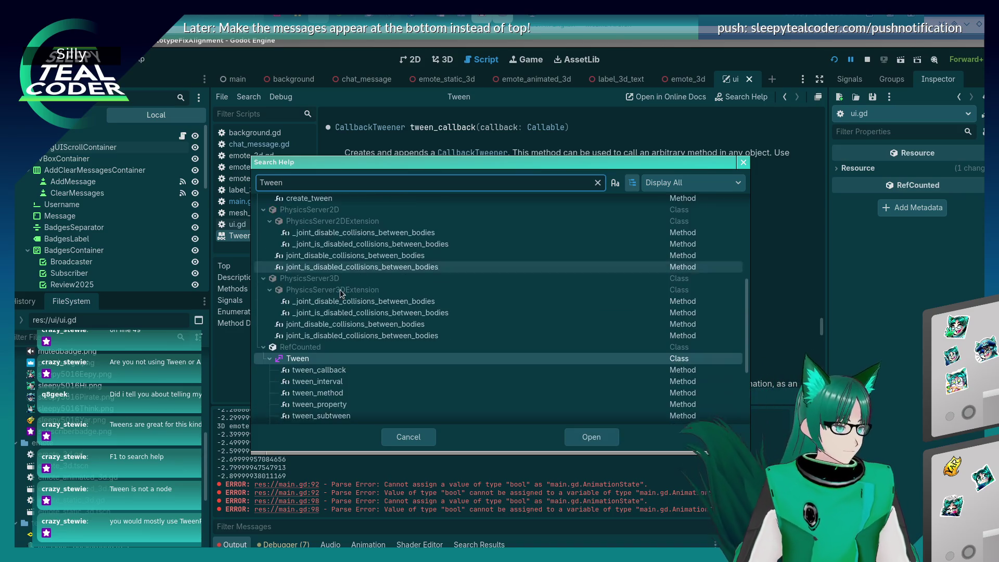
double_click(330, 317)
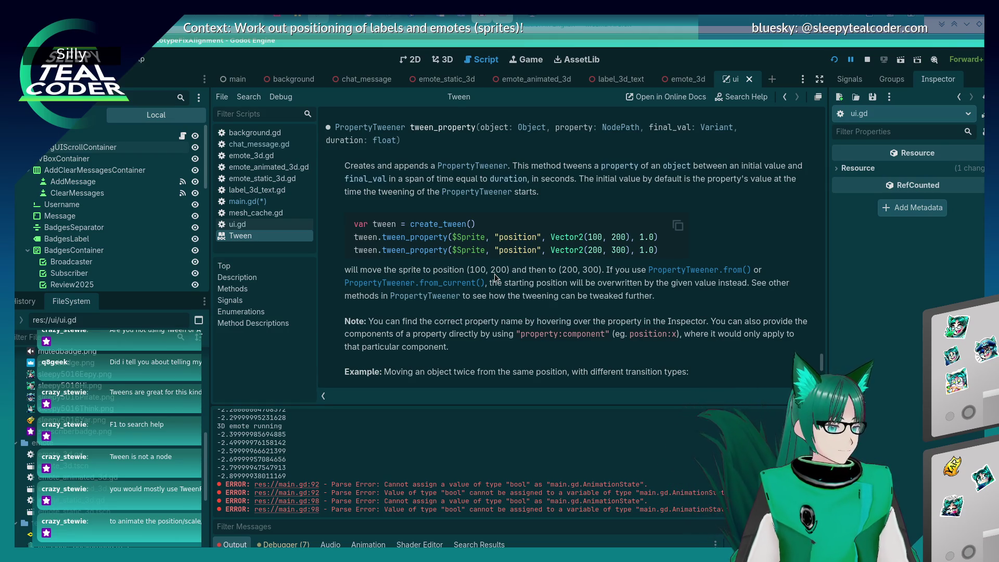
Finish reading the Tween reference and switch back to main.gd's _physics_process slide-in code.
scroll(494, 274, down, 3)
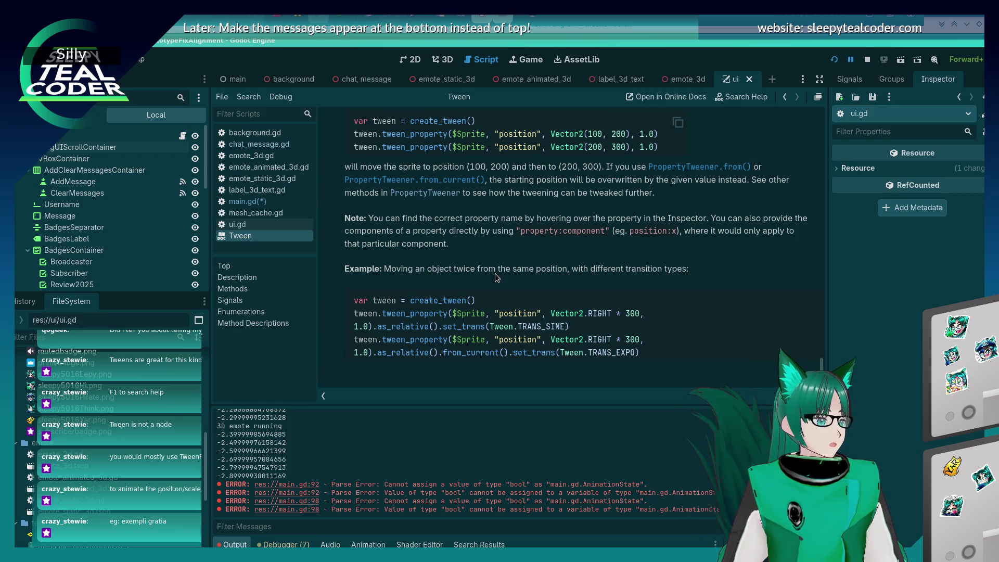
click(254, 202)
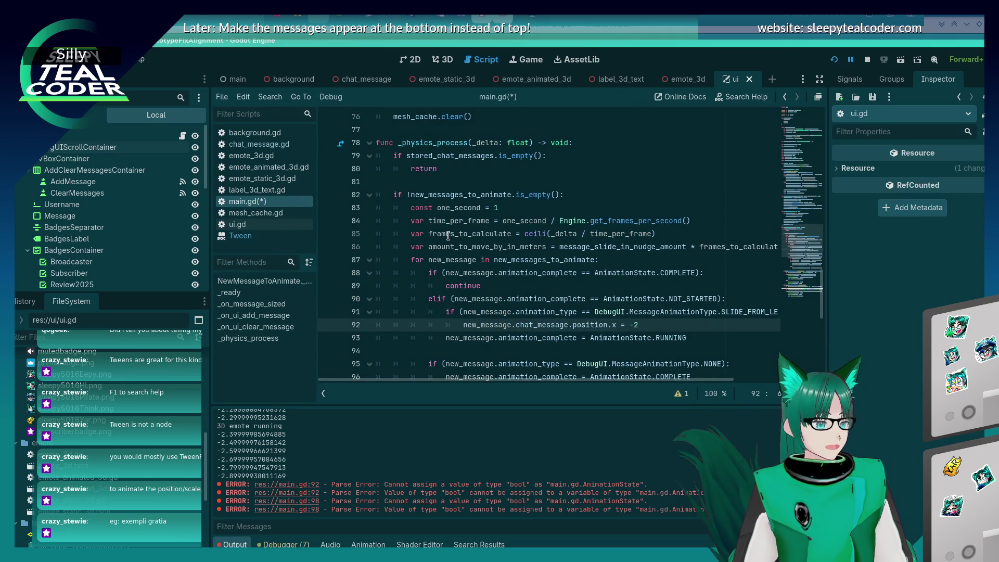
Copy the tween_property example code from the Tween class reference.
scroll(448, 236, down, 3)
click(267, 236)
scroll(410, 299, up, 2)
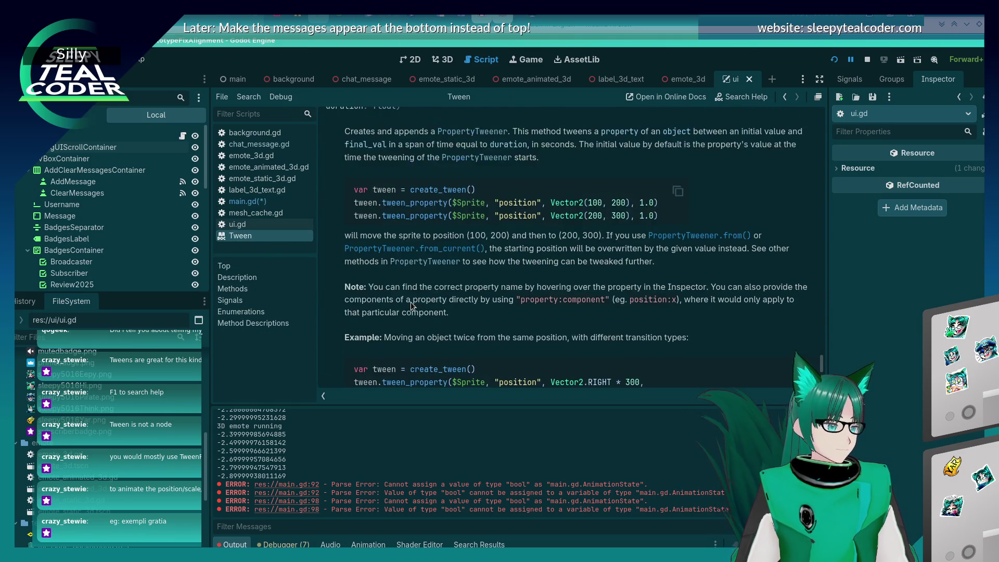
drag(434, 221, 396, 200)
click(526, 219)
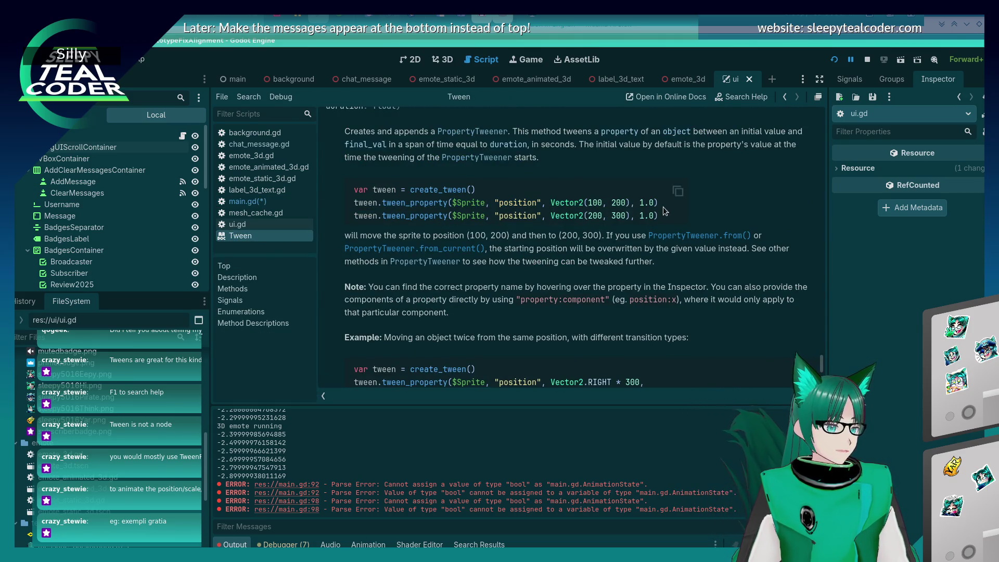
click(677, 191)
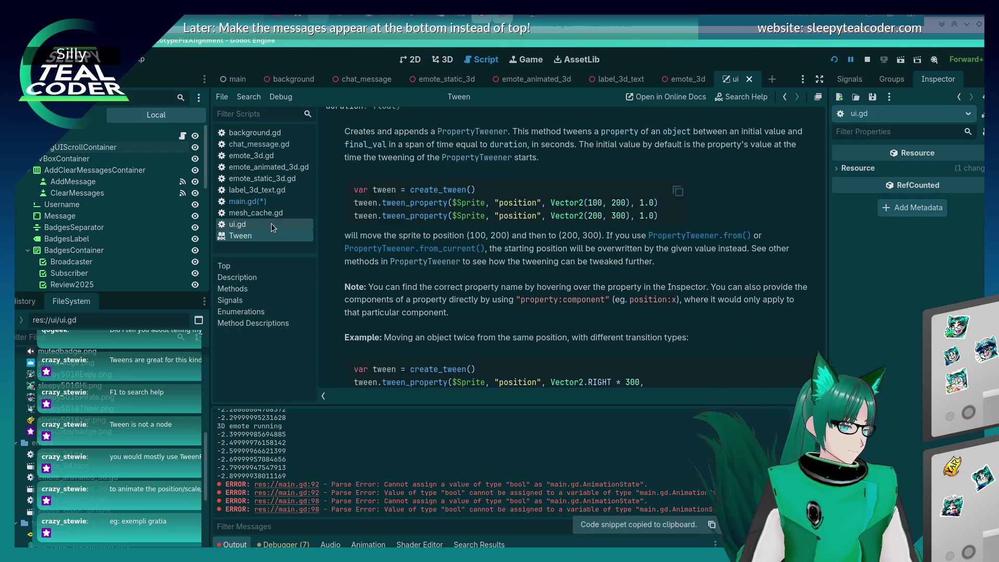
Return to main.gd, review the slide-in code, and place the cursor at line 98.
click(267, 202)
scroll(485, 251, up, 2)
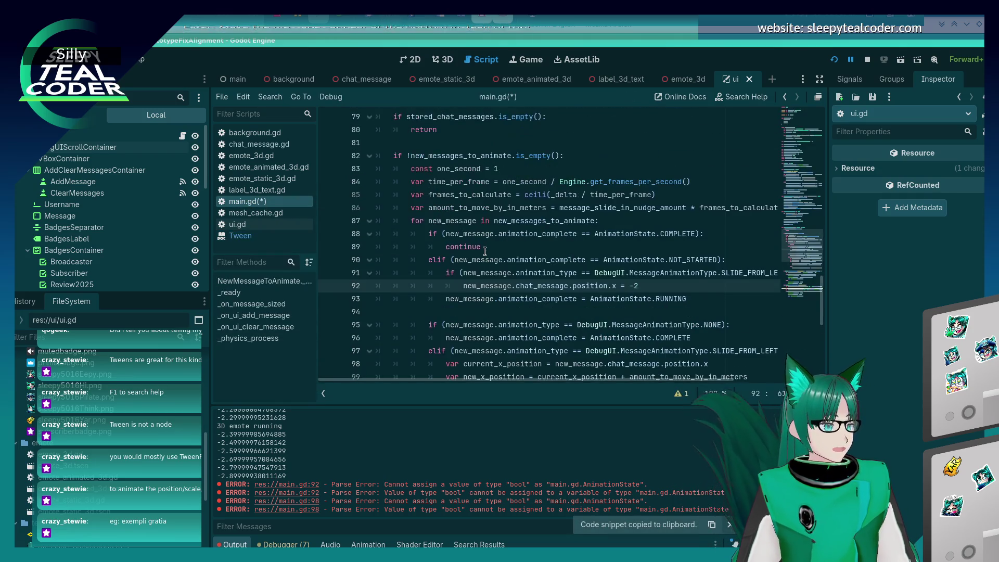
scroll(485, 251, down, 4)
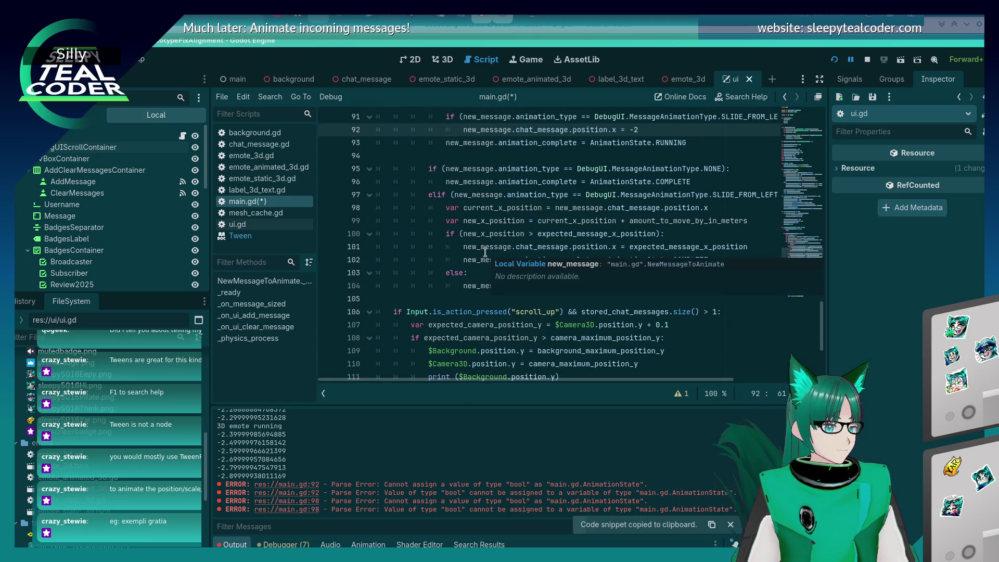
scroll(485, 253, up, 4)
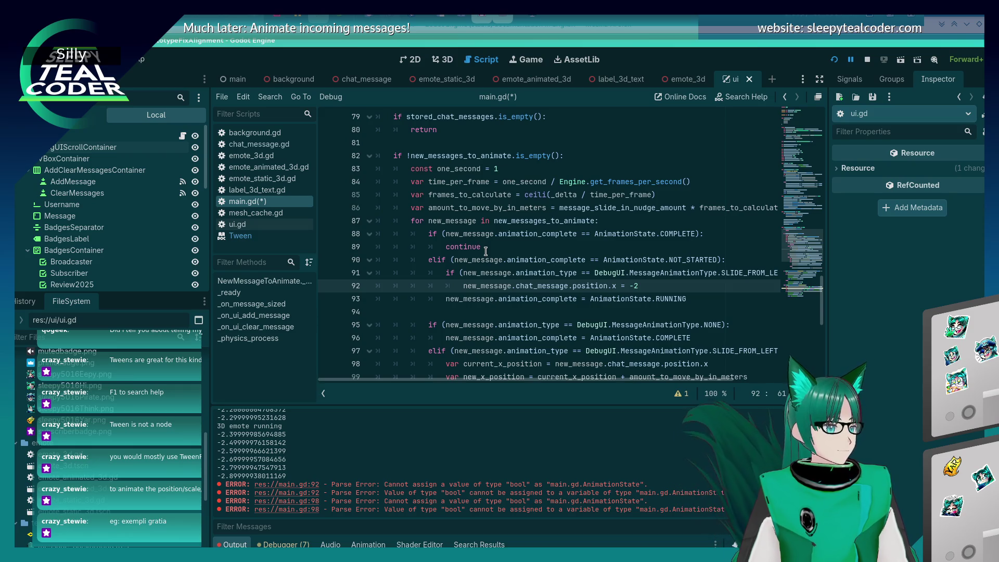
scroll(485, 252, down, 2)
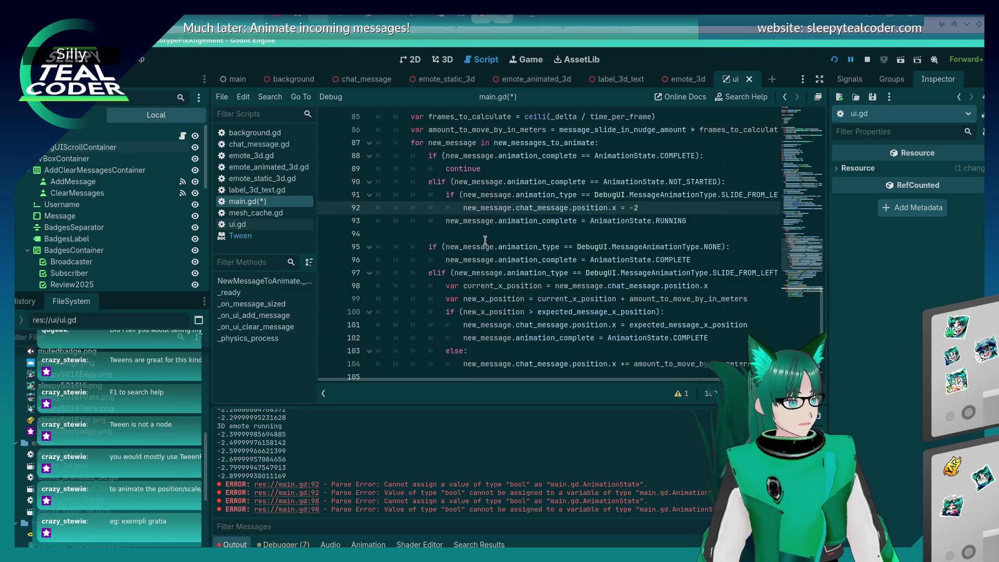
scroll(460, 272, down, 2)
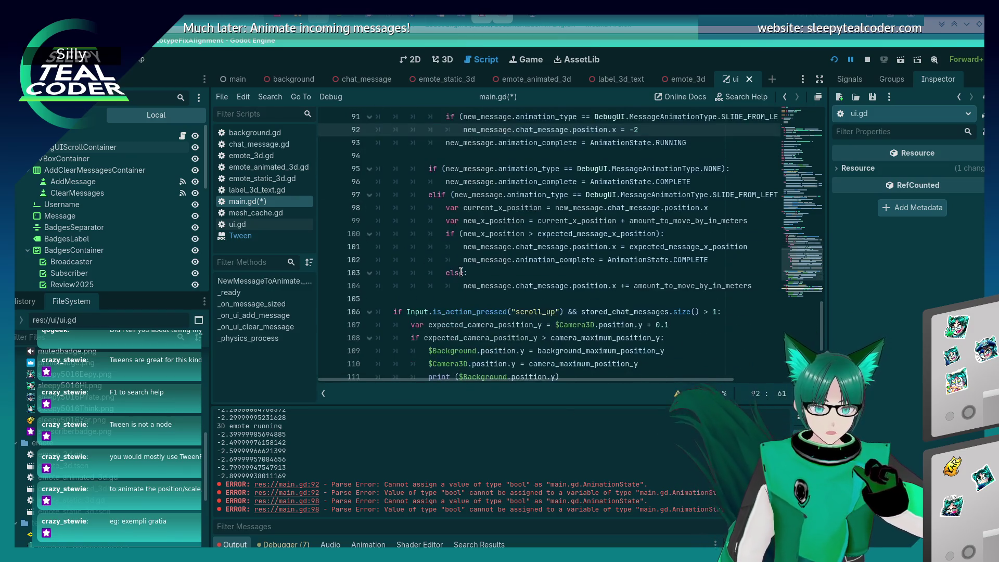
scroll(454, 248, up, 1)
scroll(455, 247, up, 1)
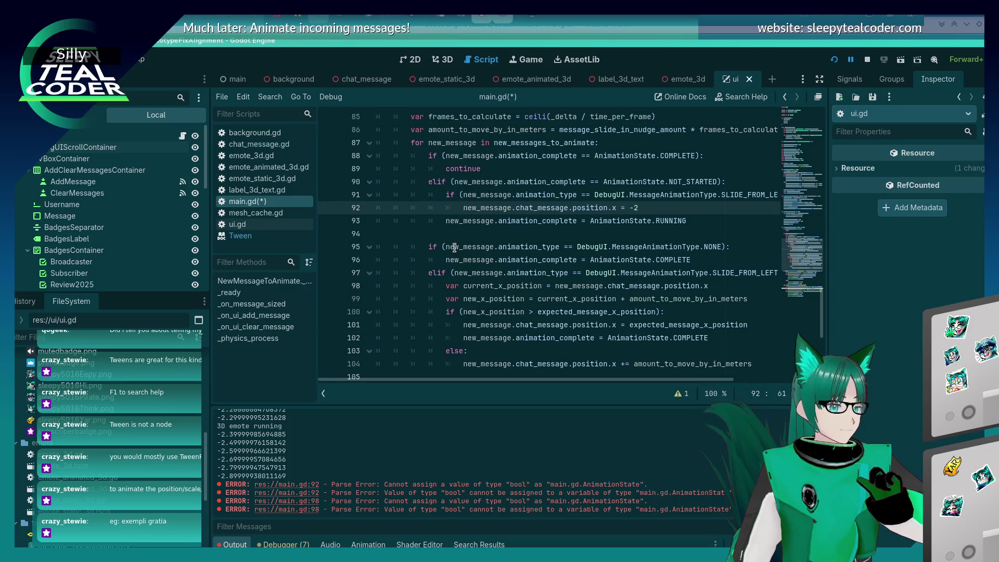
scroll(454, 247, up, 1)
scroll(454, 248, down, 1)
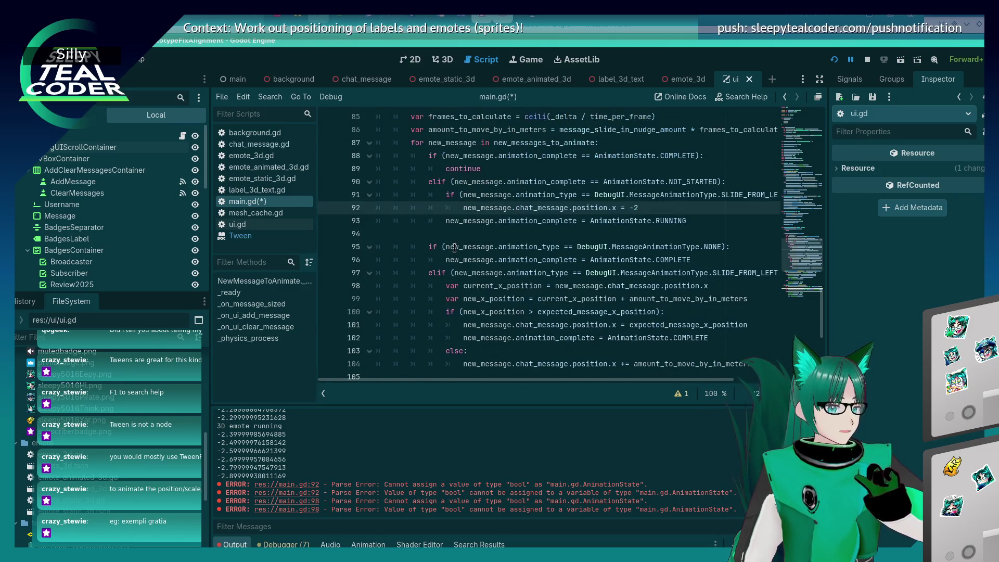
scroll(454, 248, down, 1)
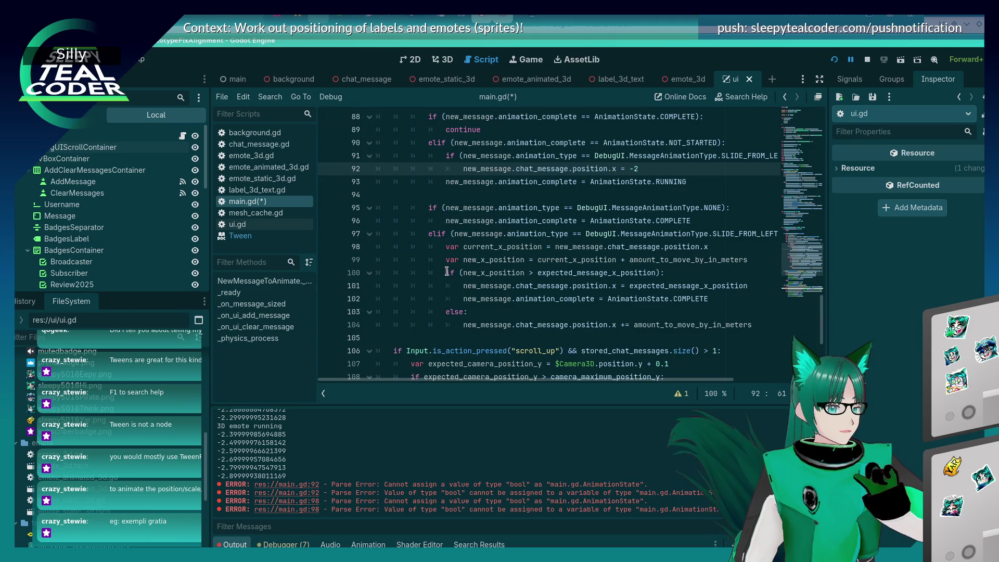
click(447, 273)
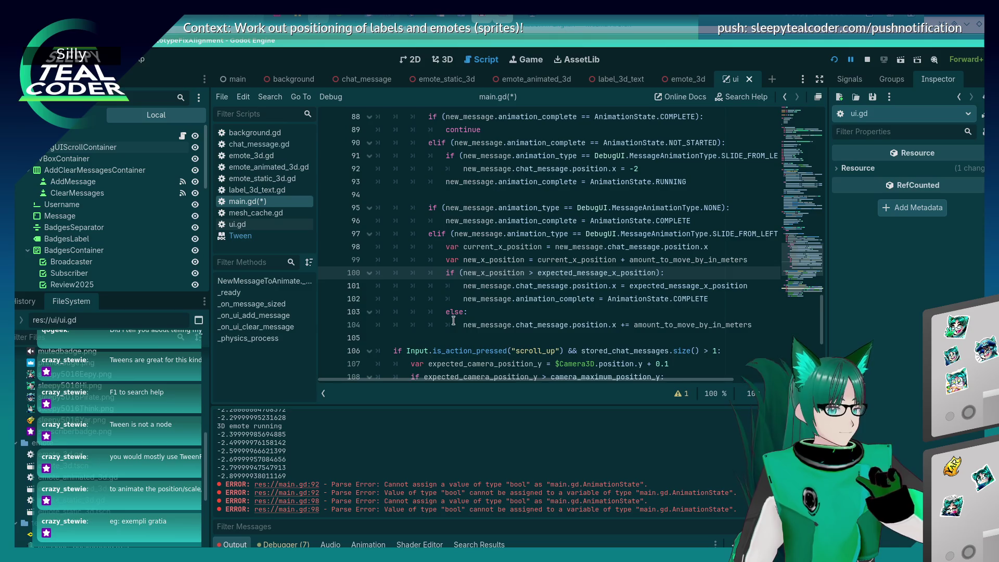
key(Up)
key(Up)
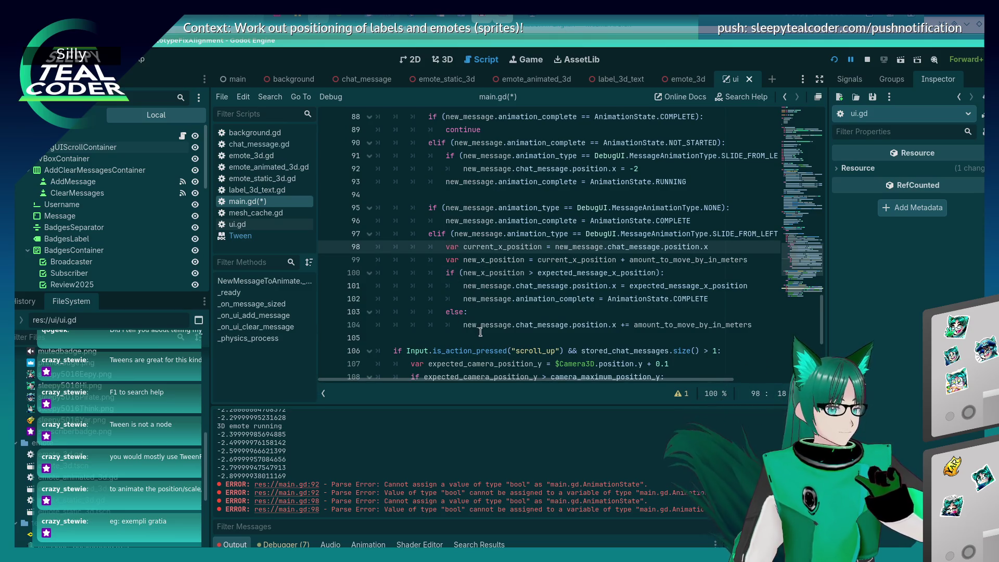
Remove the stray '/*' and comment out the manual slide-from-left movement, lines 98–104.
text(/*)
key(Down)
key(Down)
key(Down)
key(Down)
key(Up)
key(Up)
key(Up)
key(BackSpace)
key(BackSpace)
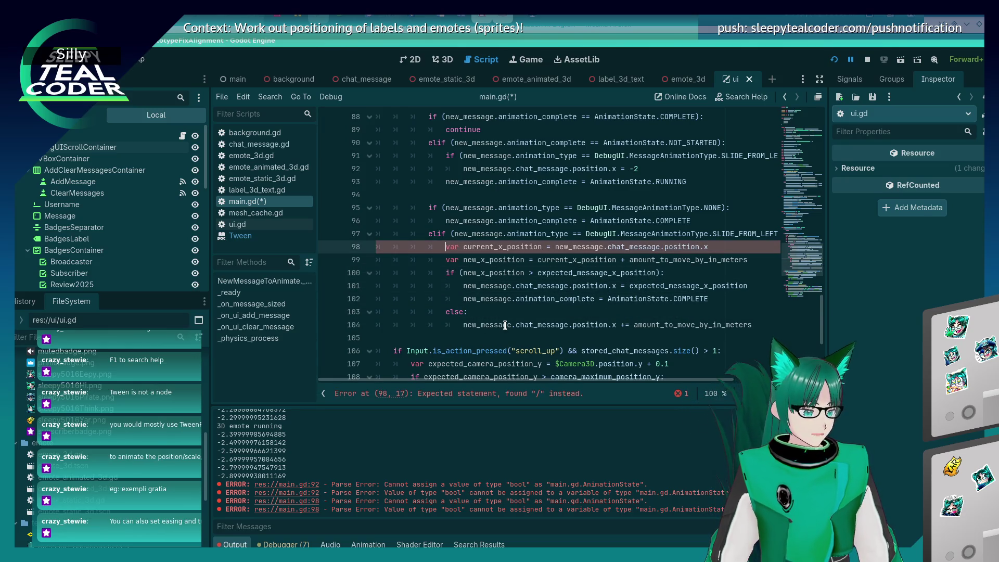
key(shift+End)
key(shift+Down)
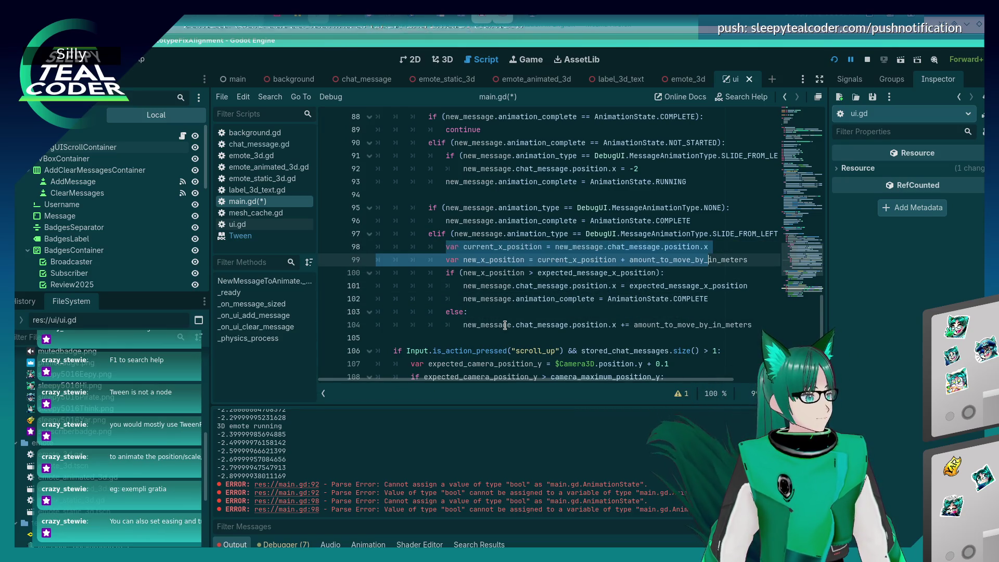
key(shift+Down)
key(shift+Down)
key(shift+Down)
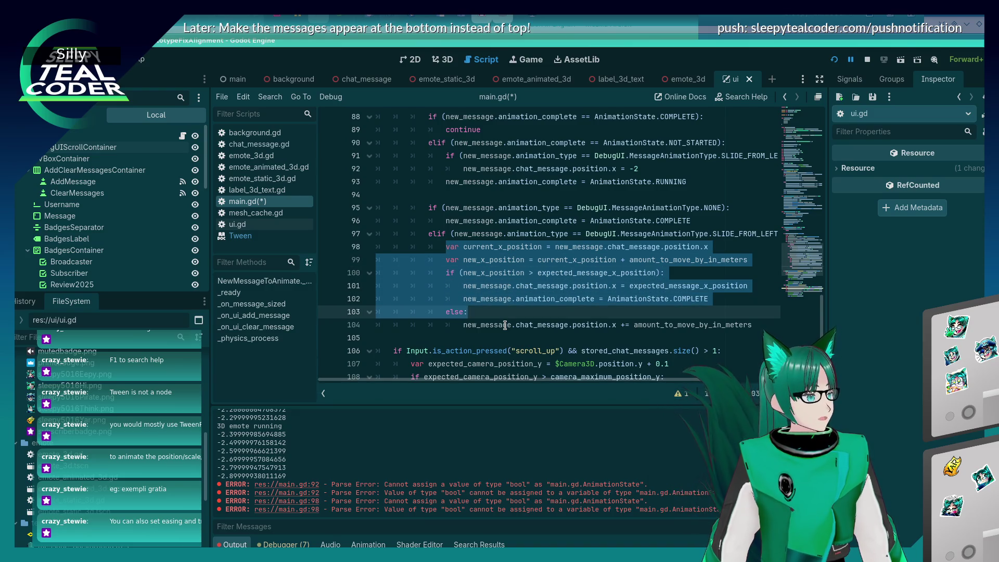
key(shift+Down)
key(shift+End)
key(ctrl+k)
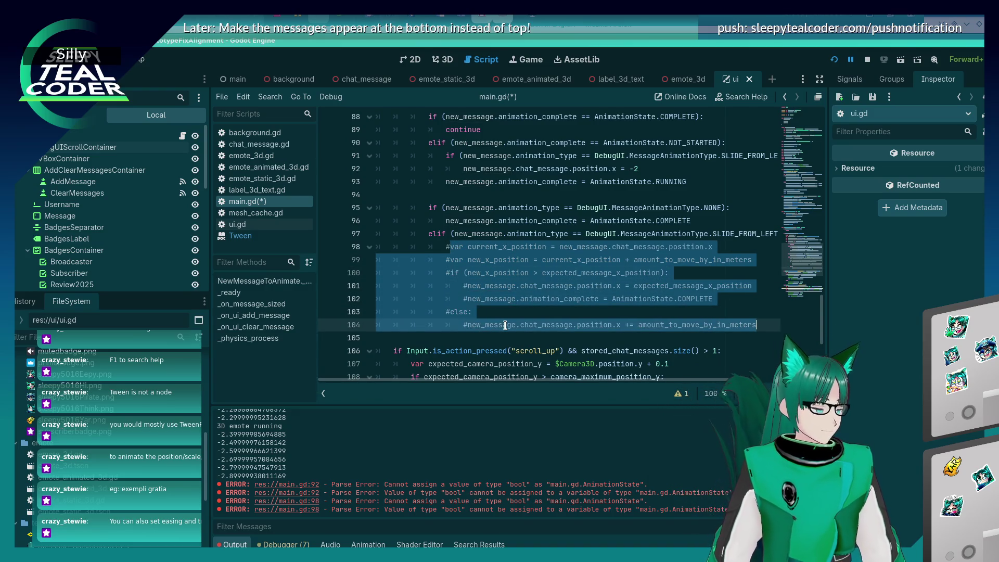
Return to the Tween class reference and scroll to the tween_subtween method and its example.
click(240, 235)
scroll(461, 290, down, 1)
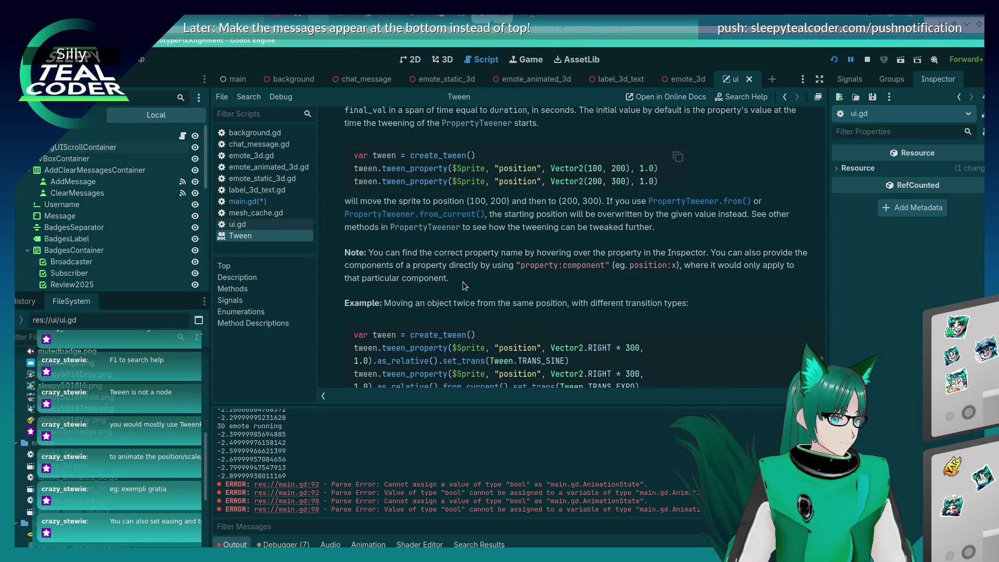
scroll(463, 282, down, 1)
scroll(466, 272, down, 1)
scroll(465, 271, down, 5)
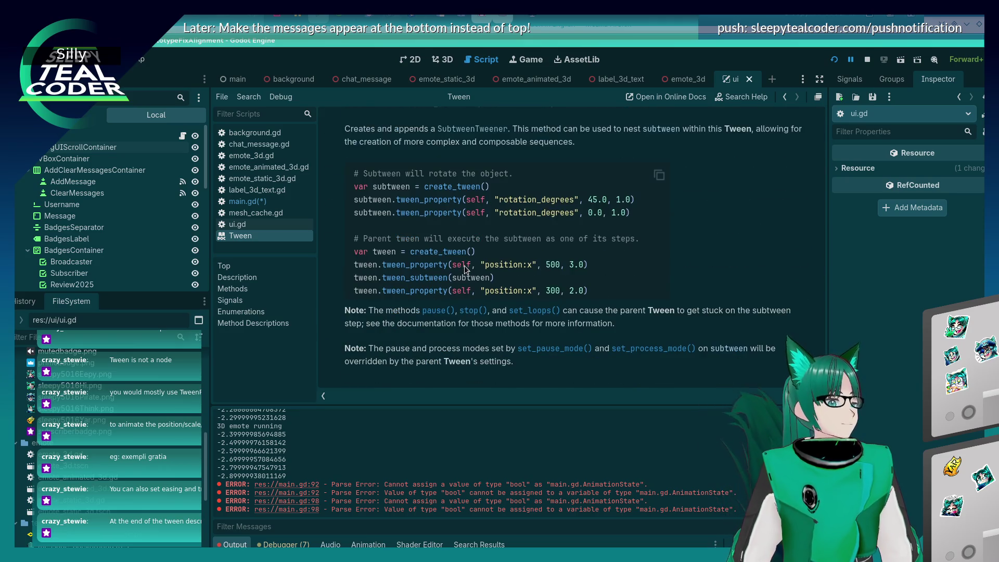
scroll(464, 267, up, 1)
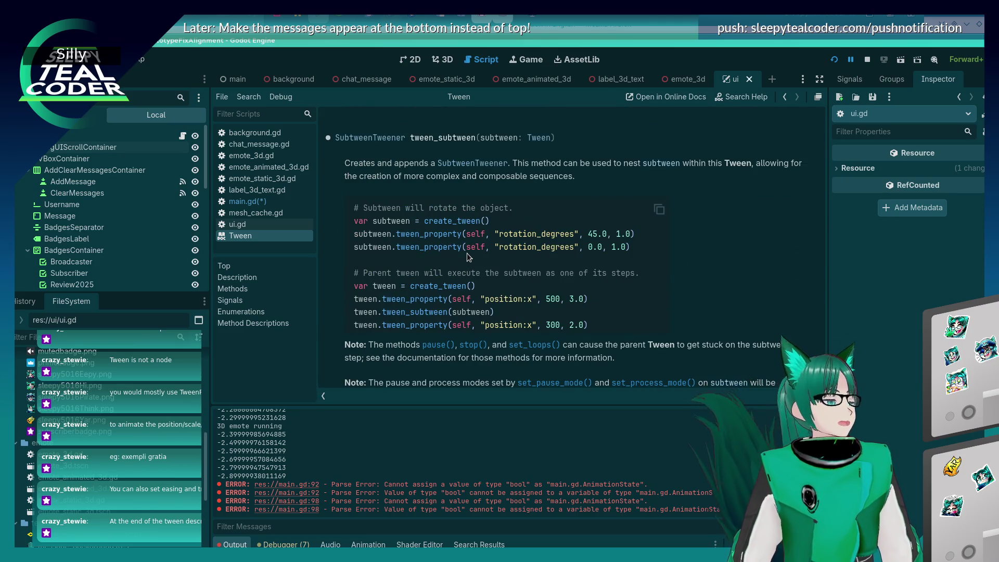
scroll(467, 252, down, 1)
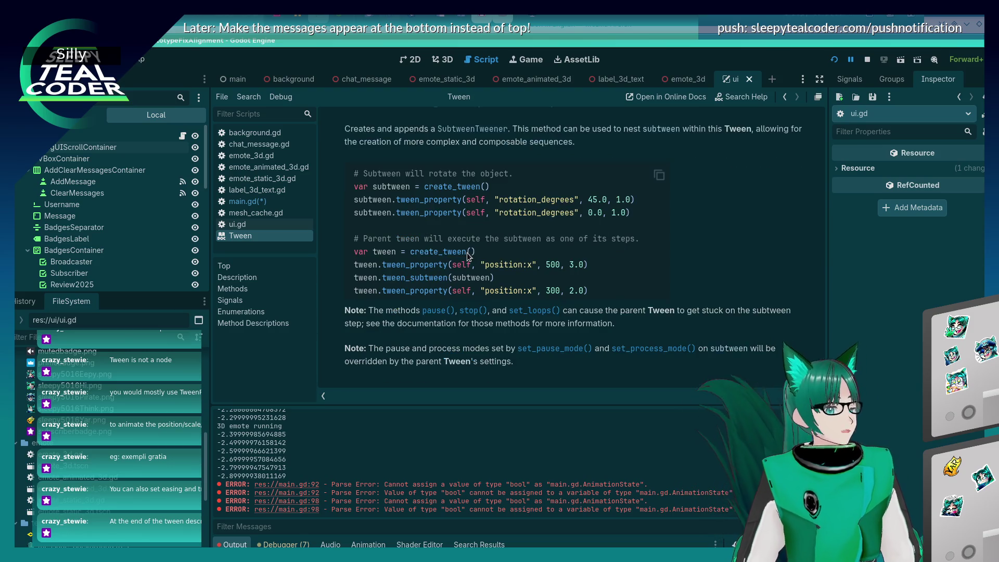
scroll(464, 243, up, 2)
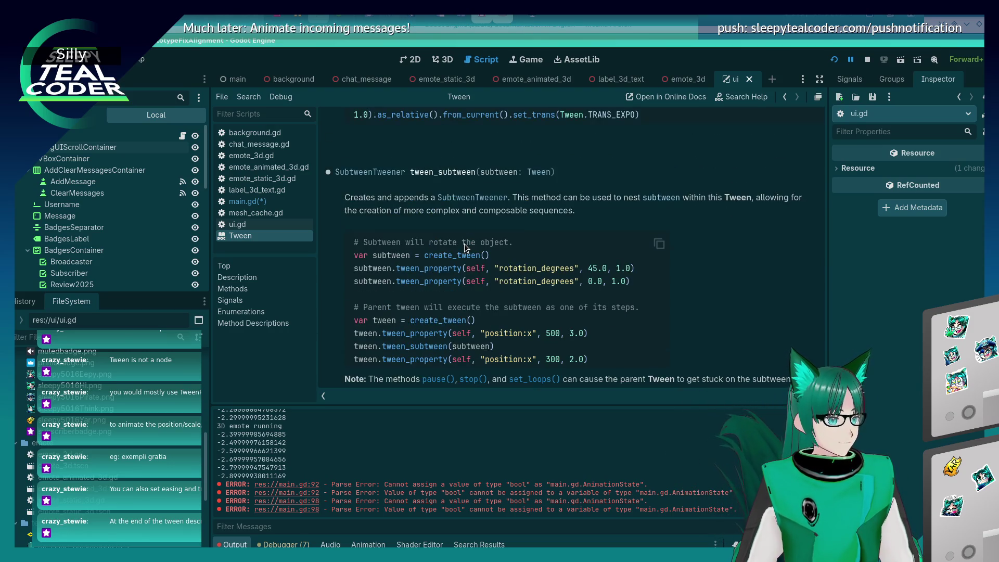
scroll(464, 243, up, 1)
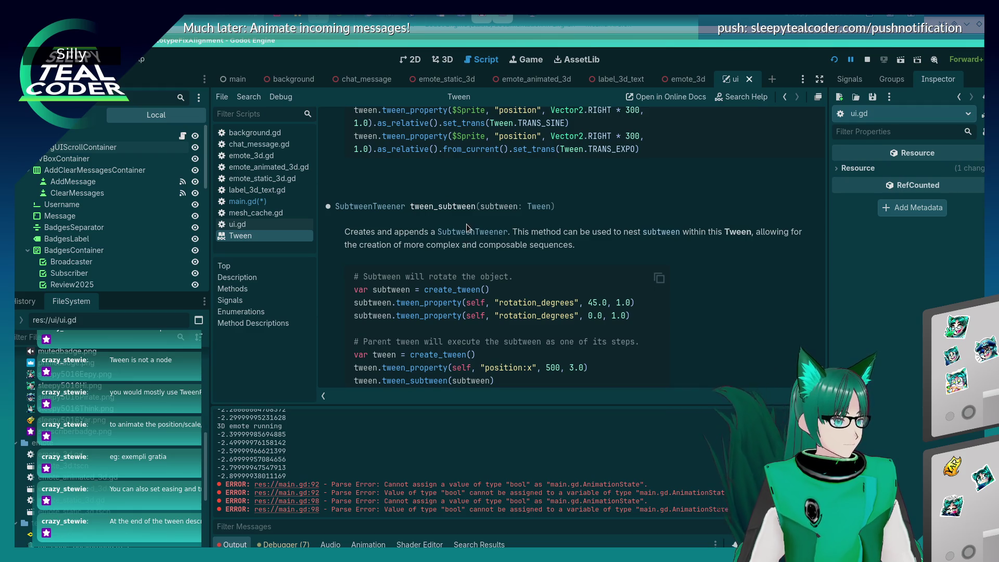
scroll(467, 227, up, 3)
scroll(467, 227, up, 2)
scroll(457, 249, down, 8)
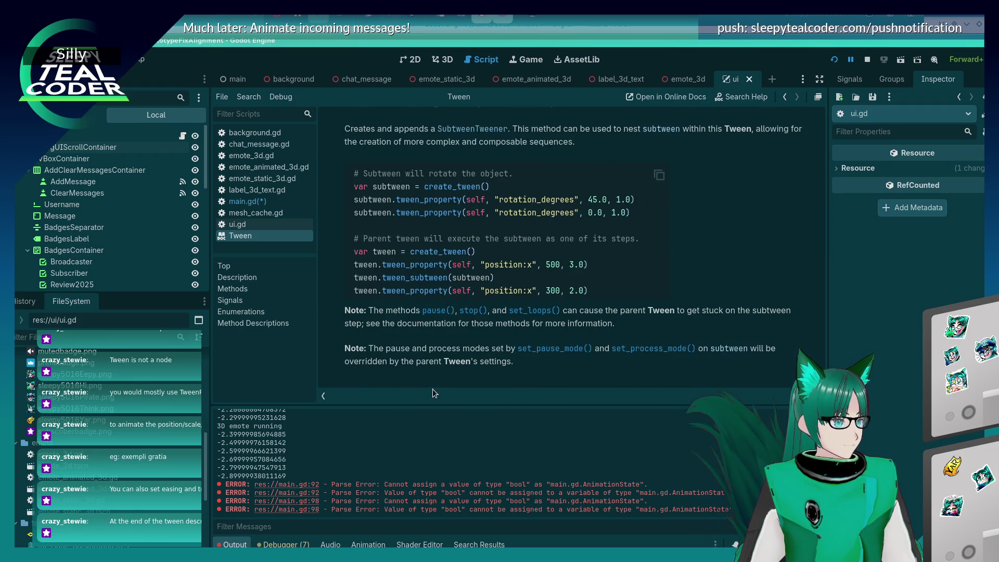